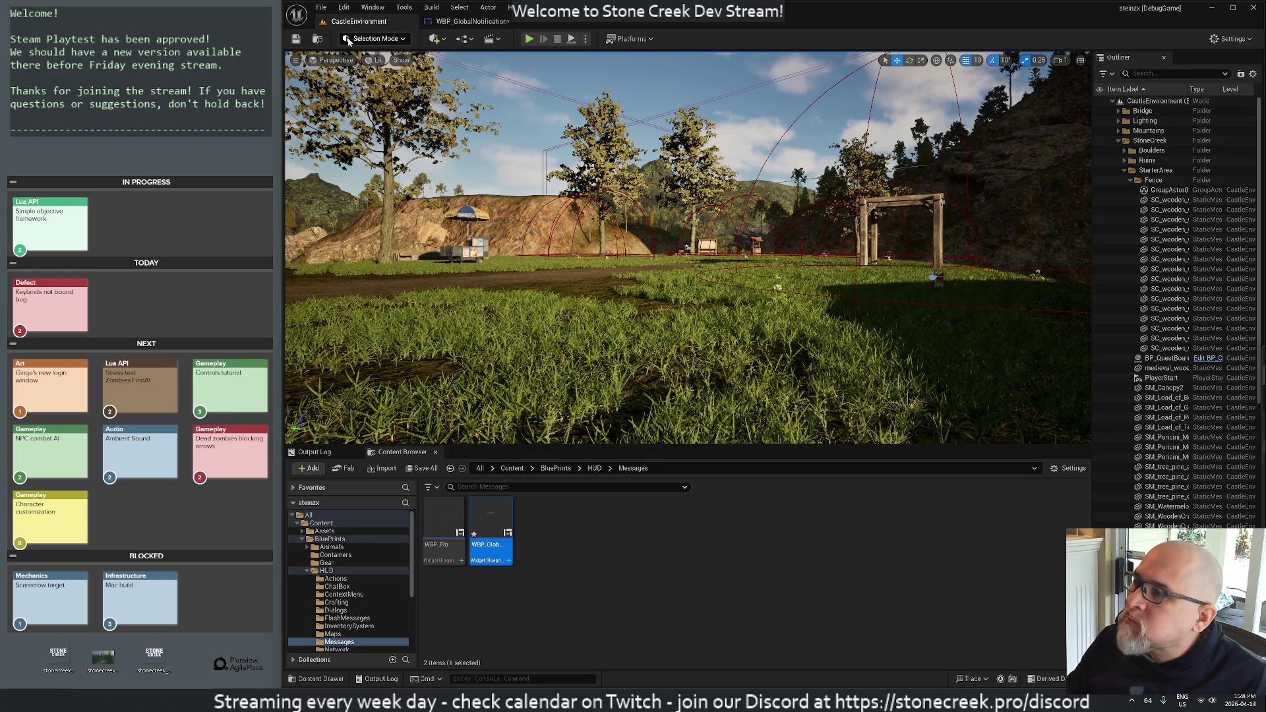
- Save the WBP_GlobalNotification widget asset with Save Selected
{"action": "left_click", "coordinate": [298, 39]}
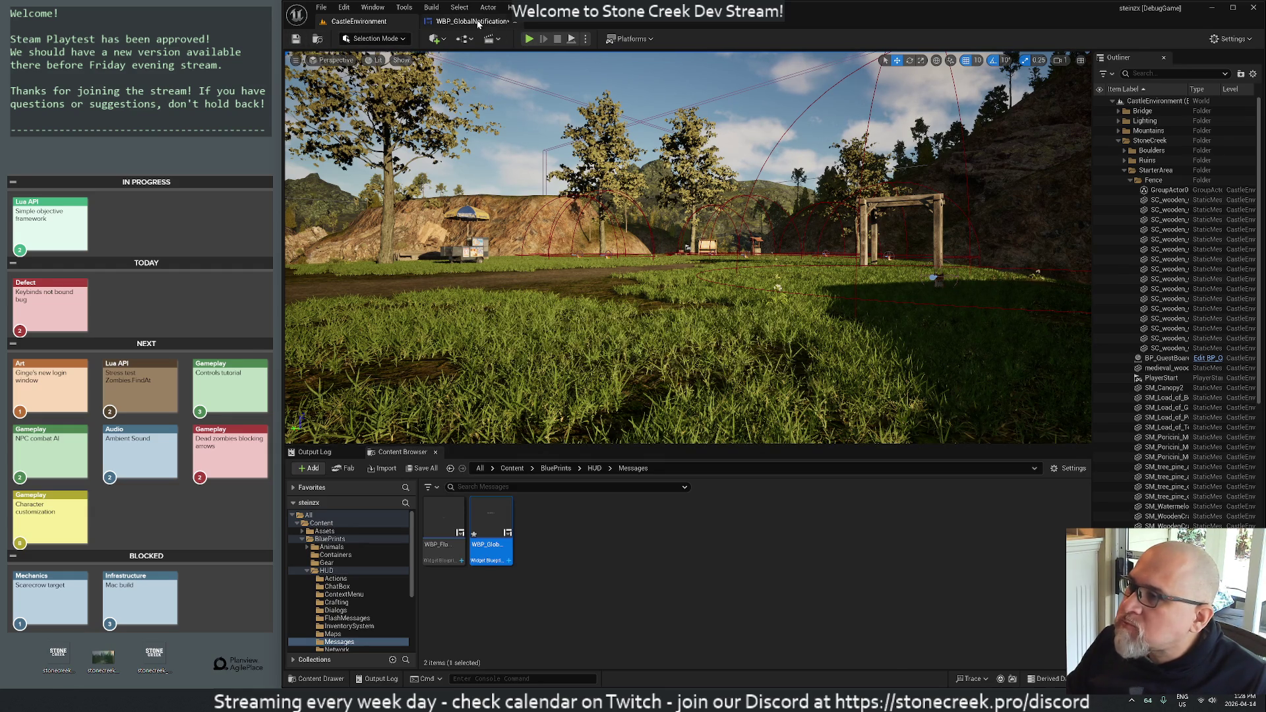
{"action": "left_click", "coordinate": [475, 22]}
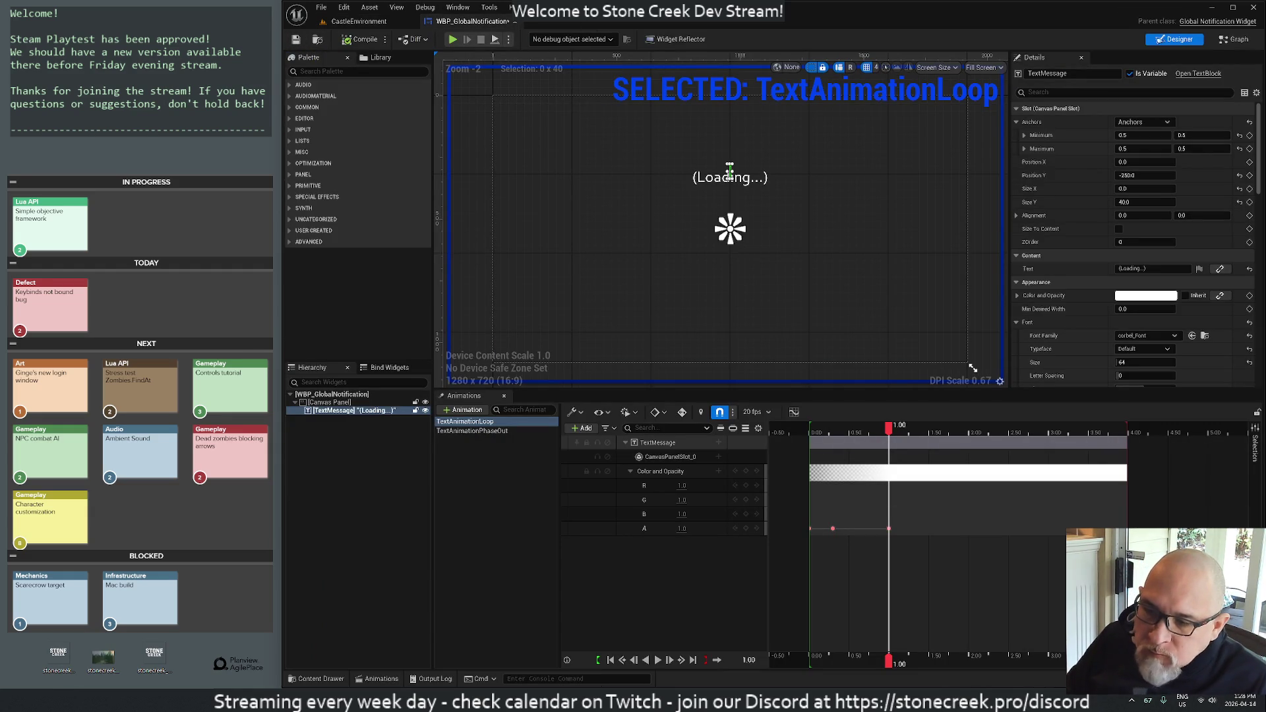
{"action": "key", "text": "ctrl+shift+s"}
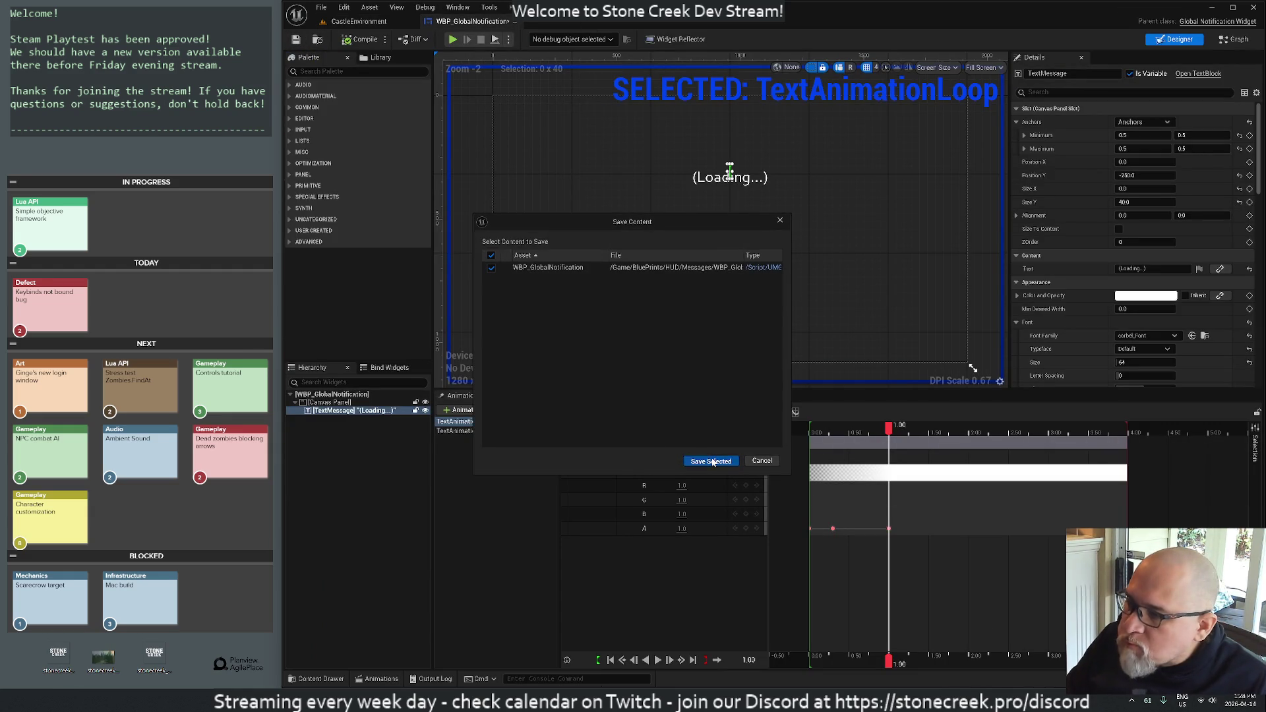
{"action": "left_click", "coordinate": [712, 461]}
- Back in CastleEnvironment, hot-reload the C++ code with Live Coding (Ctrl+Alt+F11)
{"action": "left_click", "coordinate": [359, 21]}
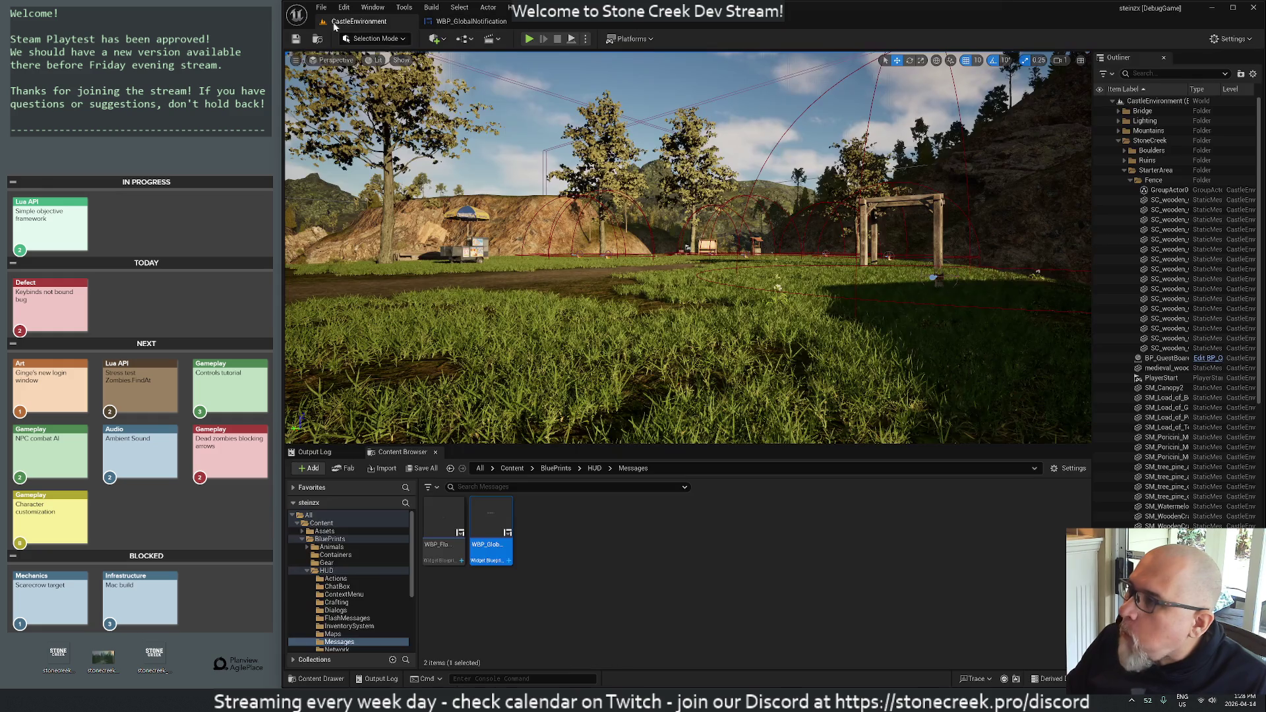
{"action": "key", "text": "ctrl+alt+F11"}
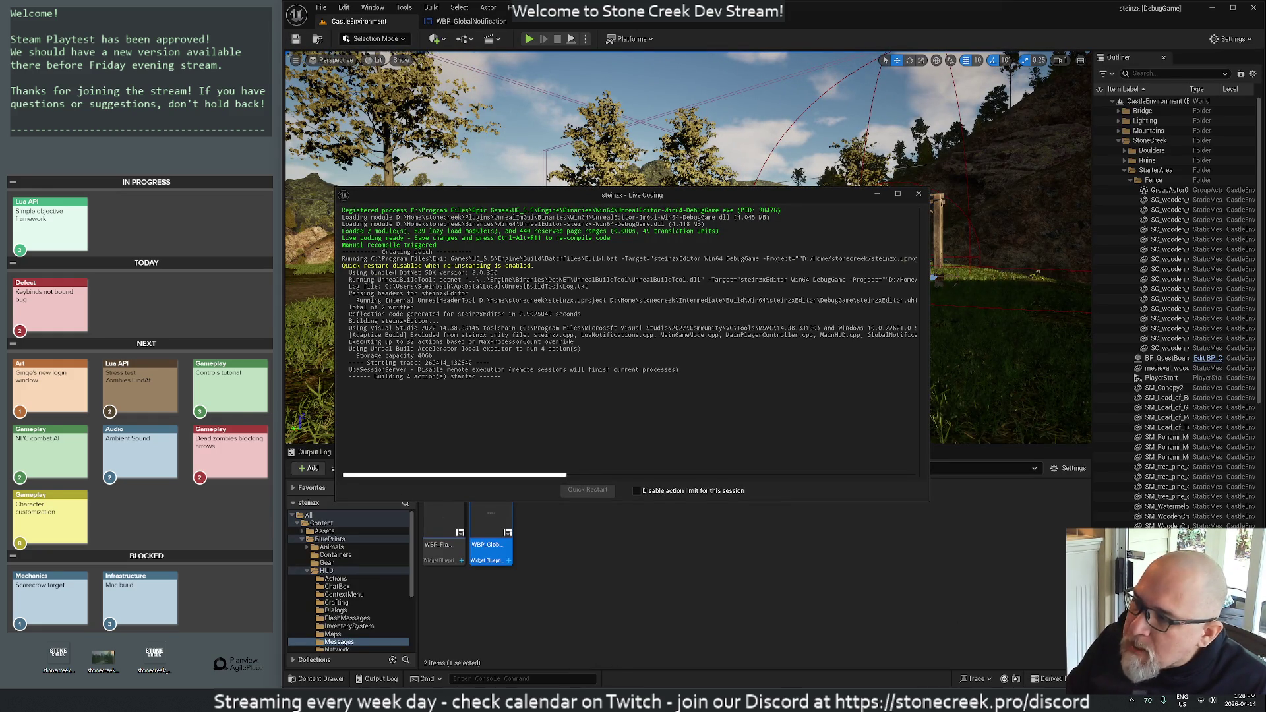
{"action": "left_click", "coordinate": [918, 194]}
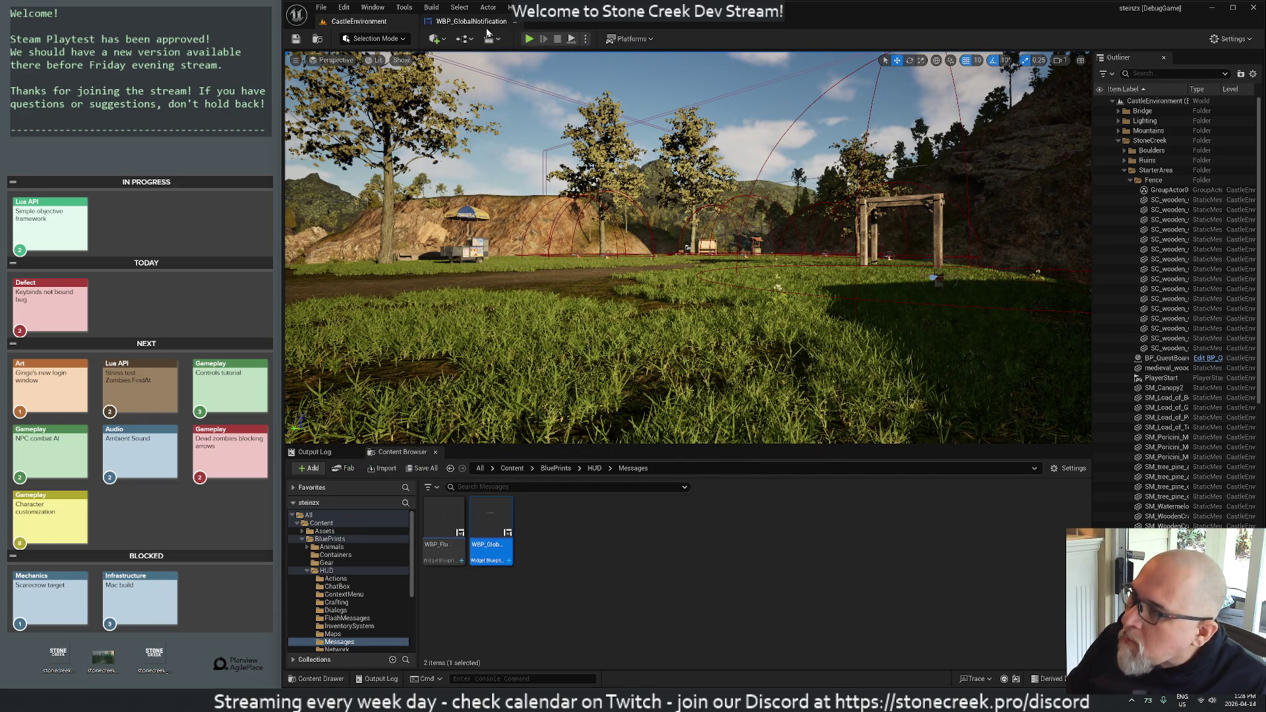
- Rename the TextAnimationLoop animation to TextAnimationPhaseIn
{"action": "left_click", "coordinate": [477, 23]}
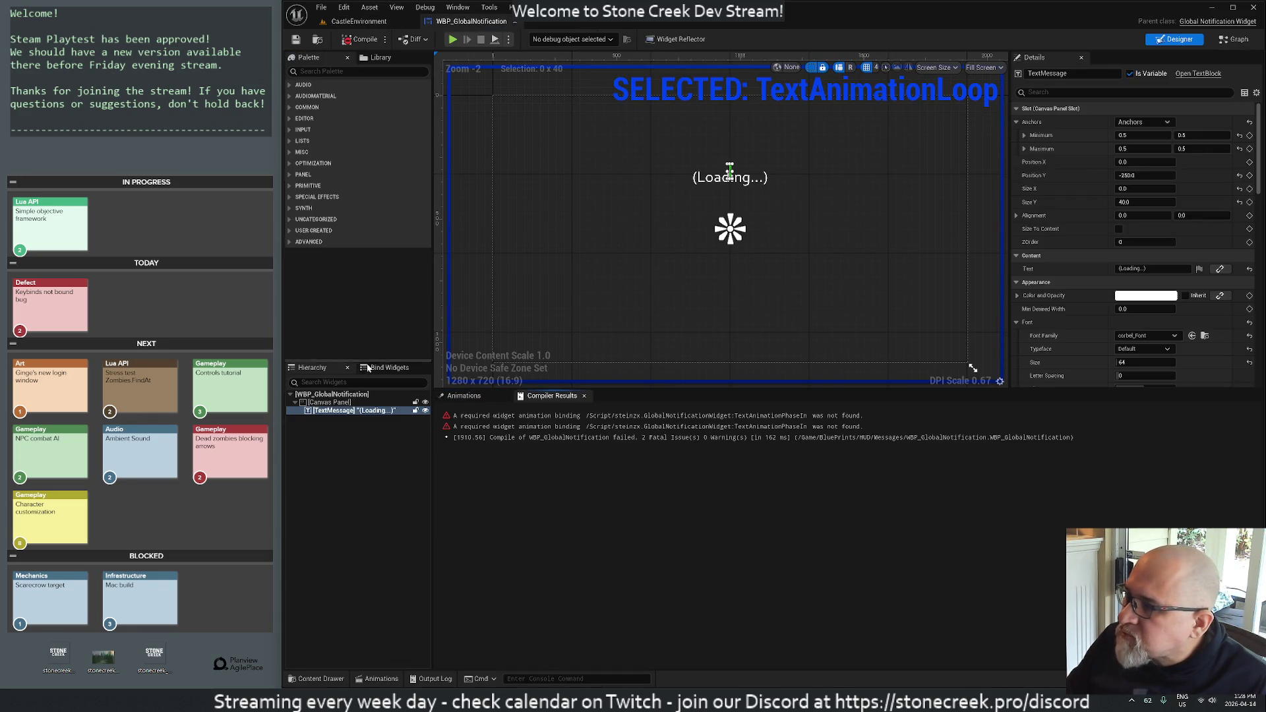
{"action": "left_click", "coordinate": [463, 395]}
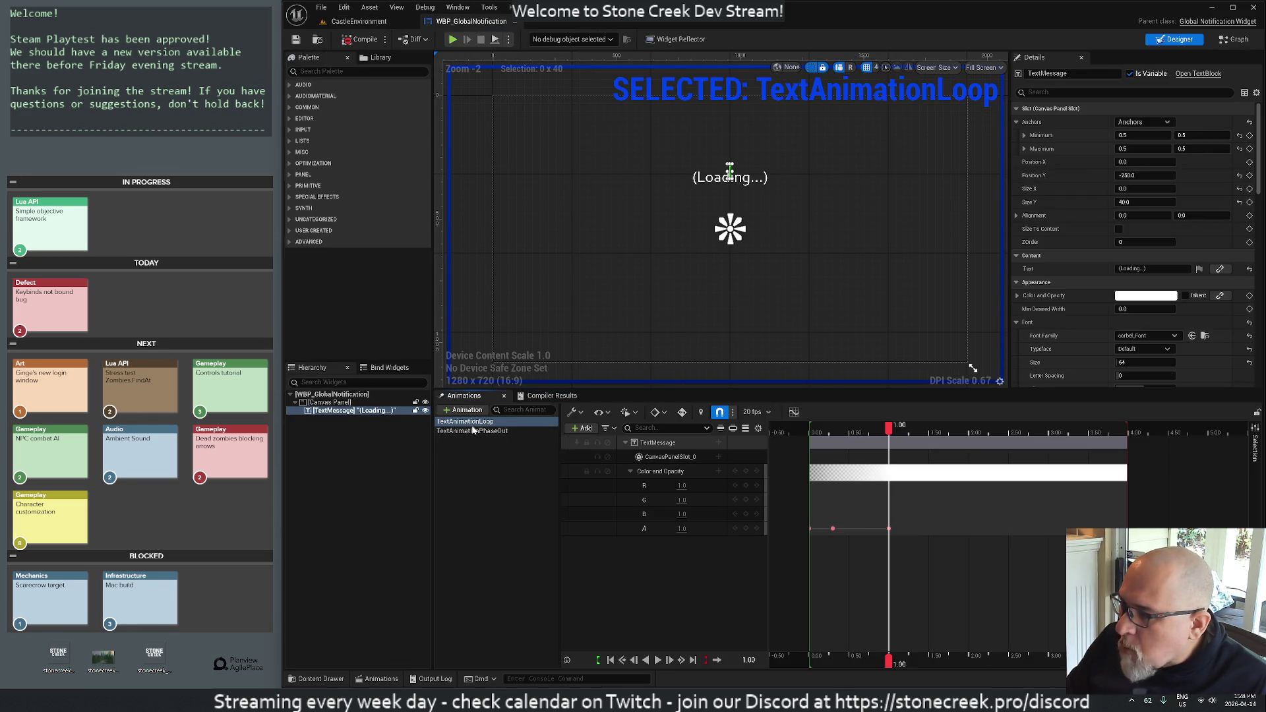
{"action": "right_click", "coordinate": [471, 426]}
{"action": "left_click", "coordinate": [501, 446]}
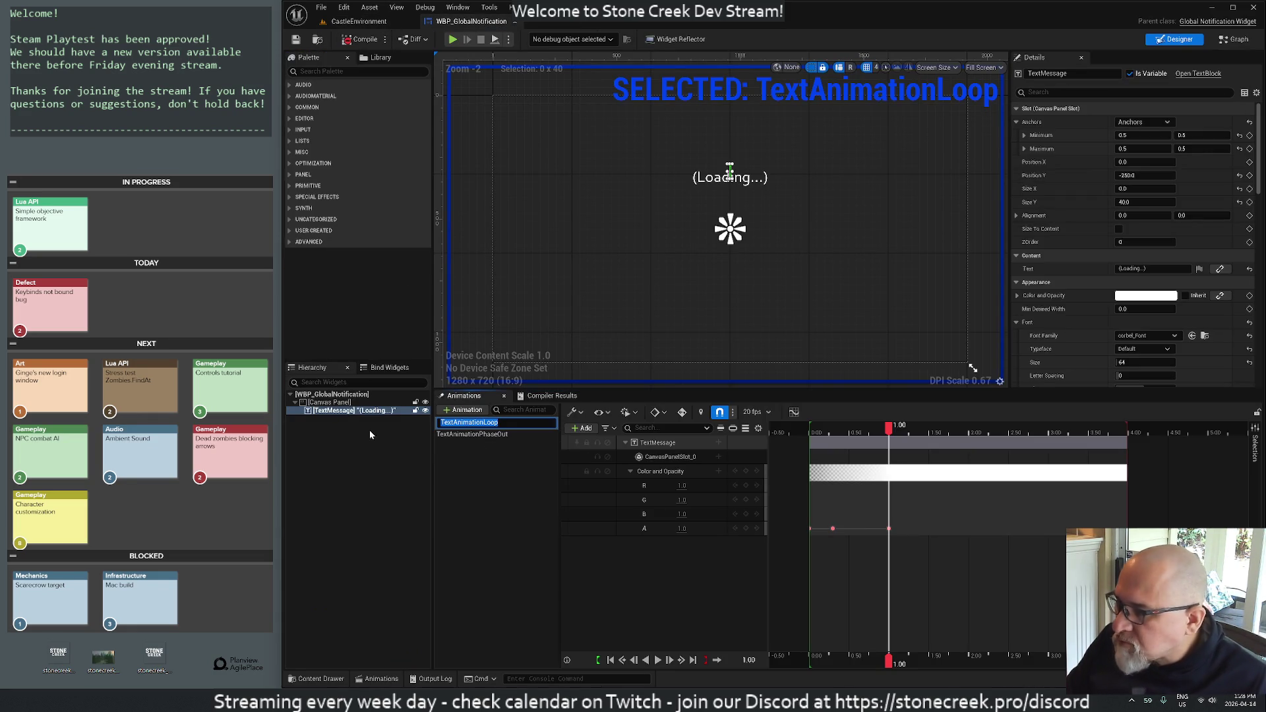
{"action": "key", "text": "End"}
{"action": "key", "text": "BackSpace"}
{"action": "key", "text": "BackSpace"}
{"action": "key", "text": "BackSpace"}
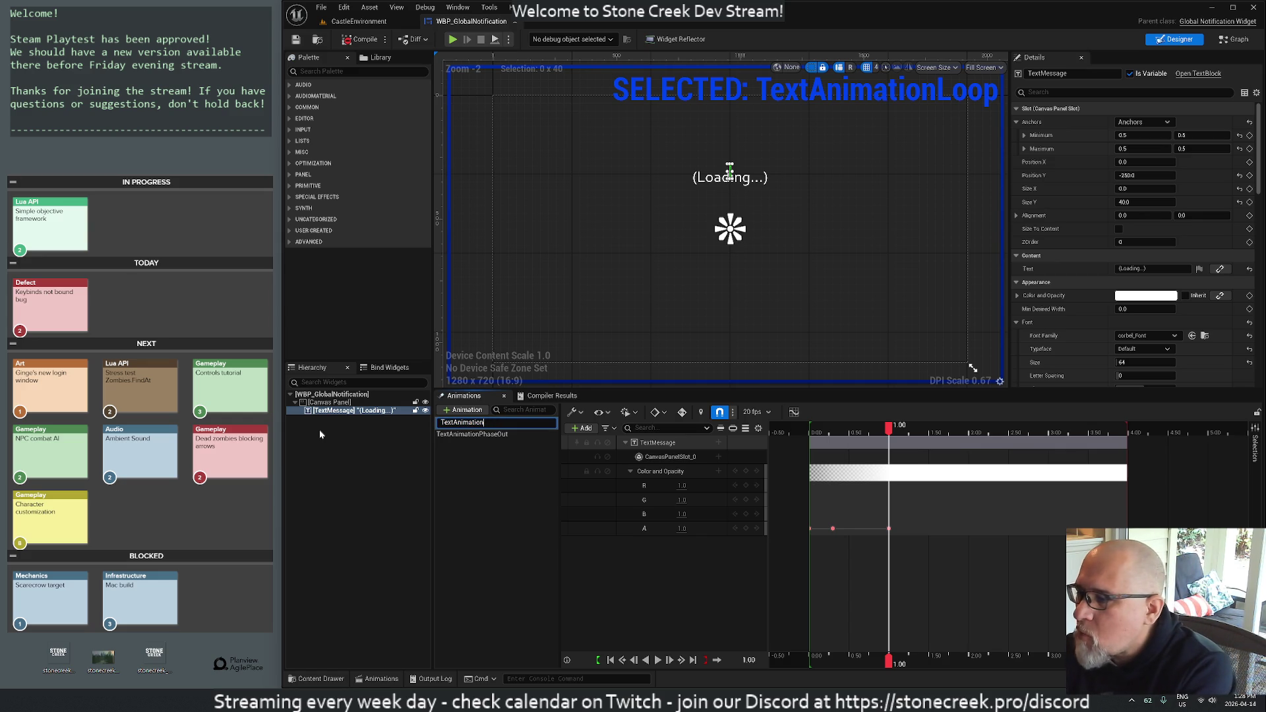
{"action": "type", "text": "PhaseIn"}
{"action": "key", "text": "Return"}
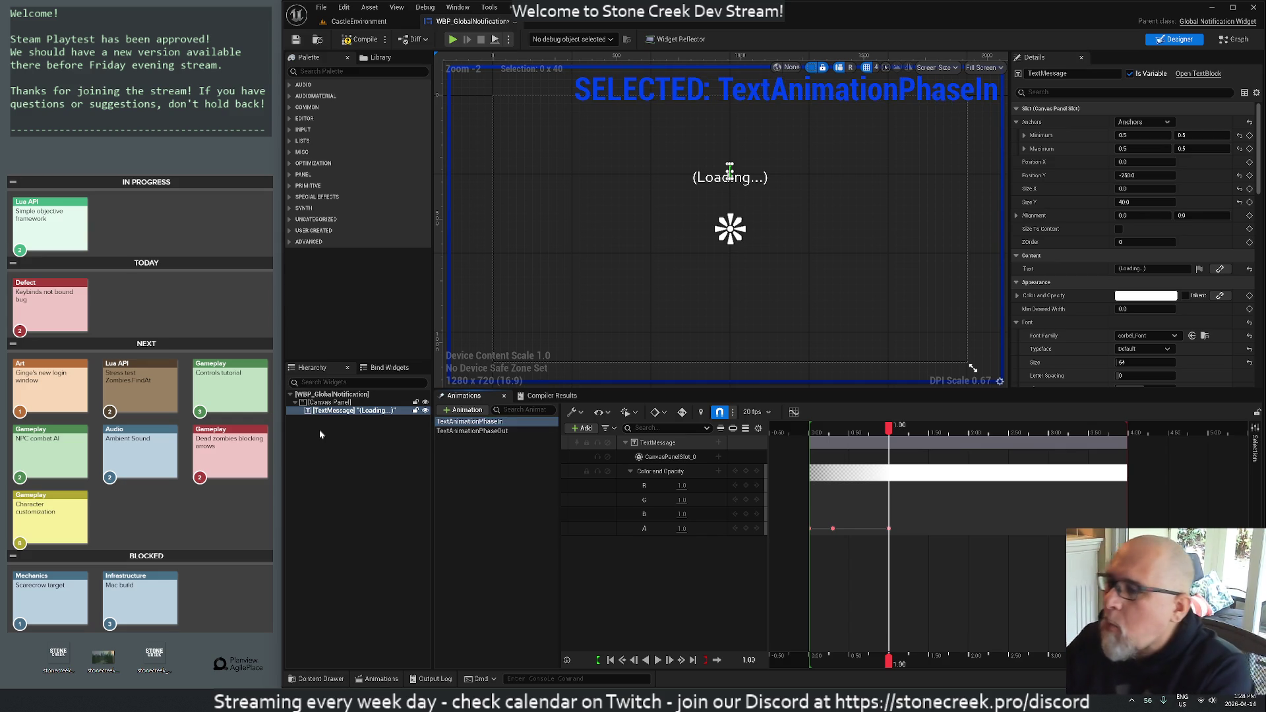
- Start a Play-in-Editor session of the CastleEnvironment level
{"action": "left_click", "coordinate": [304, 42]}
{"action": "left_click", "coordinate": [358, 21]}
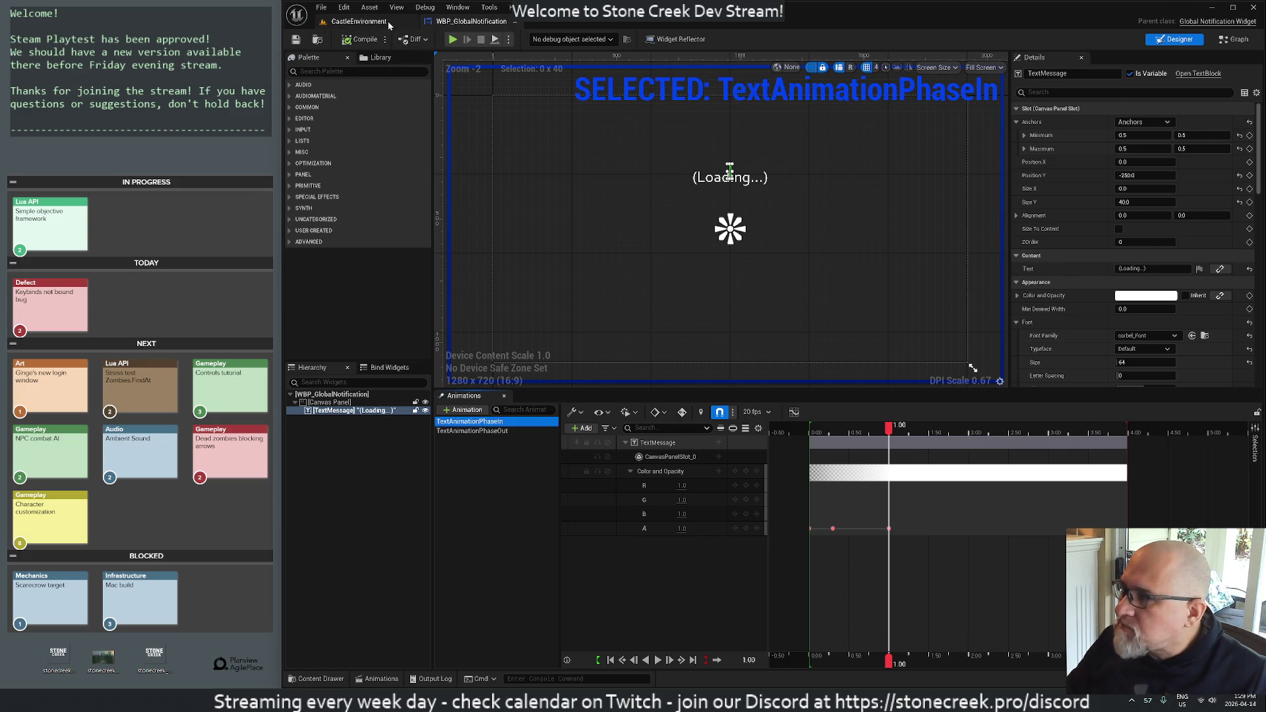
{"action": "left_click", "coordinate": [529, 39]}
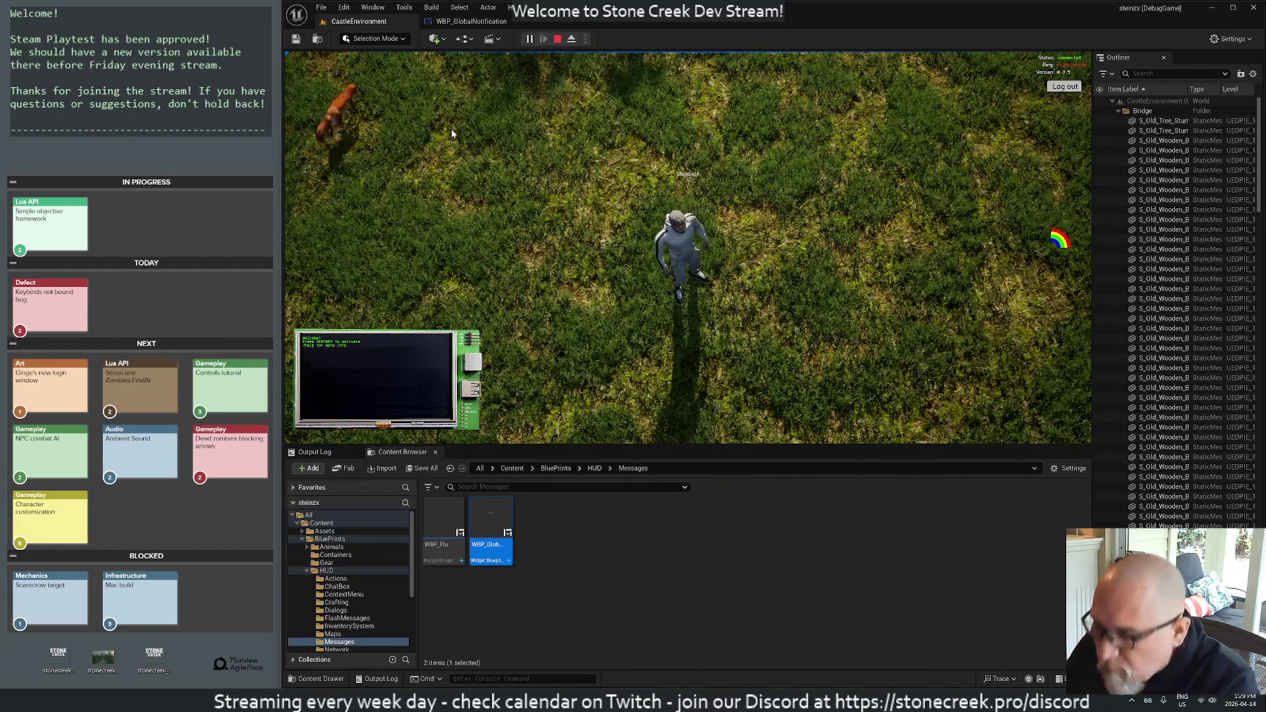
- Put the in-game terminal into Lua REPL mode, clear it, and go fullscreen
{"action": "key", "text": "Return"}
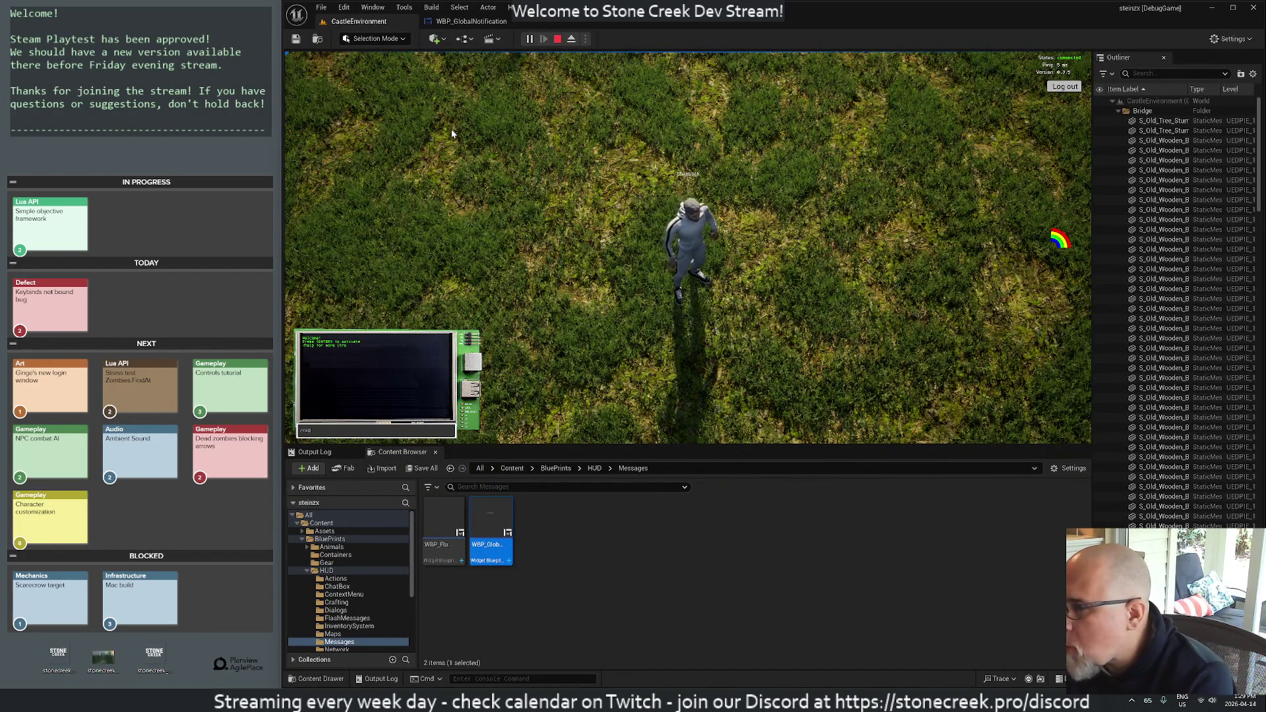
{"action": "key", "text": "Return"}
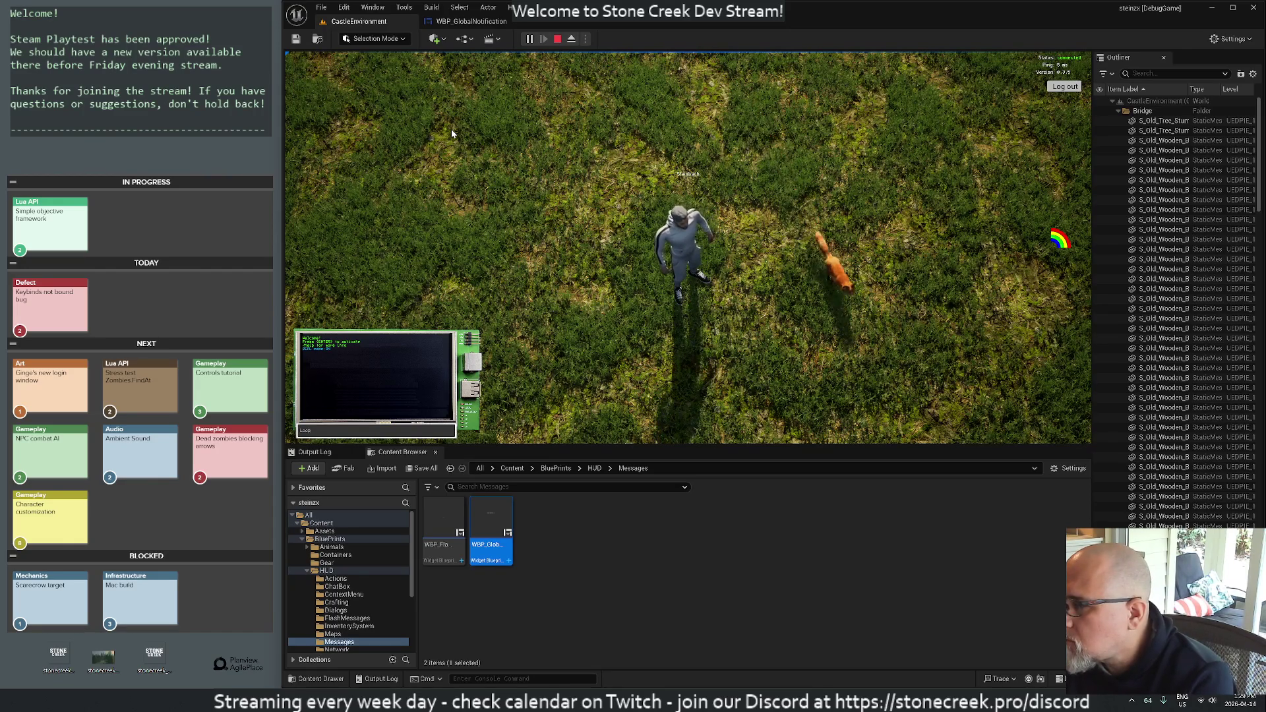
{"action": "type", "text": "clear"}
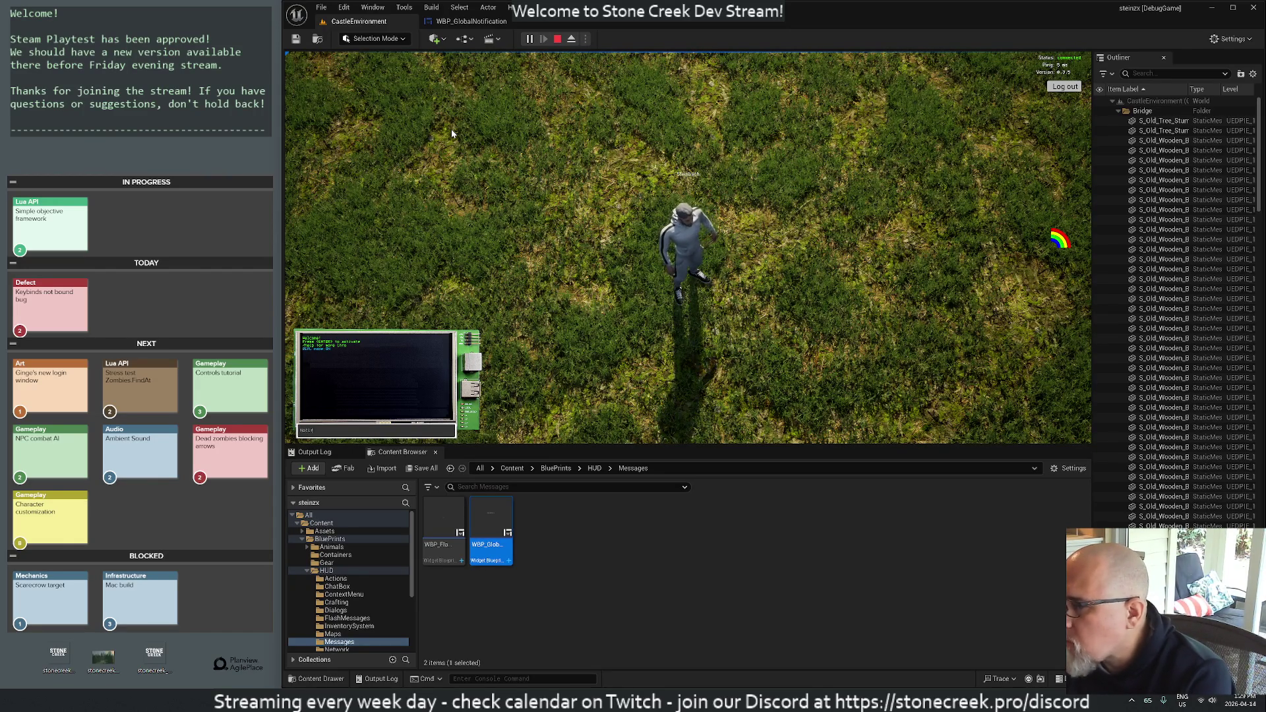
{"action": "key", "text": "F11"}
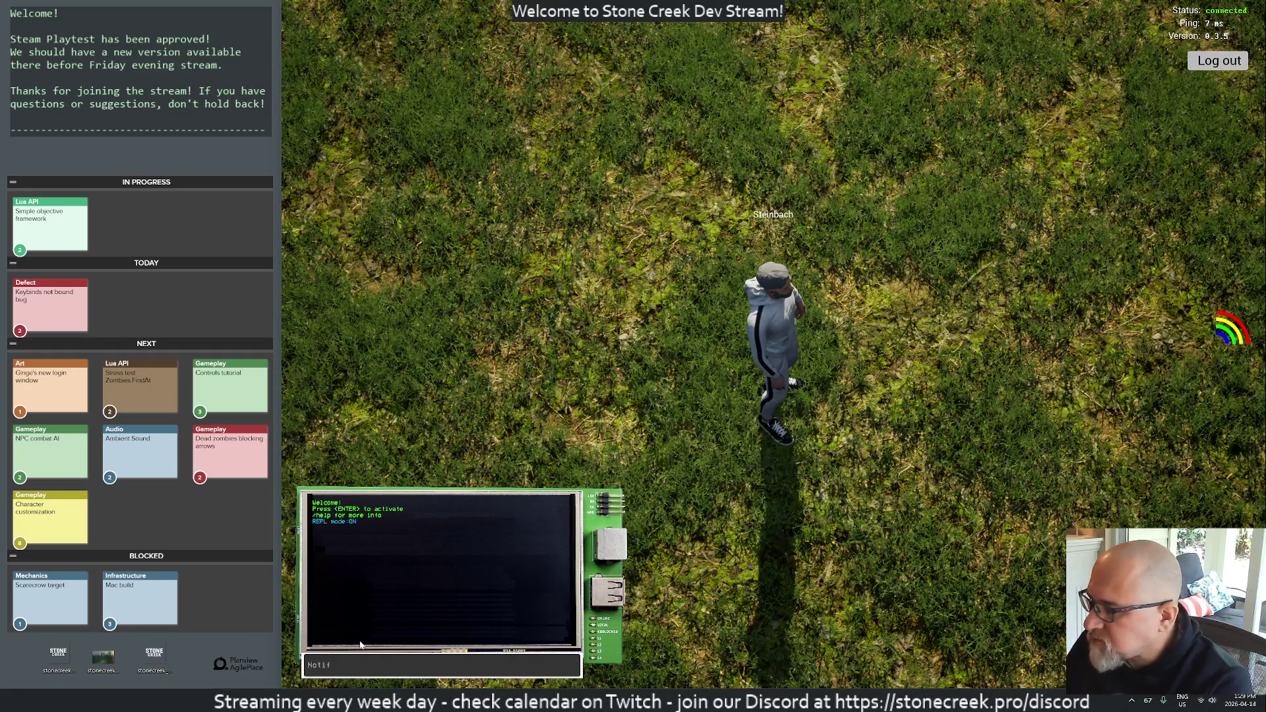
- Run Notifications.Global("Hello", 4), then rerun it with an empty sound argument ""
{"action": "left_click", "coordinate": [362, 664]}
{"action": "type", "text": "cations.Global(\"Hello\", 3"}
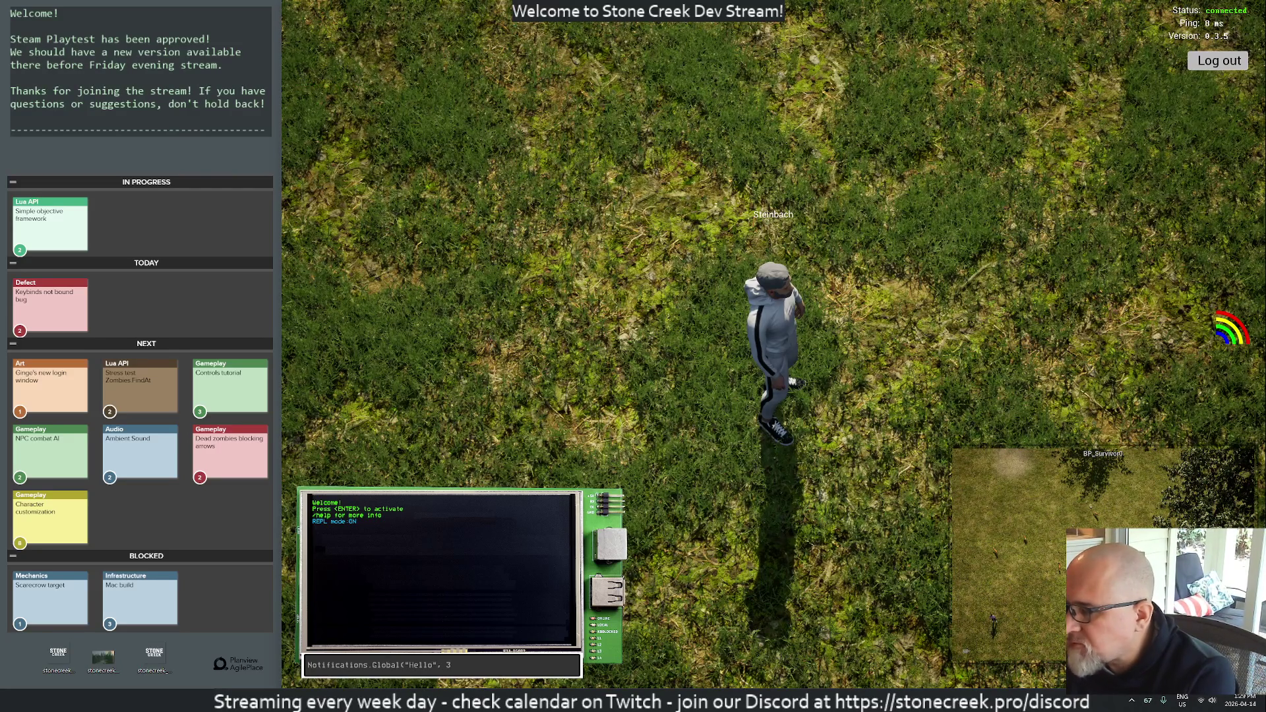
{"action": "key", "text": "BackSpace"}
{"action": "type", "text": "4)"}
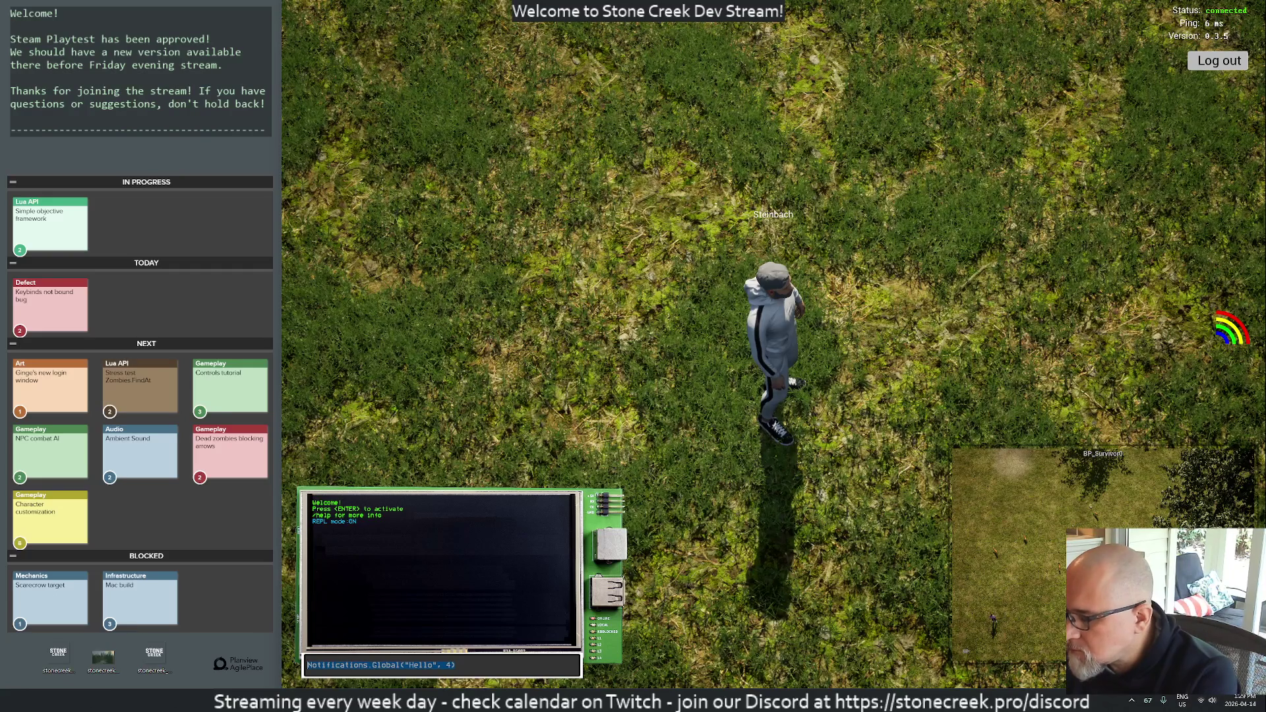
{"action": "key", "text": "Return"}
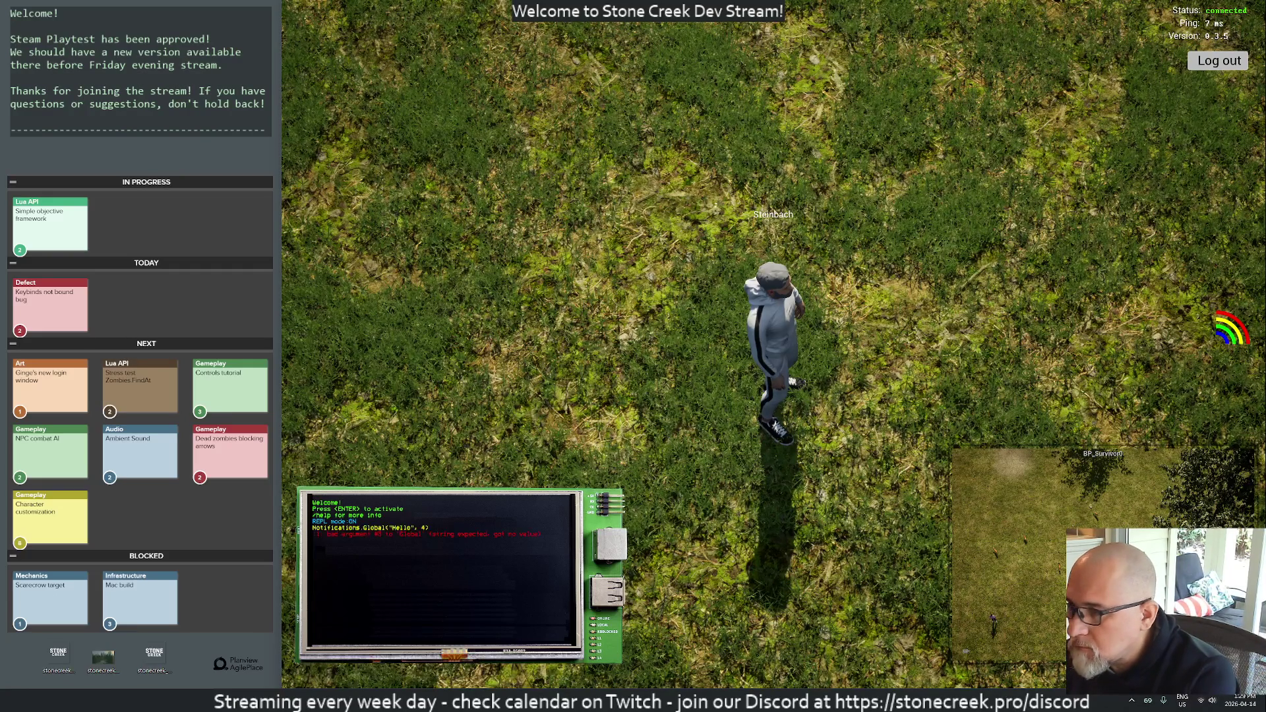
{"action": "key", "text": "Up"}
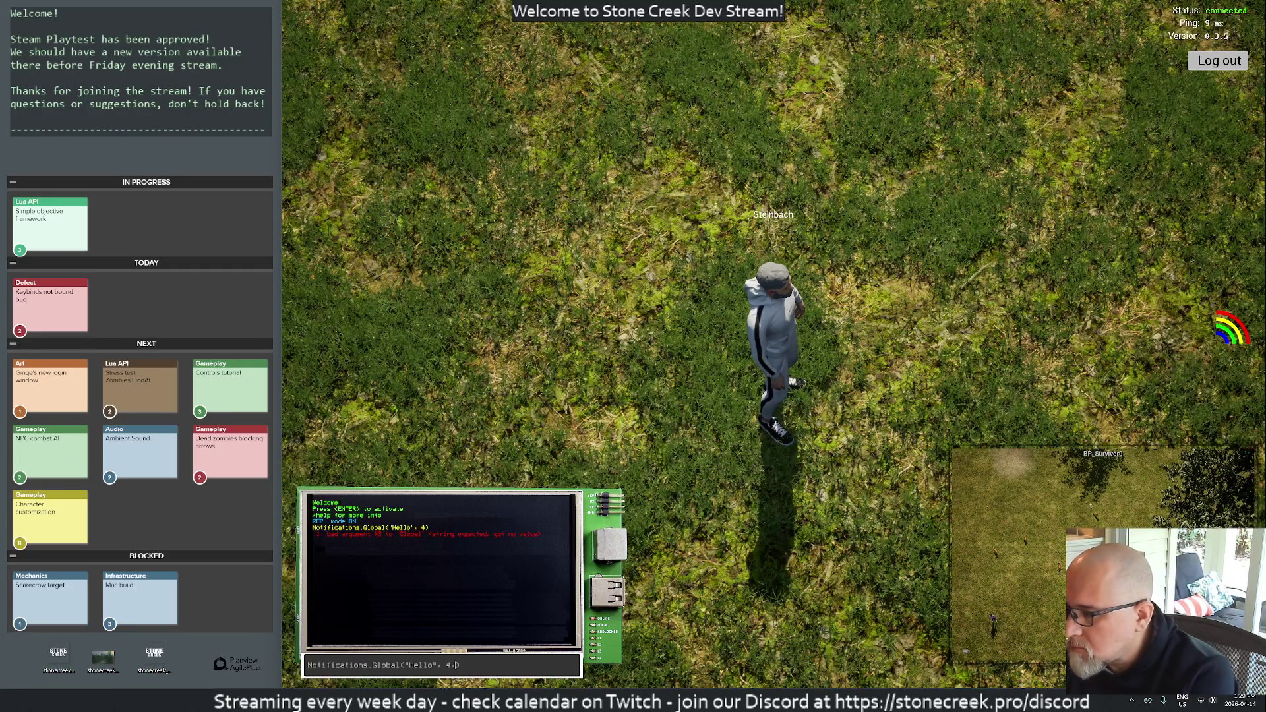
{"action": "type", "text": "\"\""}
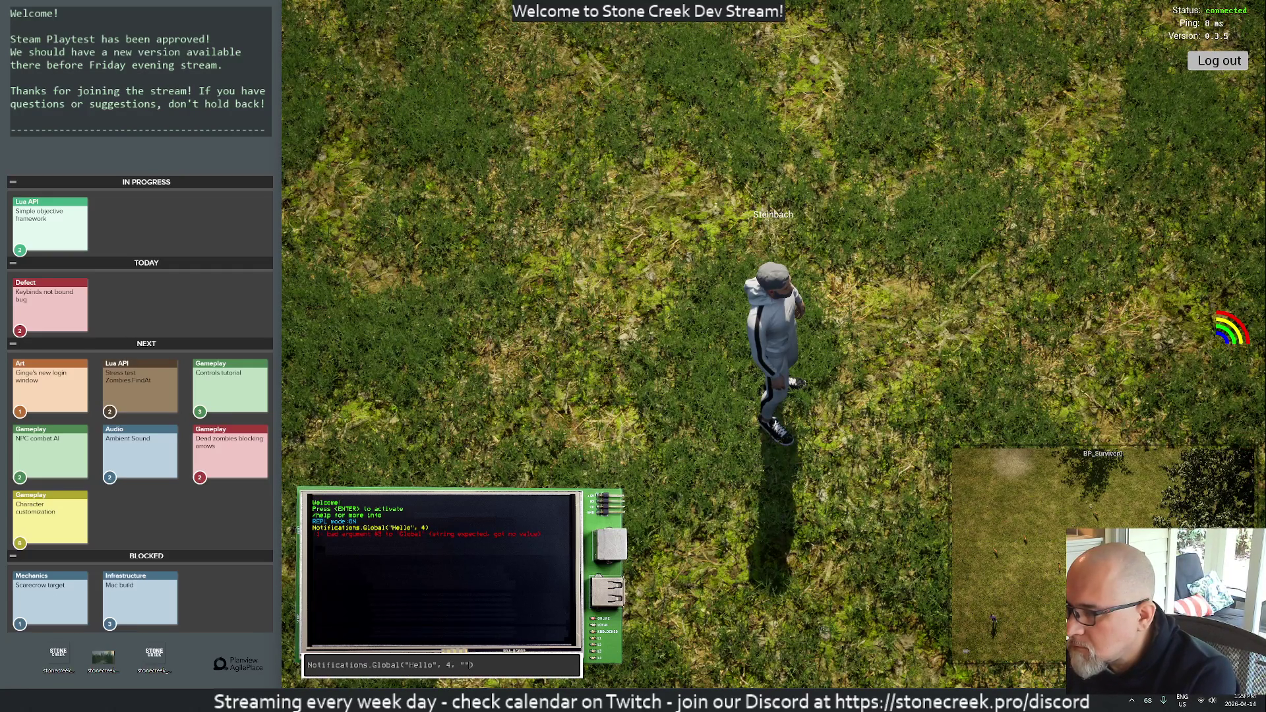
{"action": "left_click_drag", "start_coordinate": [473, 665], "coordinate": [373, 665]}
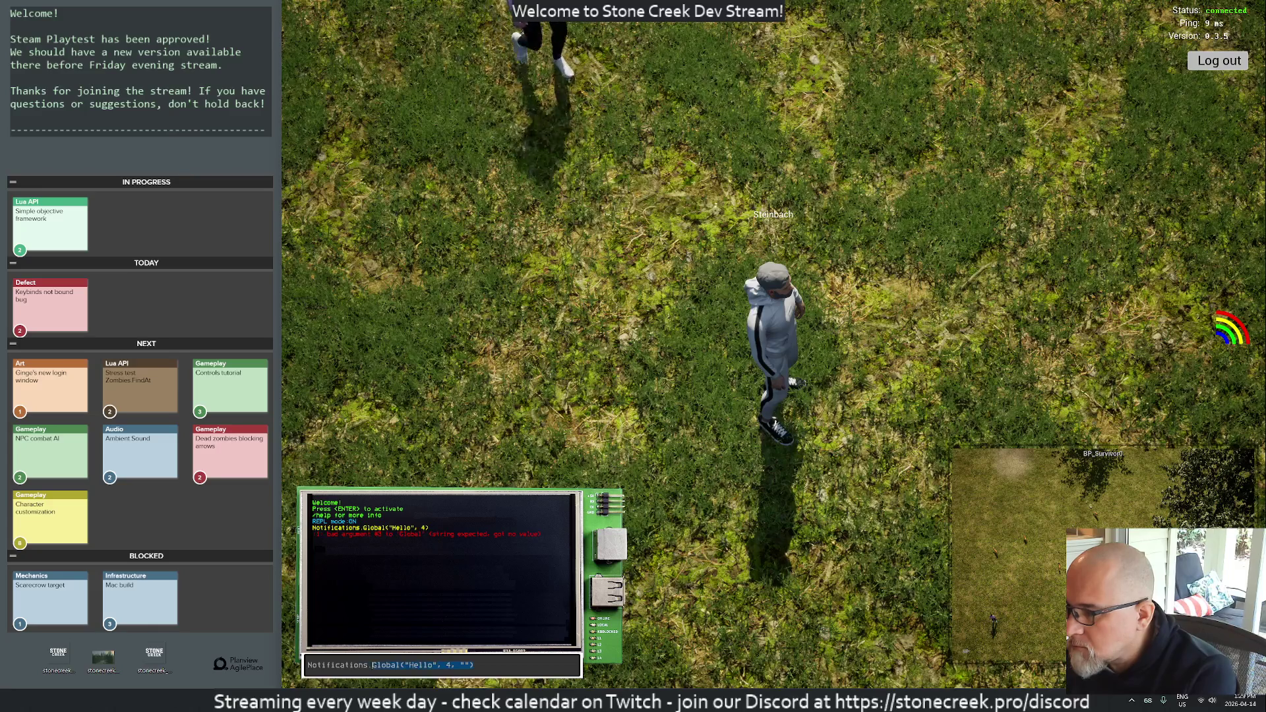
{"action": "key", "text": "Return"}
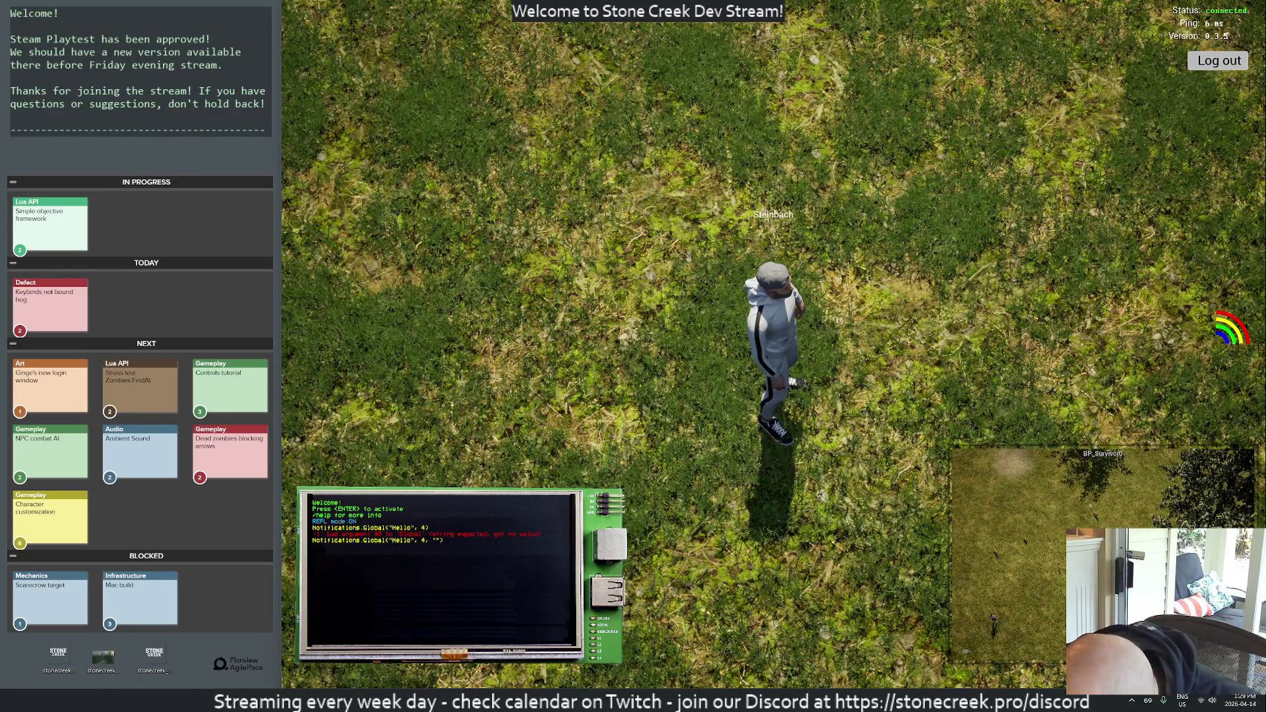
- Rerun the Hello notification with duration 10, then leave fullscreen
{"action": "key", "text": "Return"}
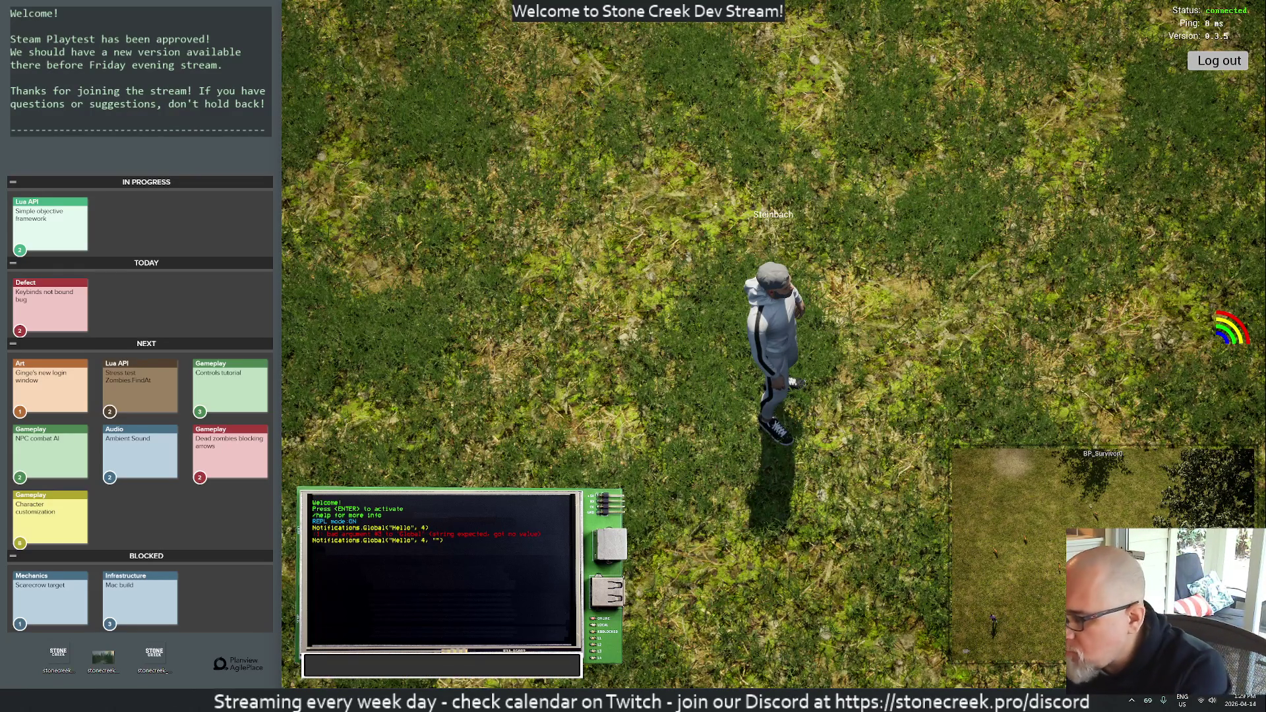
{"action": "key", "text": "Up"}
{"action": "left_click", "coordinate": [453, 665]}
{"action": "key", "text": "BackSpace"}
{"action": "type", "text": "10"}
{"action": "key", "text": "Return"}
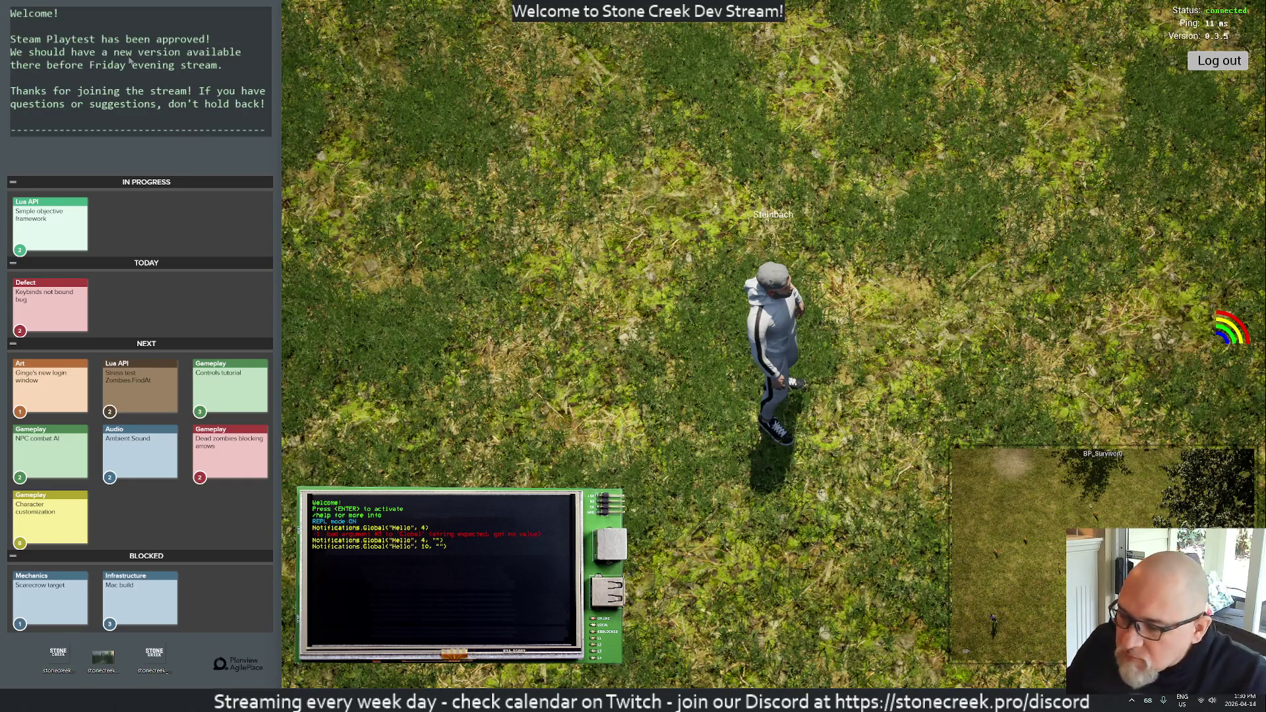
{"action": "key", "text": "F11"}
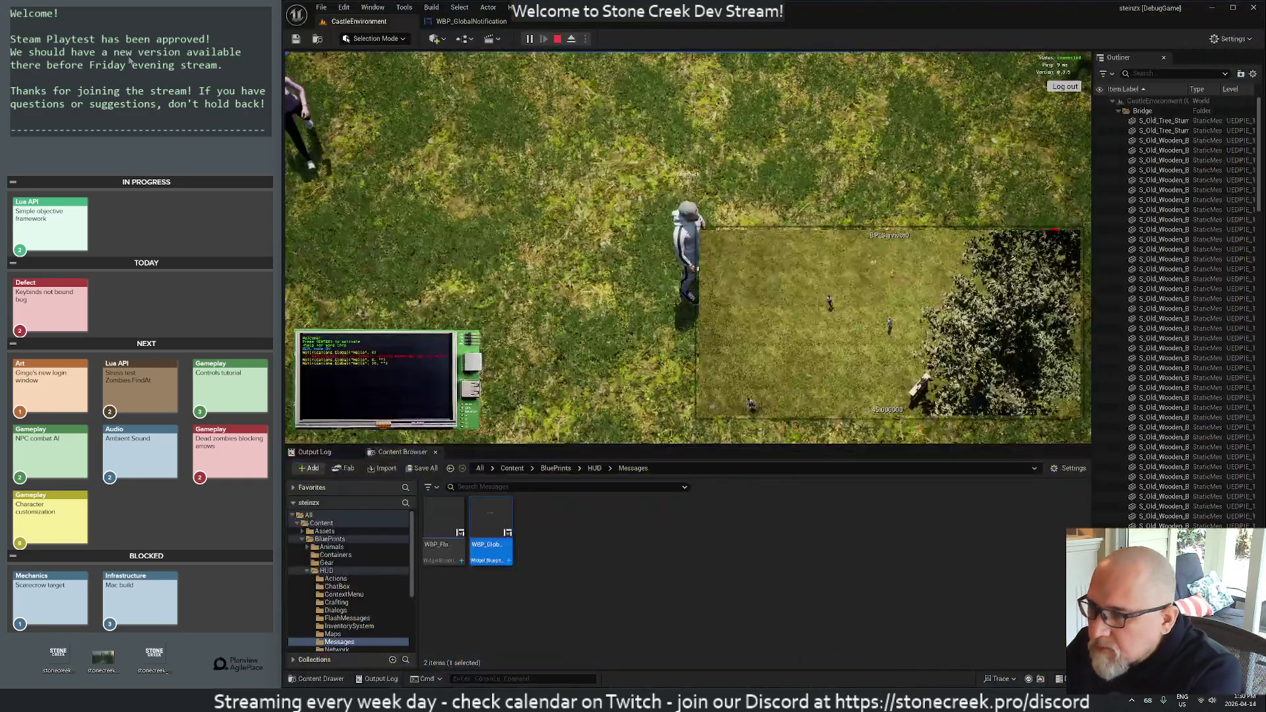
- Drag TextAnimationPhaseIn's playback end from 4 s back to about 1 s
{"action": "left_click", "coordinate": [472, 21]}
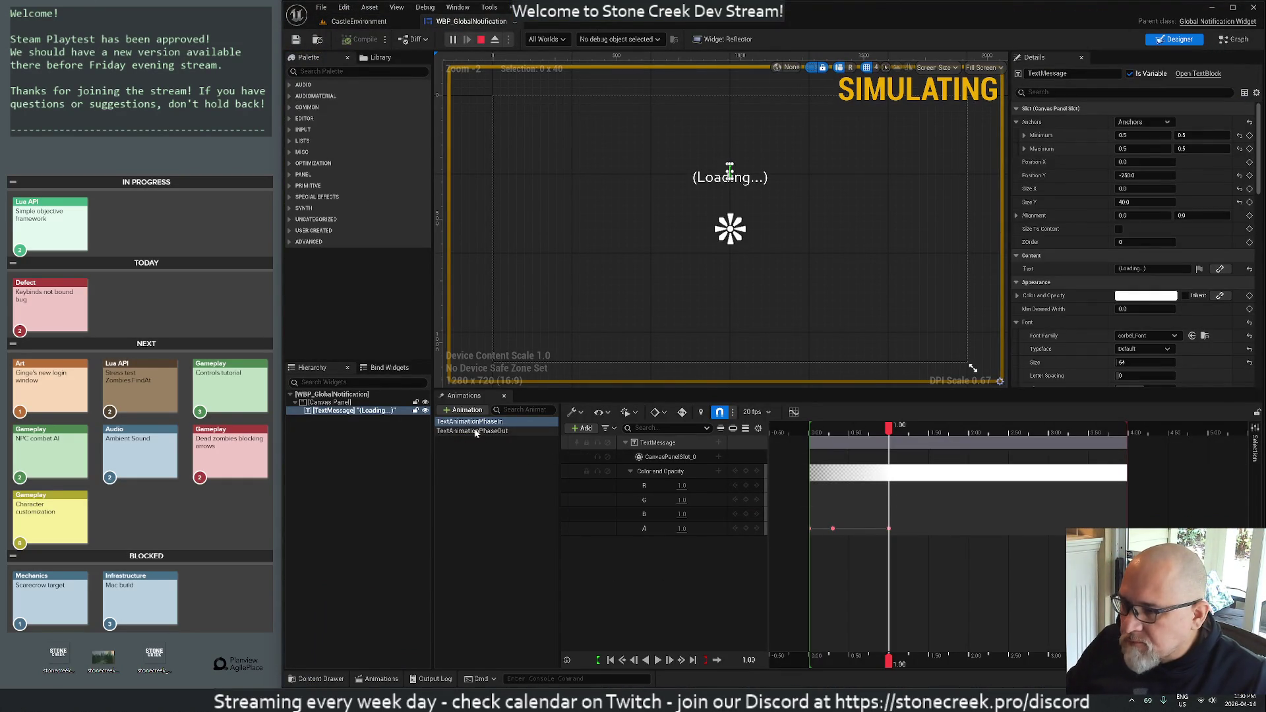
{"action": "left_click", "coordinate": [511, 430]}
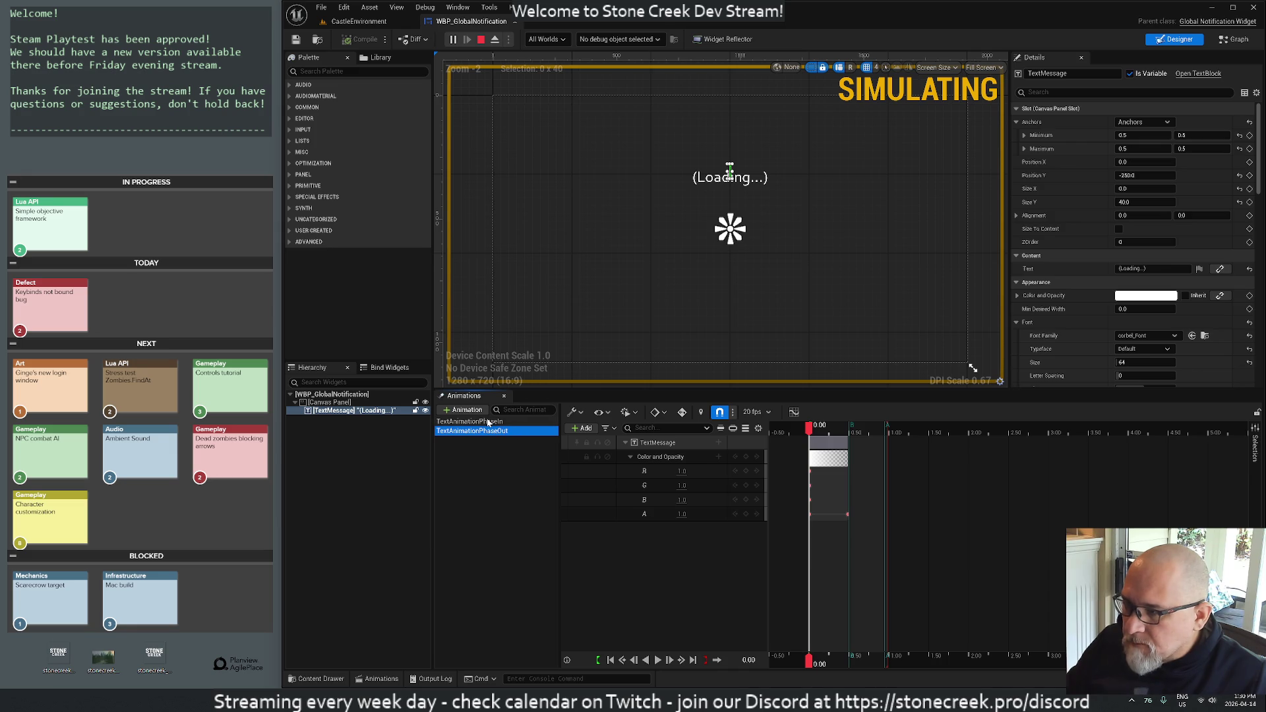
{"action": "left_click", "coordinate": [488, 422]}
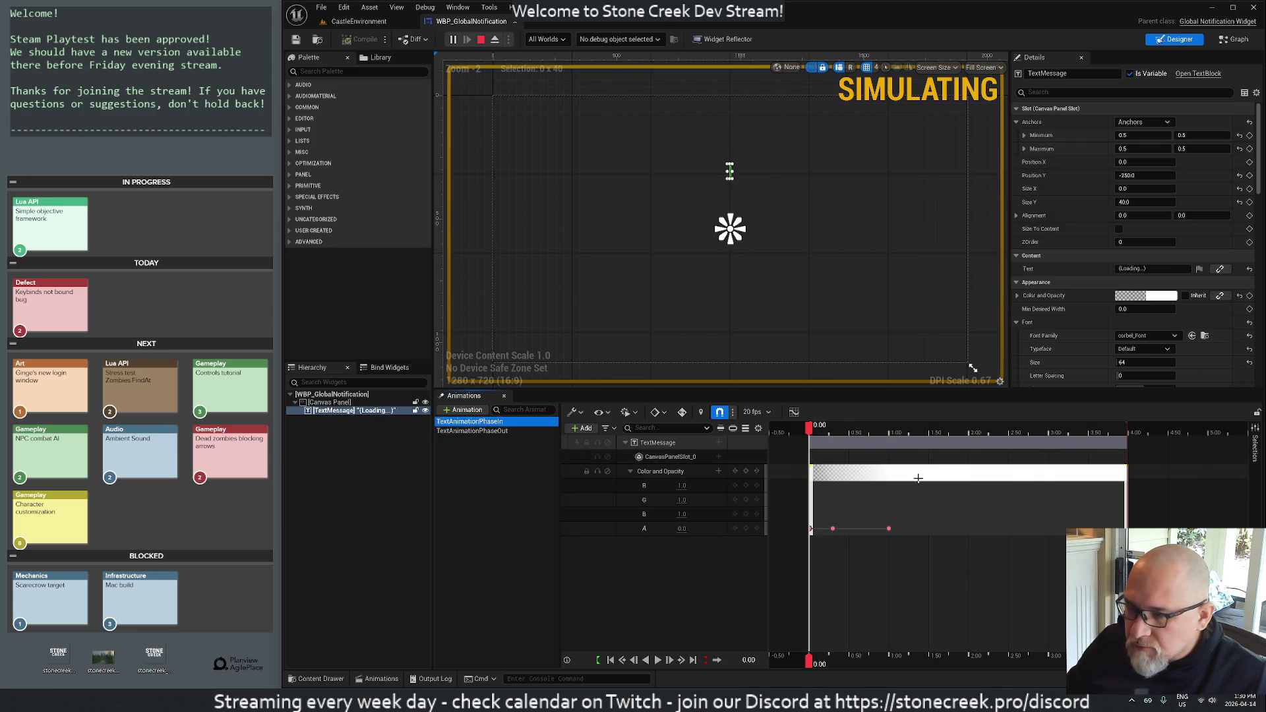
{"action": "left_click", "coordinate": [1124, 426]}
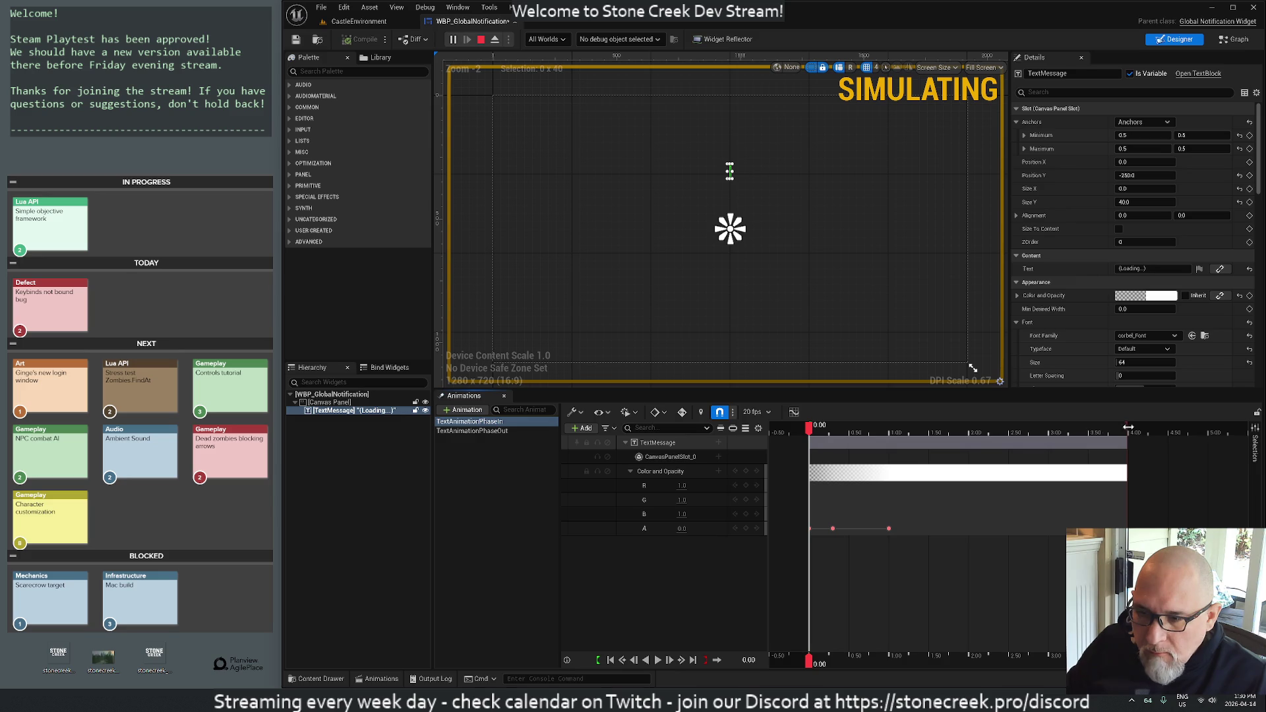
{"action": "right_click", "coordinate": [1127, 424]}
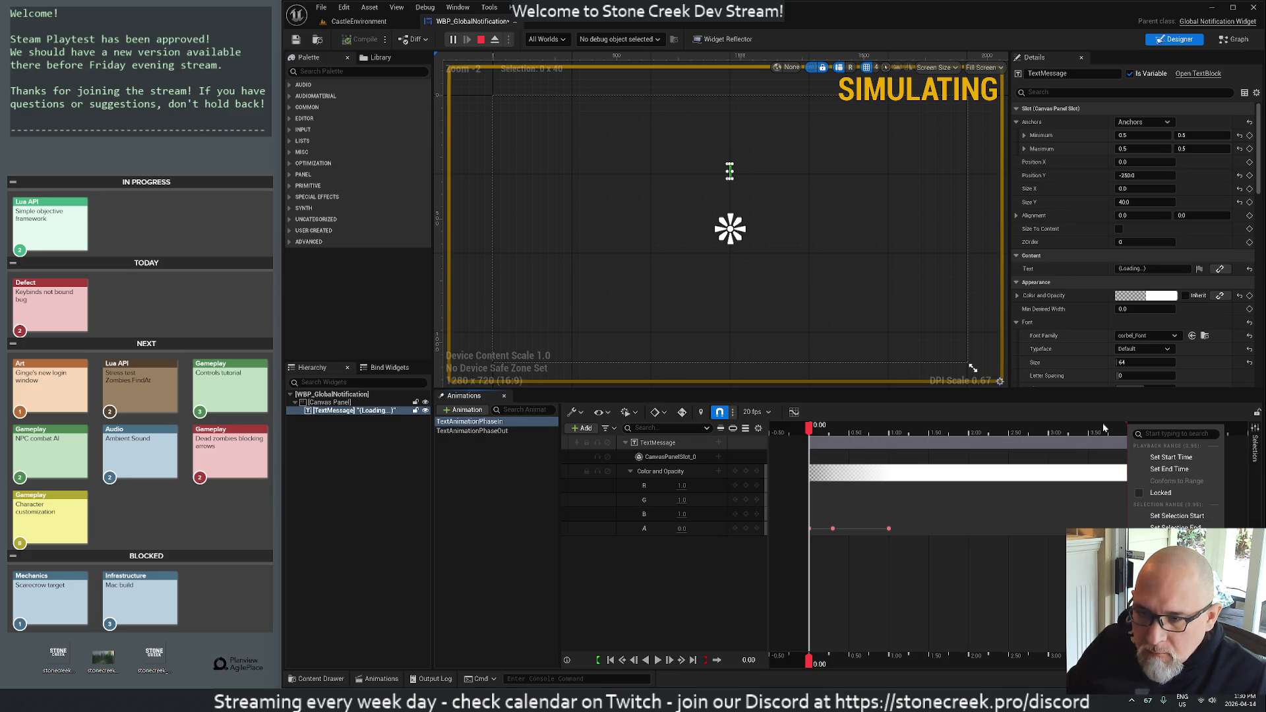
{"action": "left_click", "coordinate": [964, 408]}
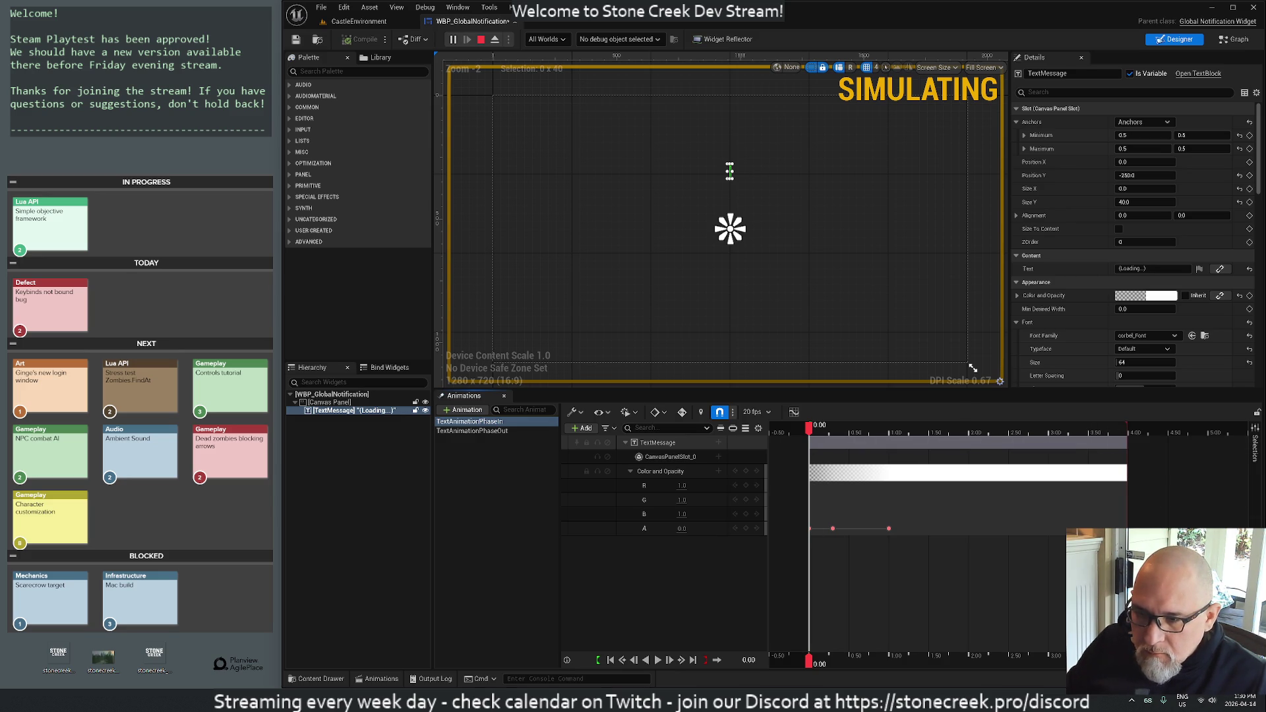
{"action": "left_click_drag", "start_coordinate": [1127, 473], "coordinate": [888, 474]}
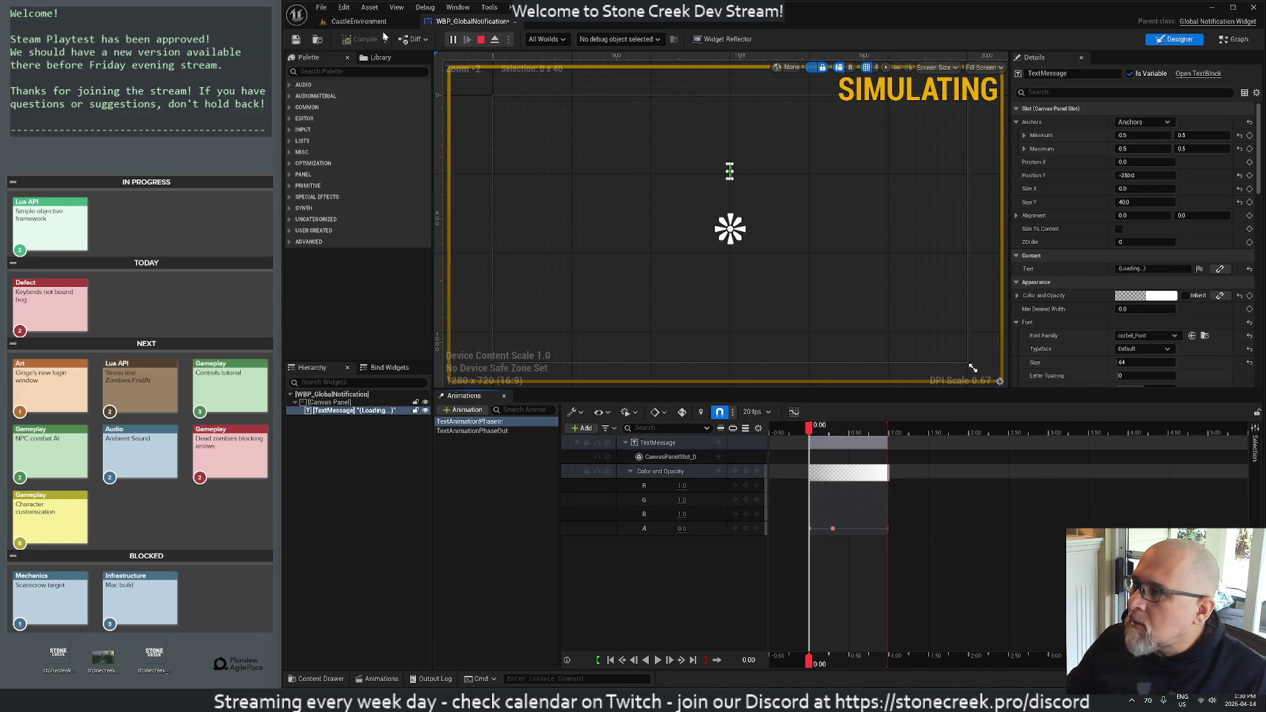
{"action": "left_click", "coordinate": [297, 40]}
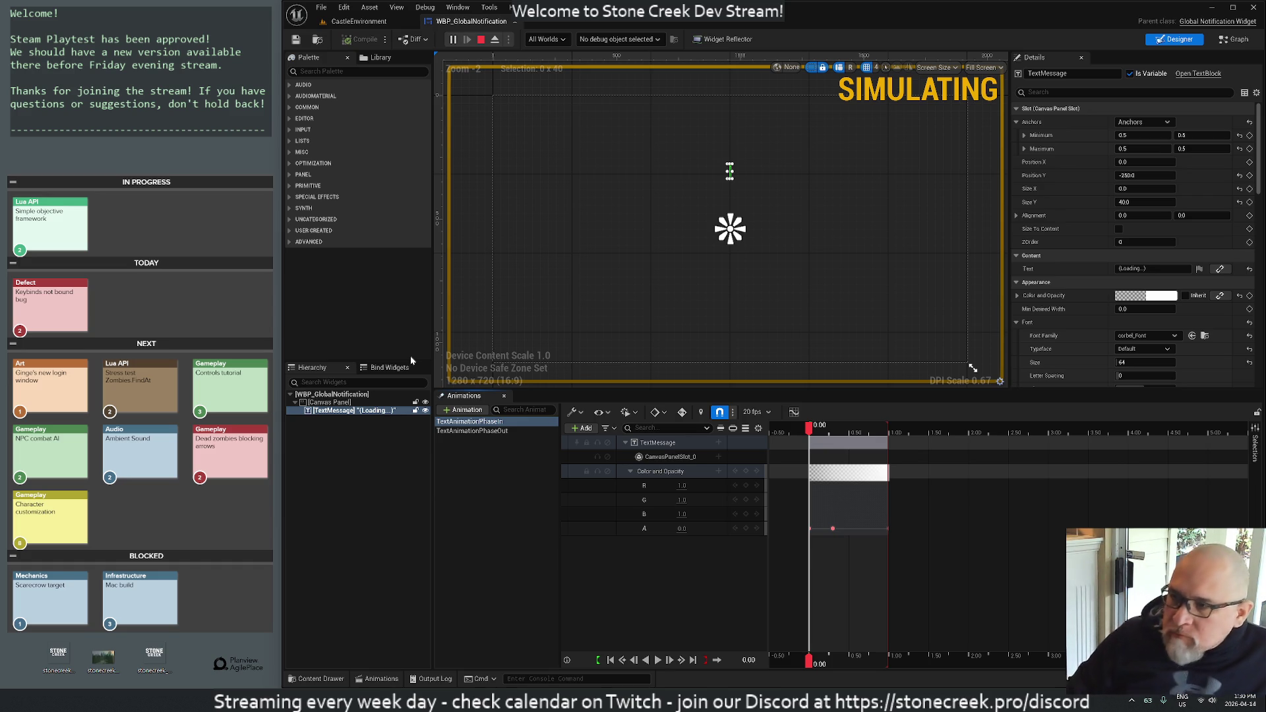
- Rerun Notifications.Global("Hello", 4, "") fullscreen to check the shorter fade-in, then stop playing
{"action": "left_click", "coordinate": [359, 21]}
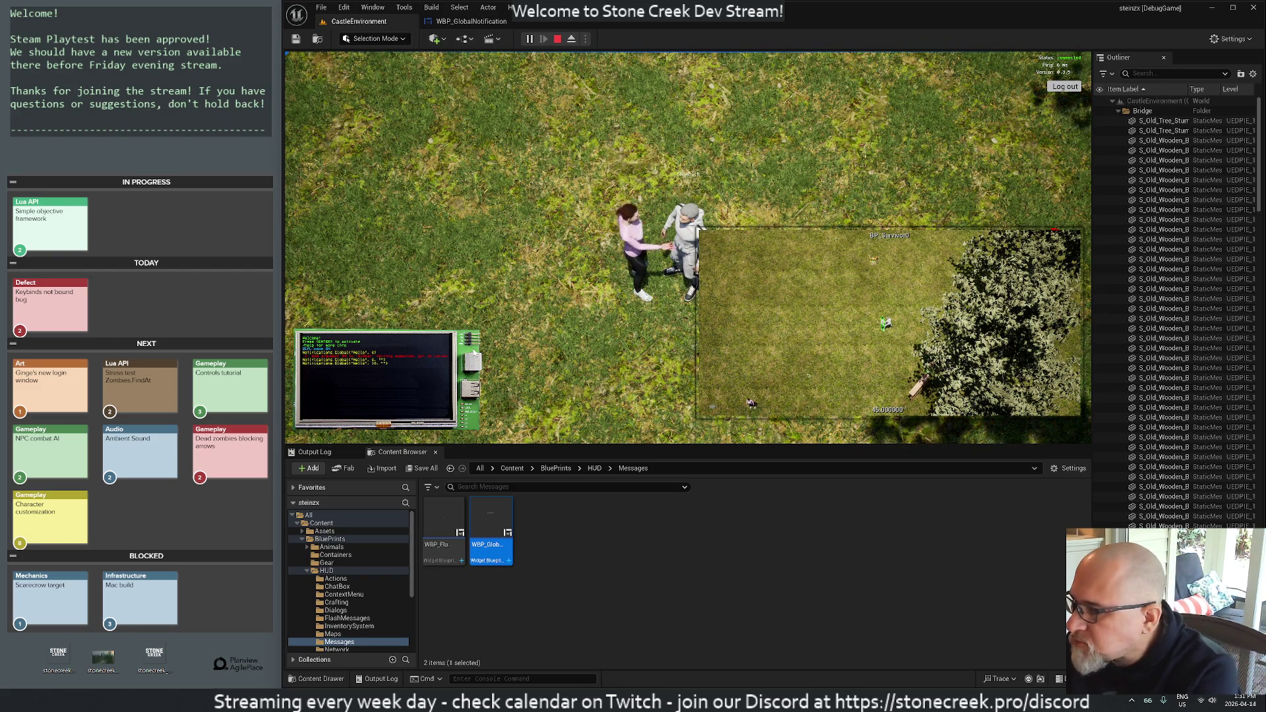
{"action": "key", "text": "F11"}
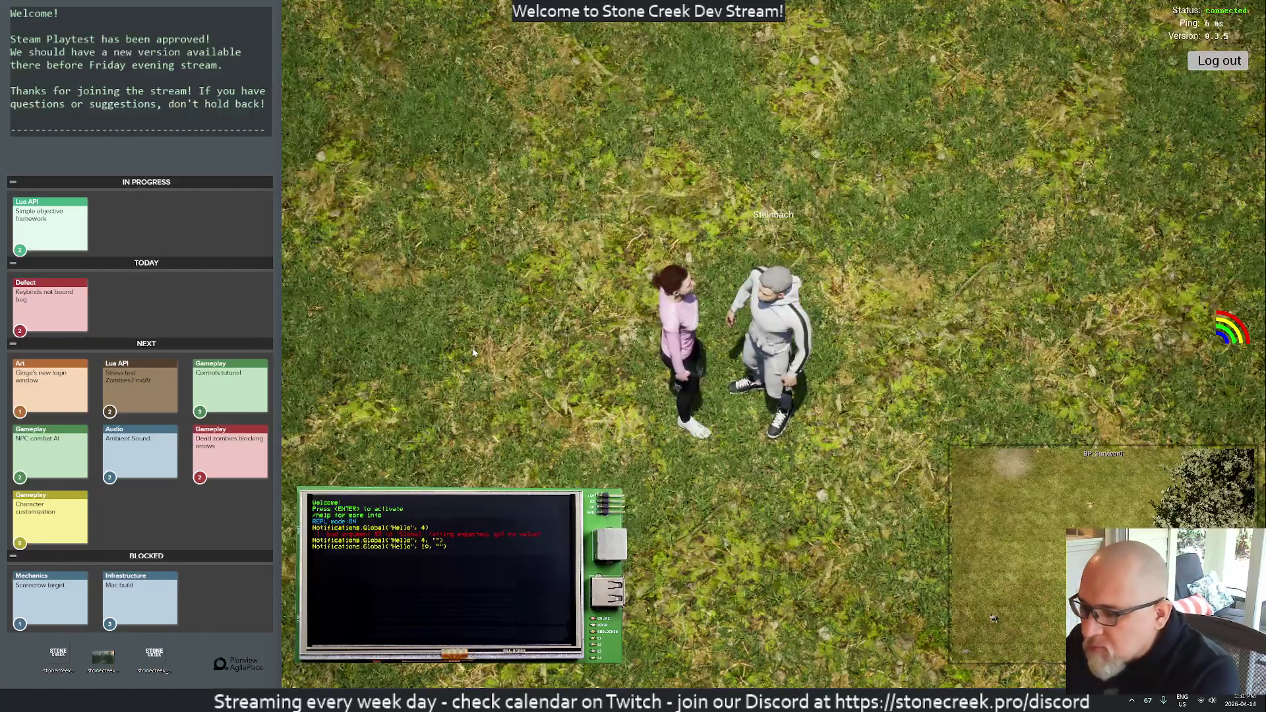
{"action": "key", "text": "Return"}
{"action": "key", "text": "Up"}
{"action": "key", "text": "Left"}
{"action": "key", "text": "Left"}
{"action": "key", "text": "Return"}
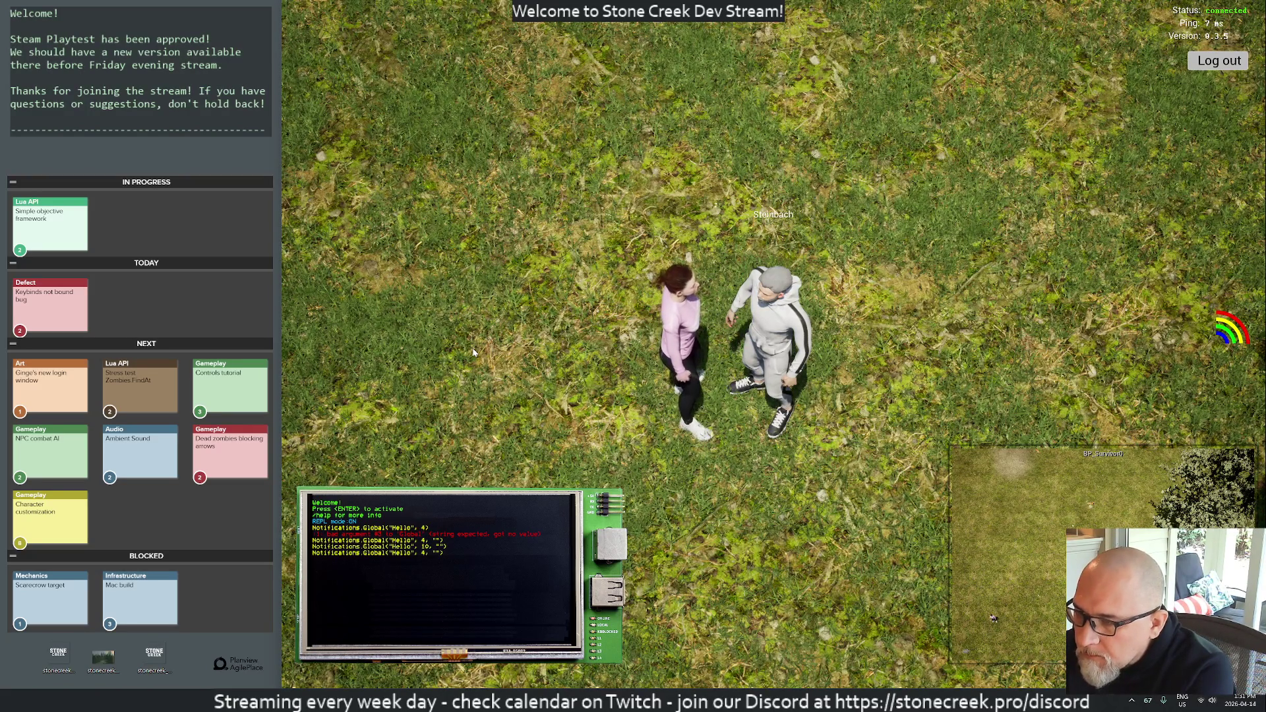
{"action": "key", "text": "Escape"}
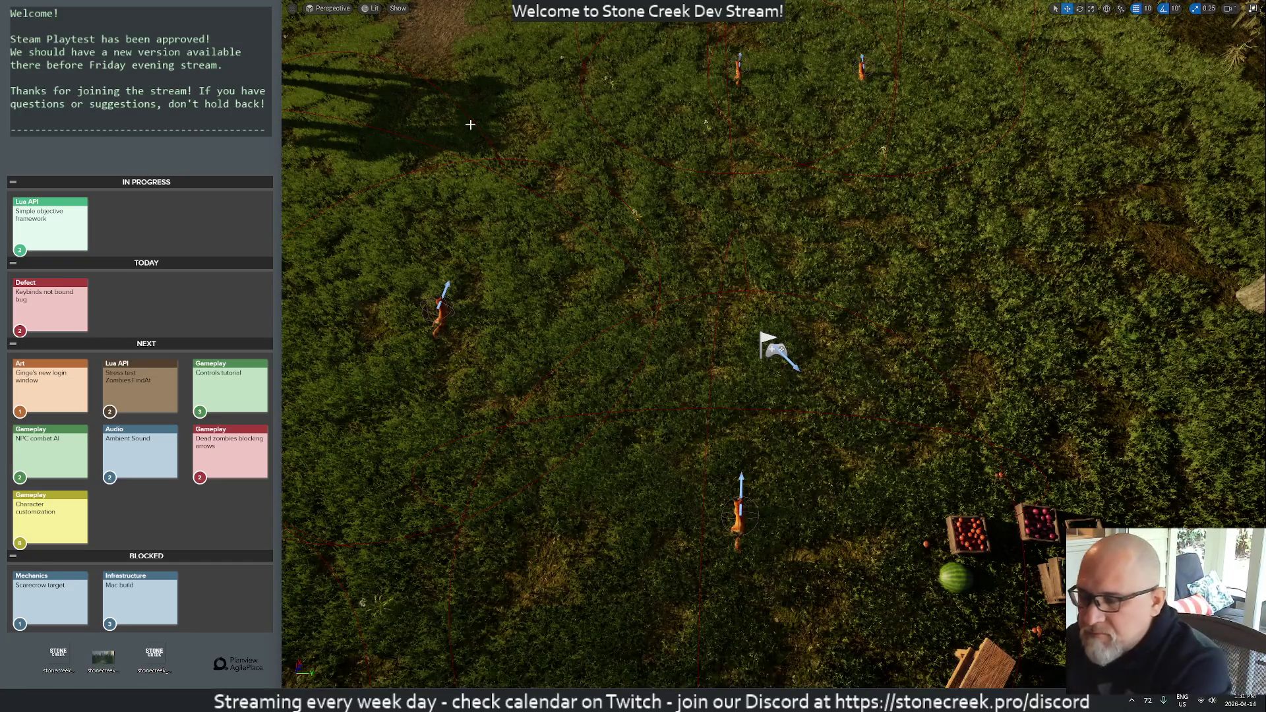
- Set the TextMessage slot's Position Y to -350 in WBP_GlobalNotification
{"action": "key", "text": "F11"}
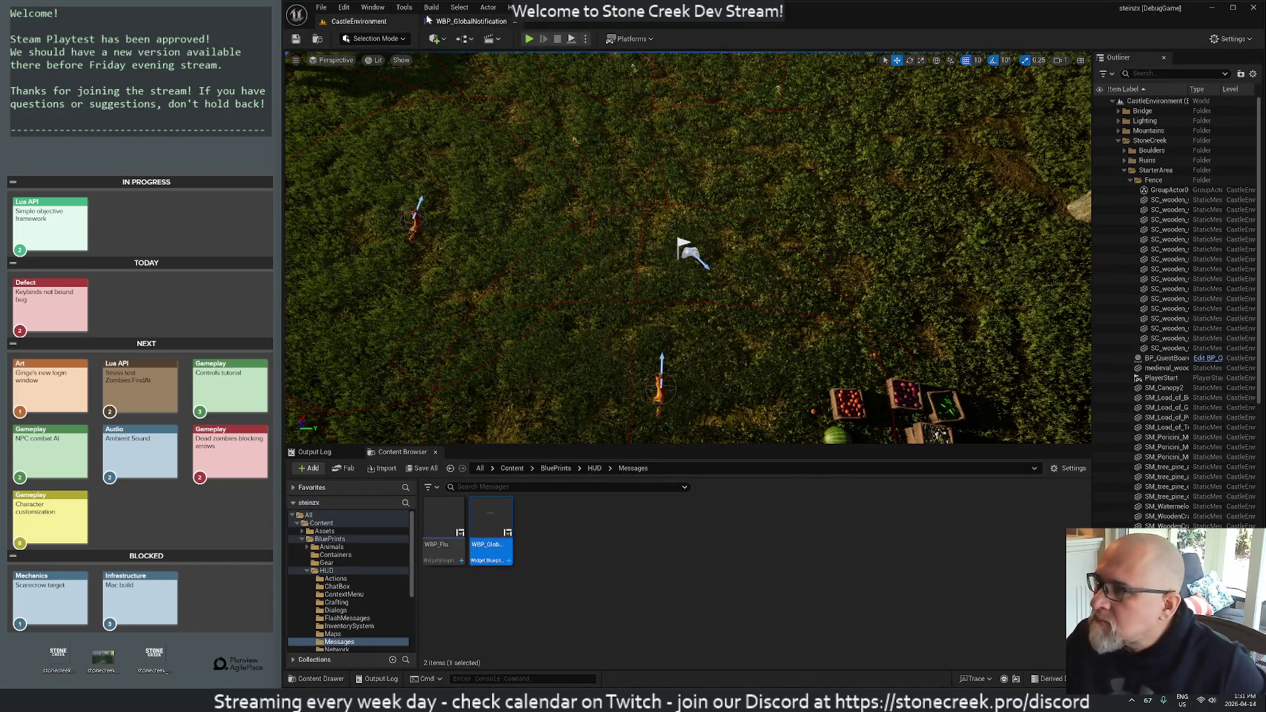
{"action": "left_click", "coordinate": [447, 22]}
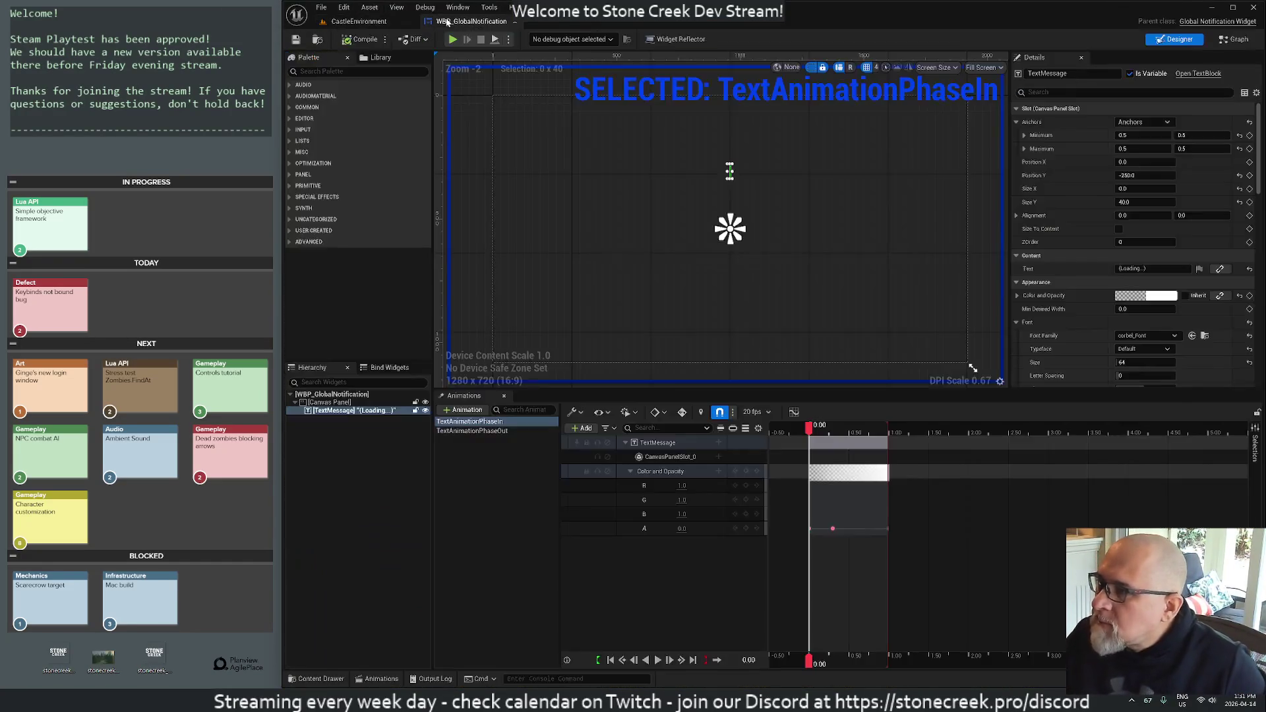
{"action": "left_click", "coordinate": [336, 410]}
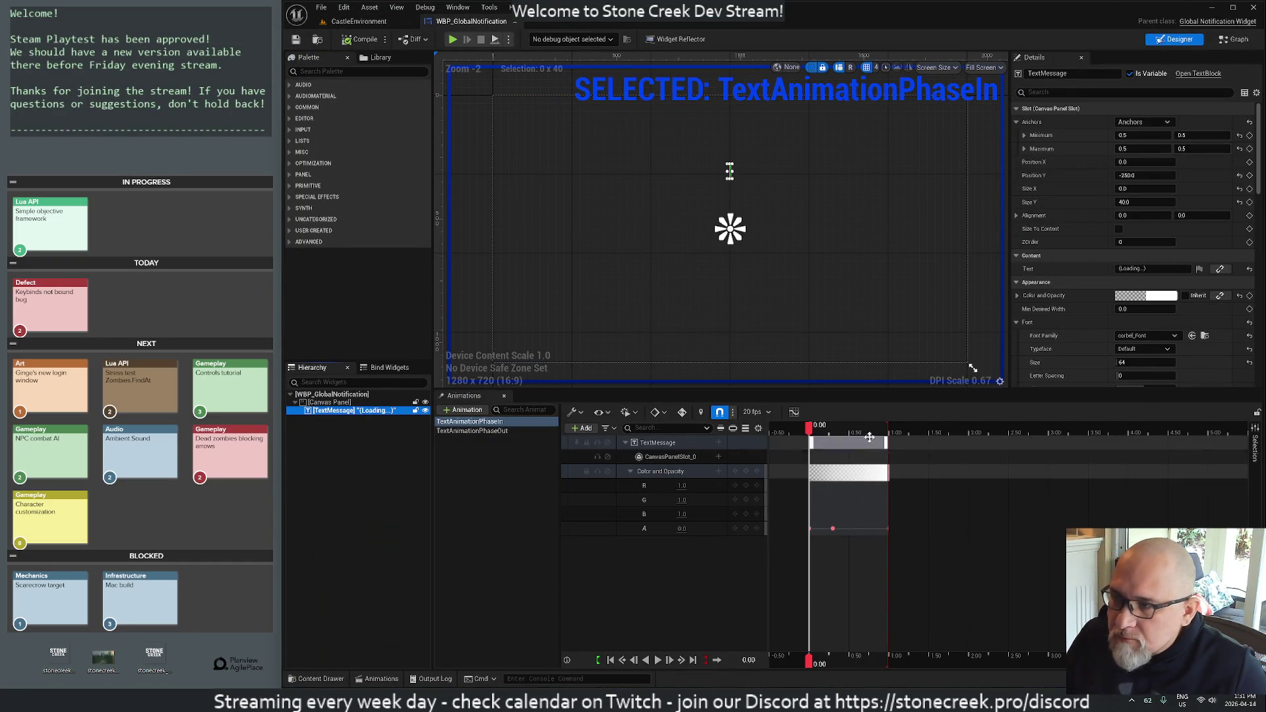
{"action": "left_click", "coordinate": [1145, 175]}
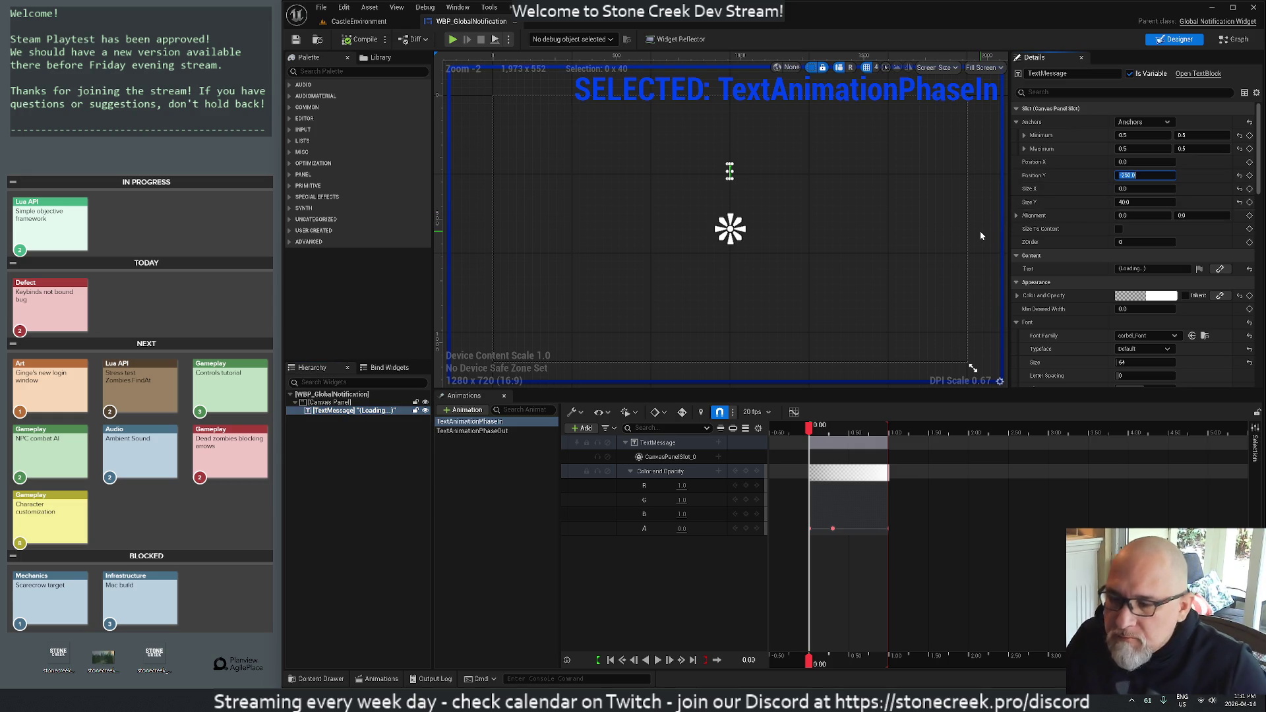
{"action": "type", "text": "-30"}
{"action": "key", "text": "Return"}
{"action": "type", "text": "-350"}
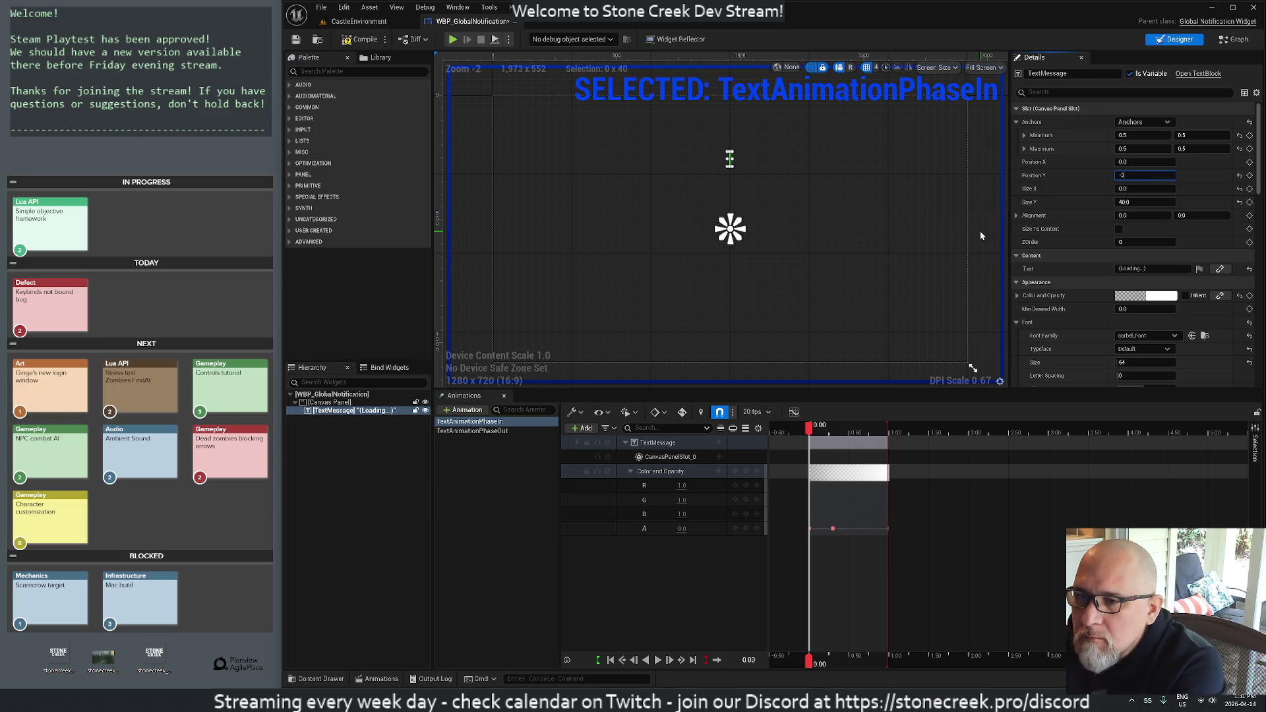
{"action": "key", "text": "Return"}
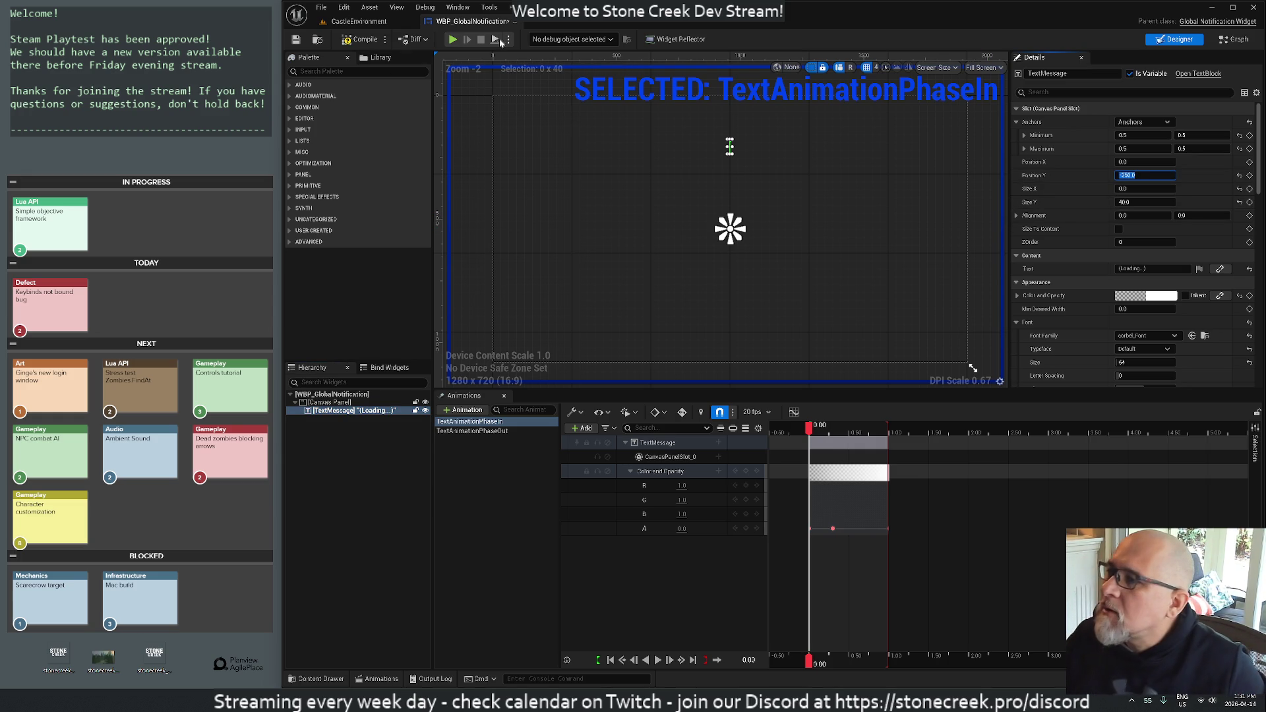
- Return to CastleEnvironment and start a play session with Alt+P
{"action": "left_click", "coordinate": [360, 39]}
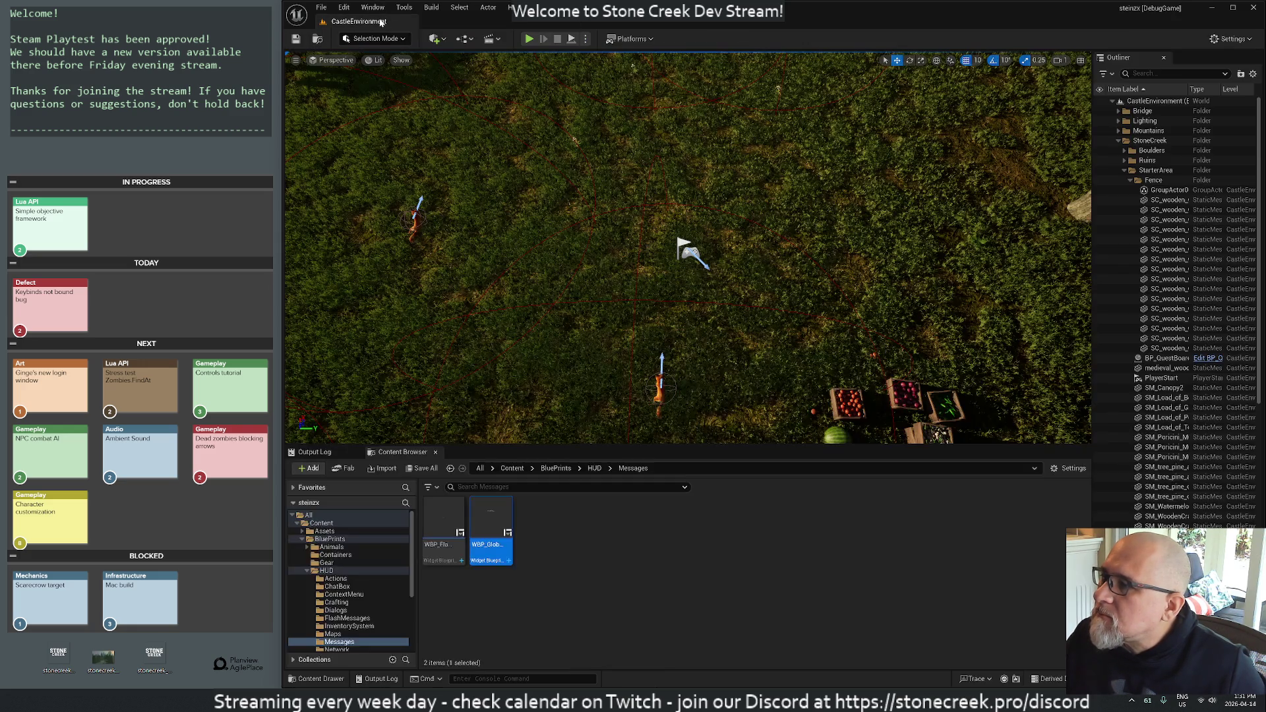
{"action": "left_click", "coordinate": [376, 22]}
{"action": "key", "text": "alt+p"}
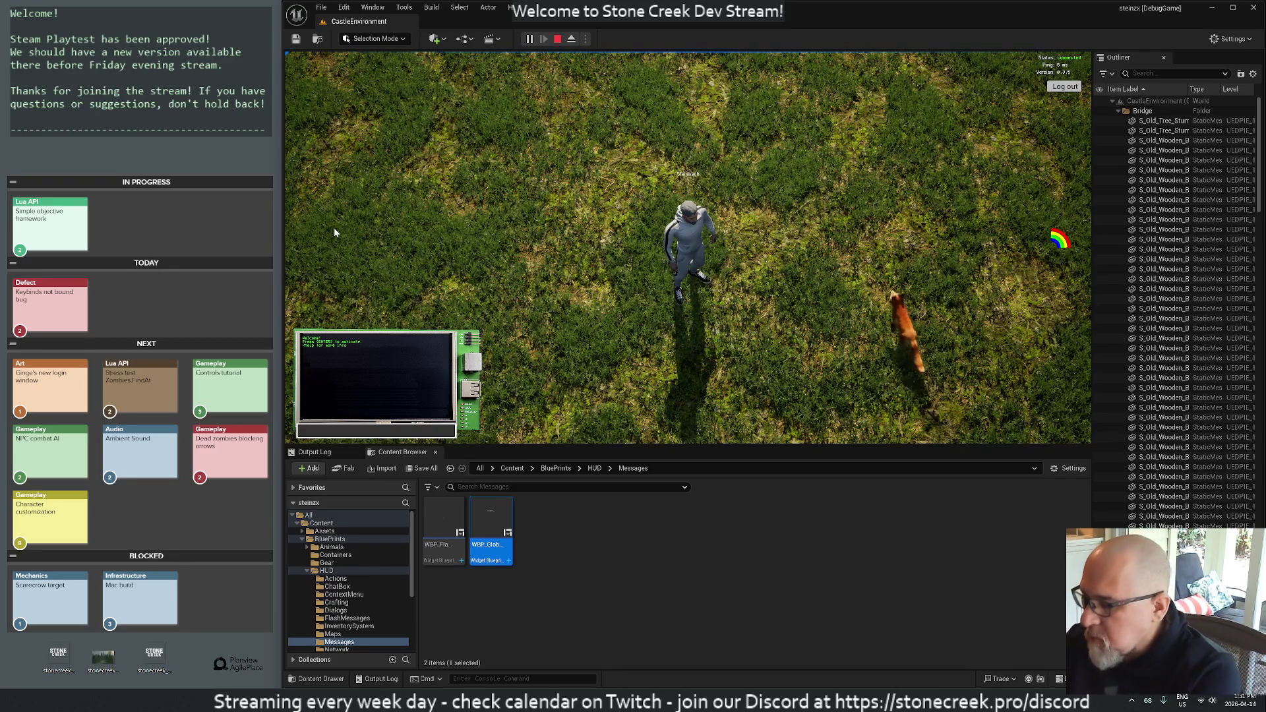
{"action": "key", "text": "Return"}
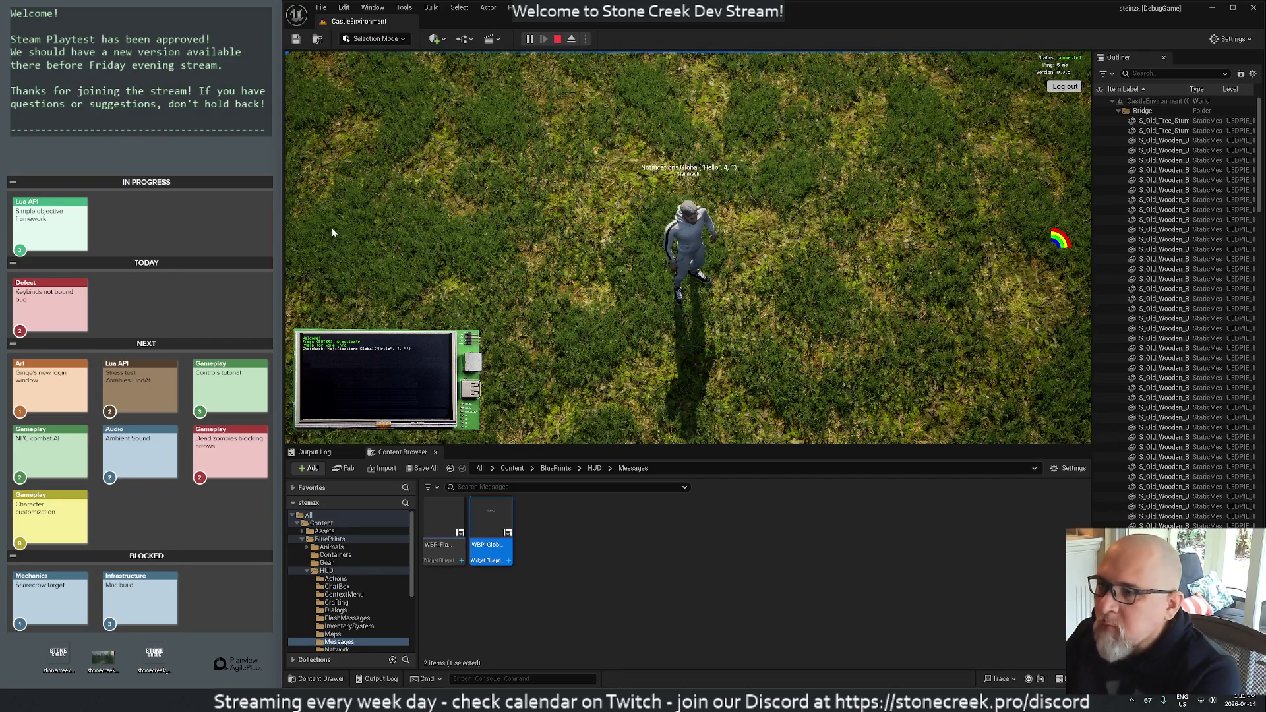
{"action": "key", "text": "Return"}
{"action": "key", "text": "Up"}
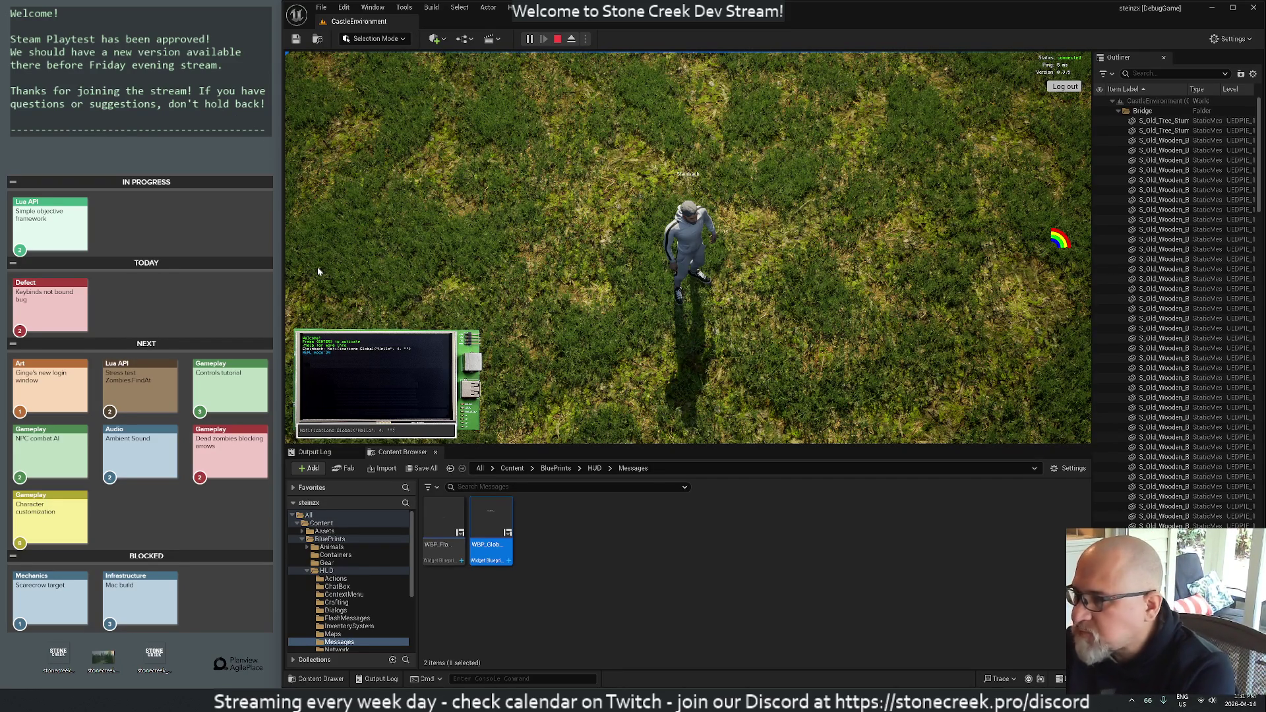
{"action": "key", "text": "Return"}
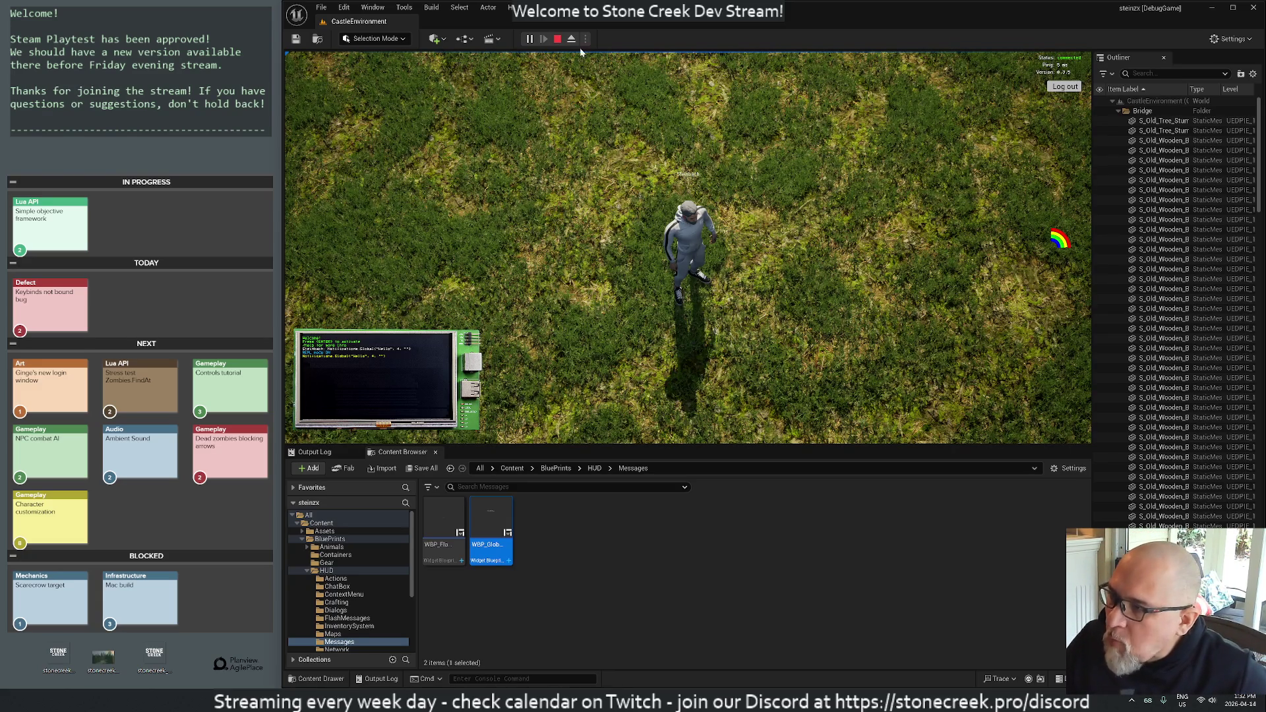
{"action": "left_click", "coordinate": [558, 39]}
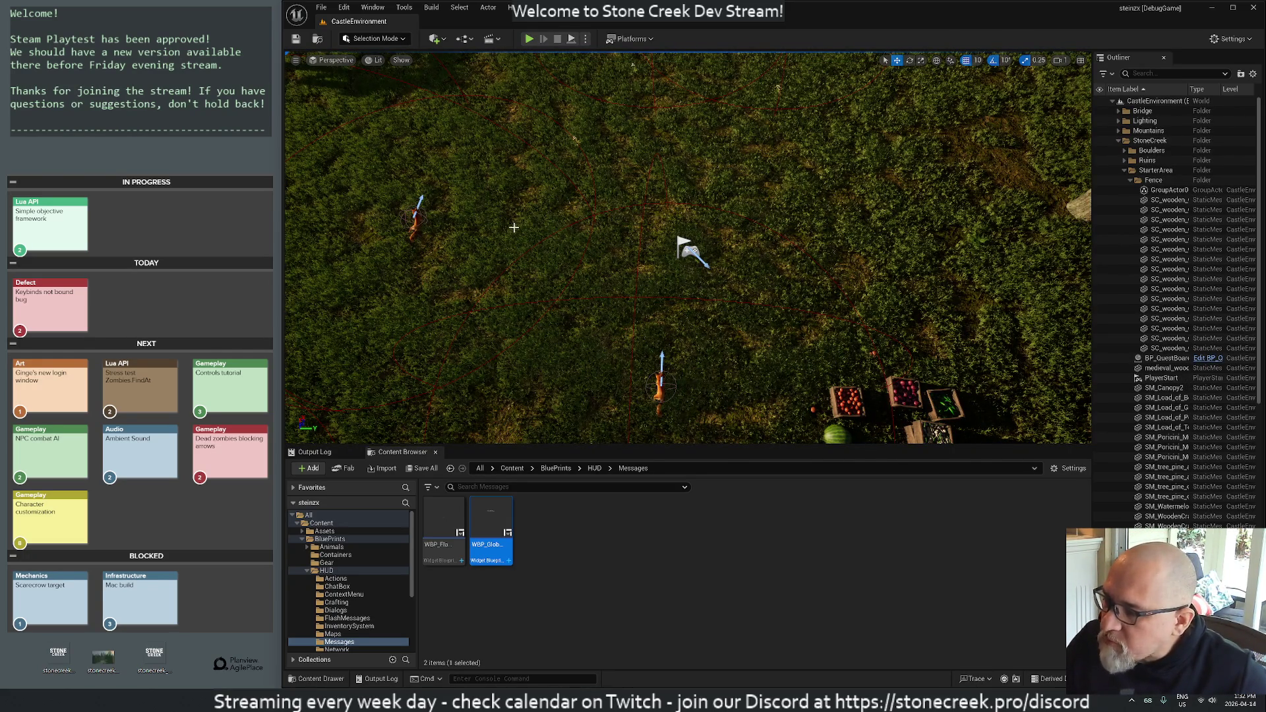
- Open LuaNotifications.cpp at StaticLuaGlobal and change the parameter-count check's && to ||
{"action": "key", "text": "alt+Tab"}
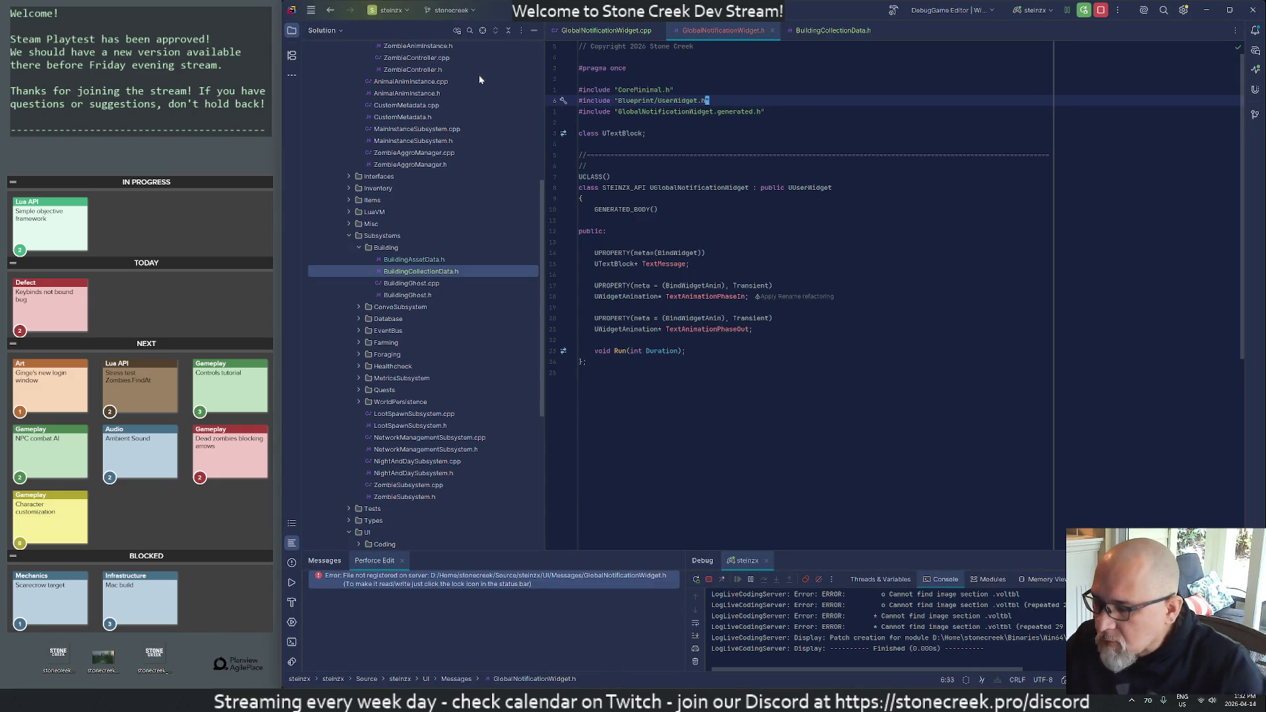
{"action": "key", "text": "ctrl+shift+i"}
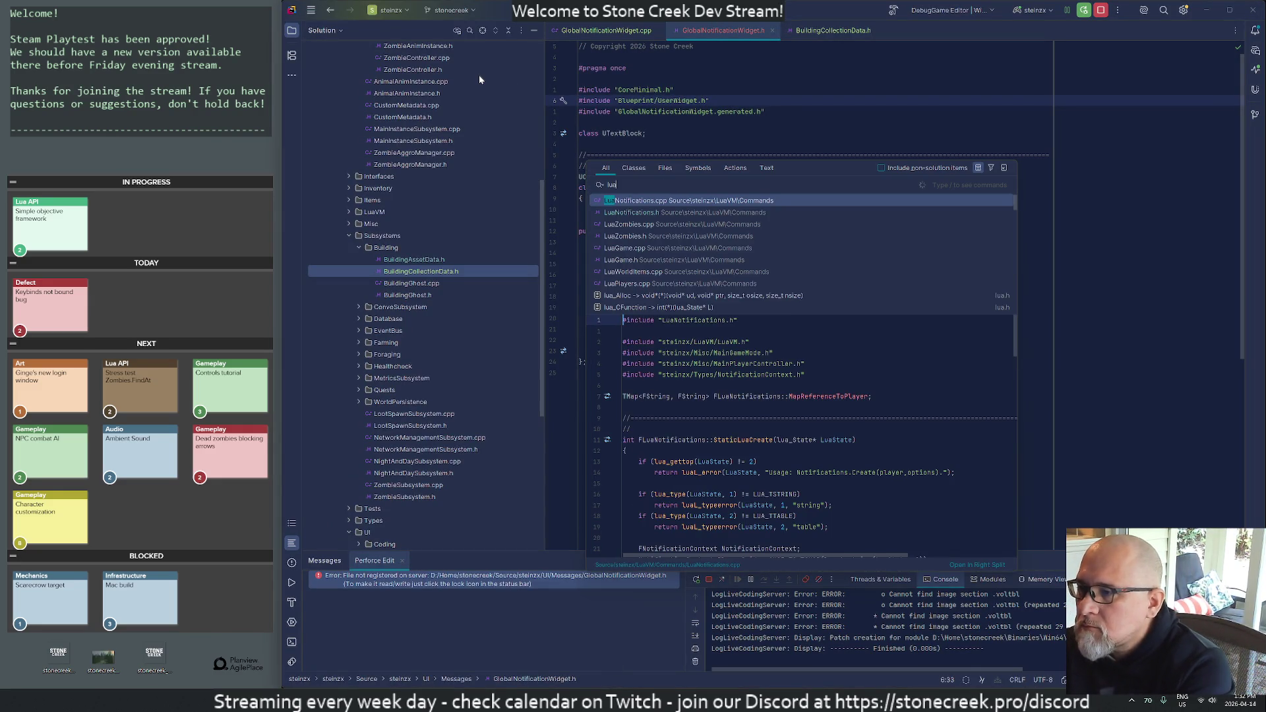
{"action": "key", "text": "Escape"}
{"action": "key", "text": "ctrl+minus"}
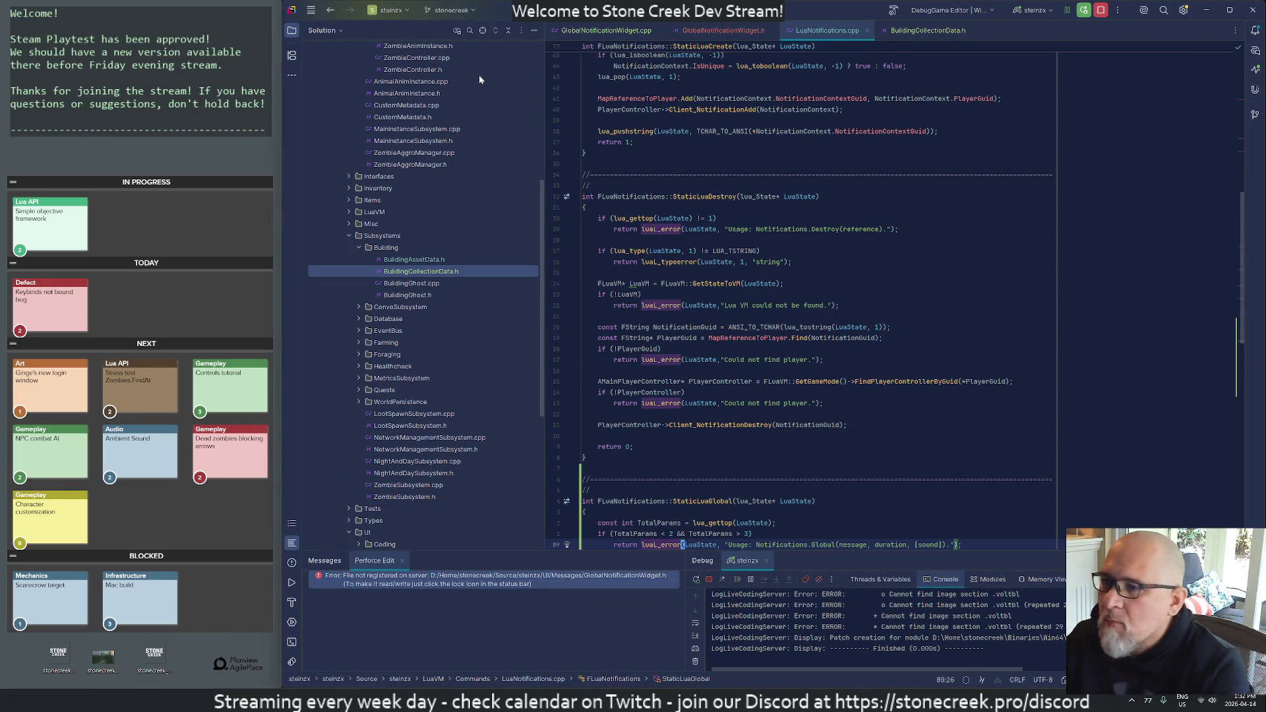
{"action": "scroll", "coordinate": [817, 297], "scroll_direction": "down", "scroll_amount": 9}
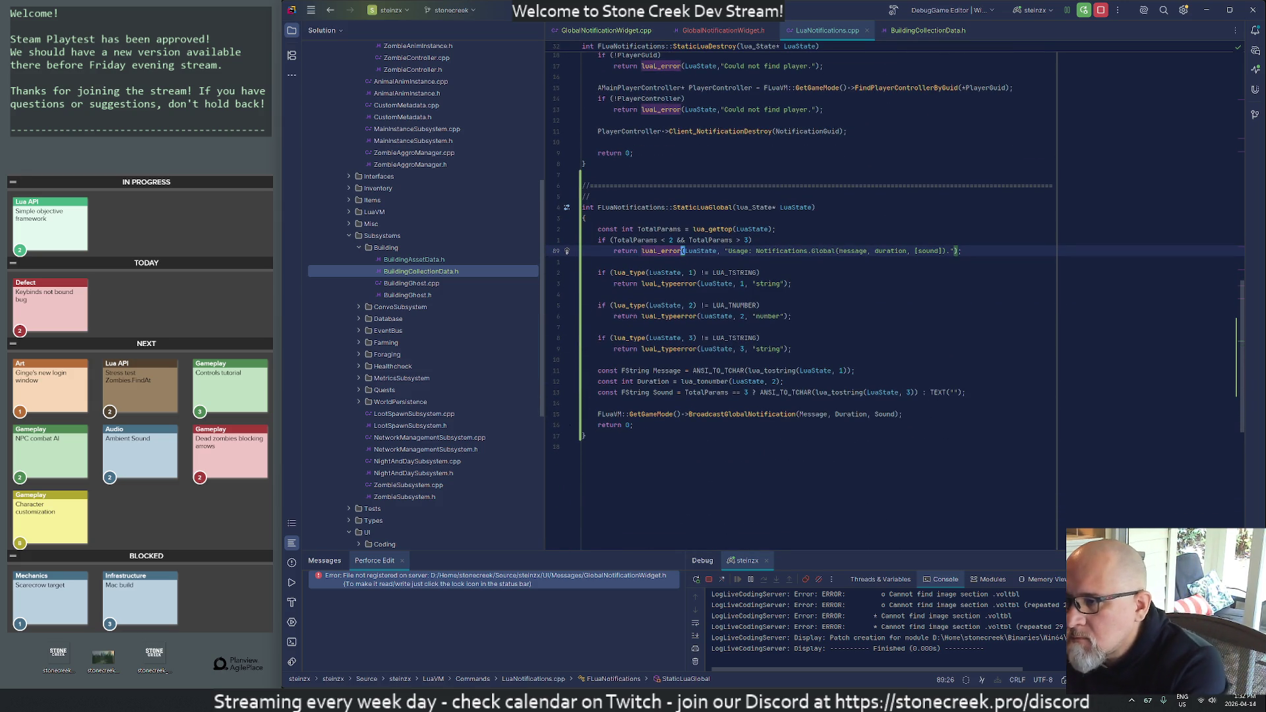
{"action": "key", "text": "Up"}
{"action": "key", "text": "Delete"}
{"action": "key", "text": "Delete"}
{"action": "type", "text": "||"}
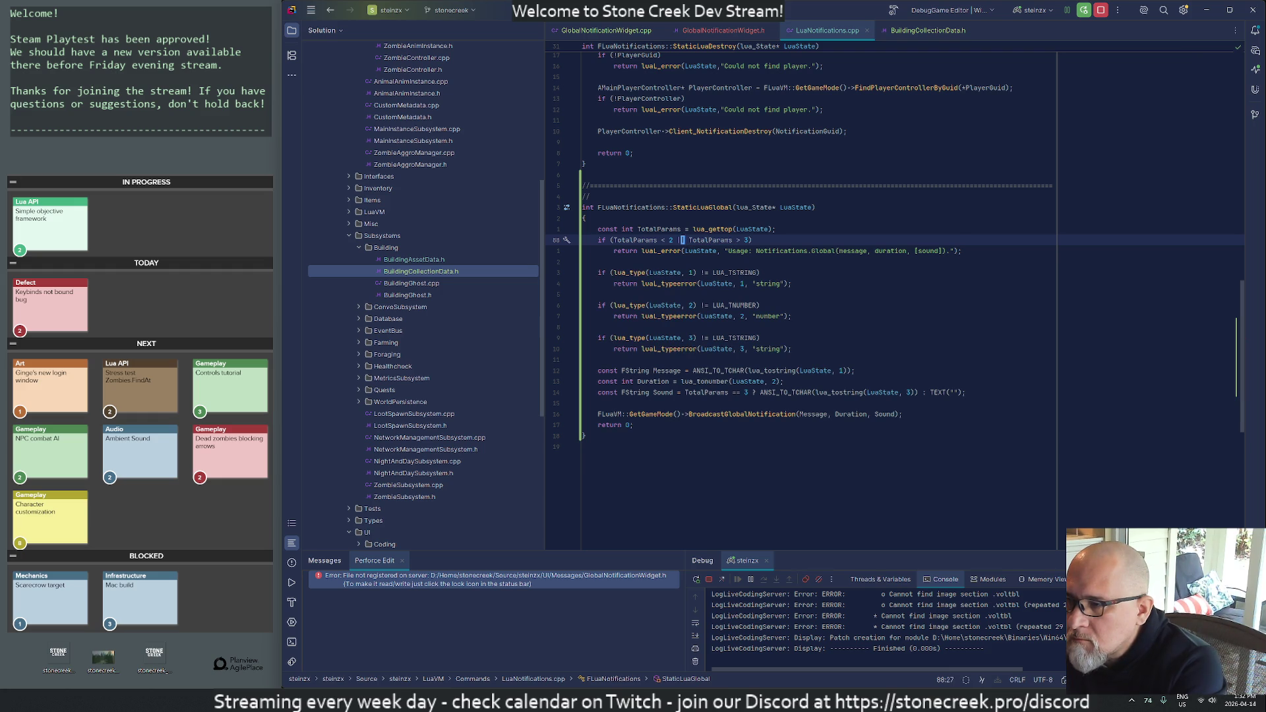
- Prefix line 97's sound type check with 'TotalParams == 3 &&'
{"action": "key", "text": "Down"}
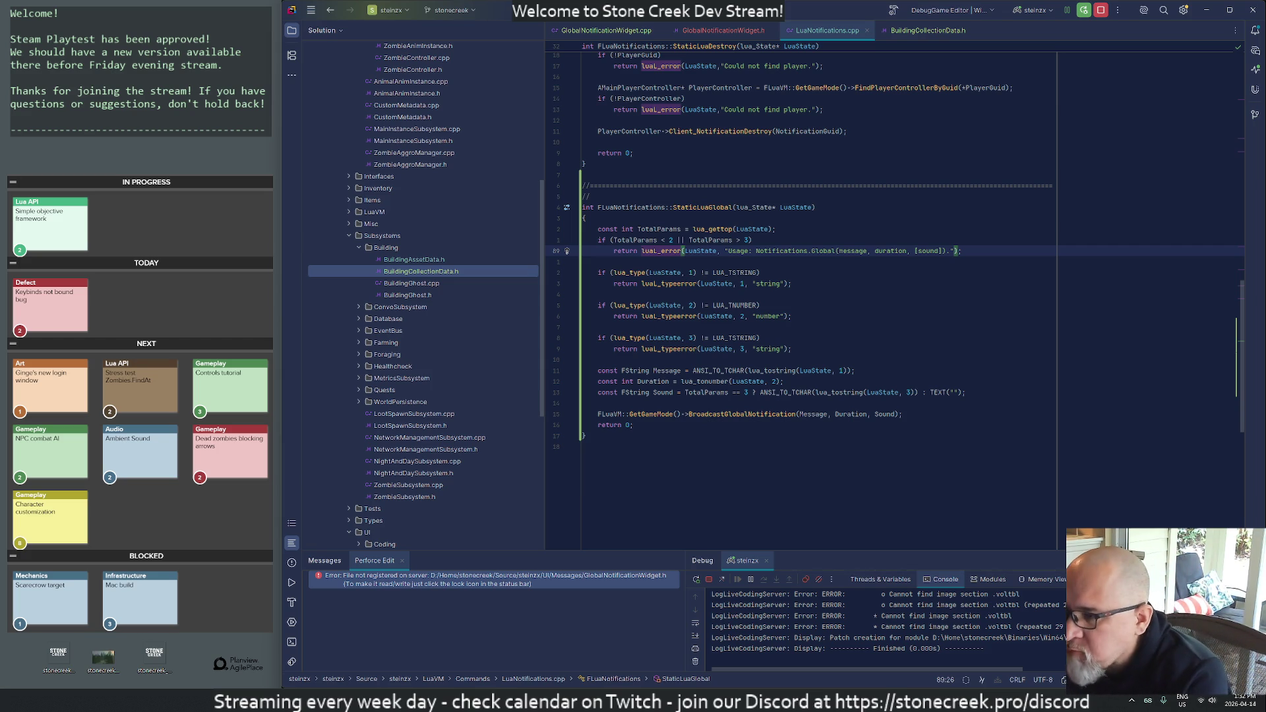
{"action": "key", "text": "Down"}
{"action": "key", "text": "Down"}
{"action": "key", "text": "Down"}
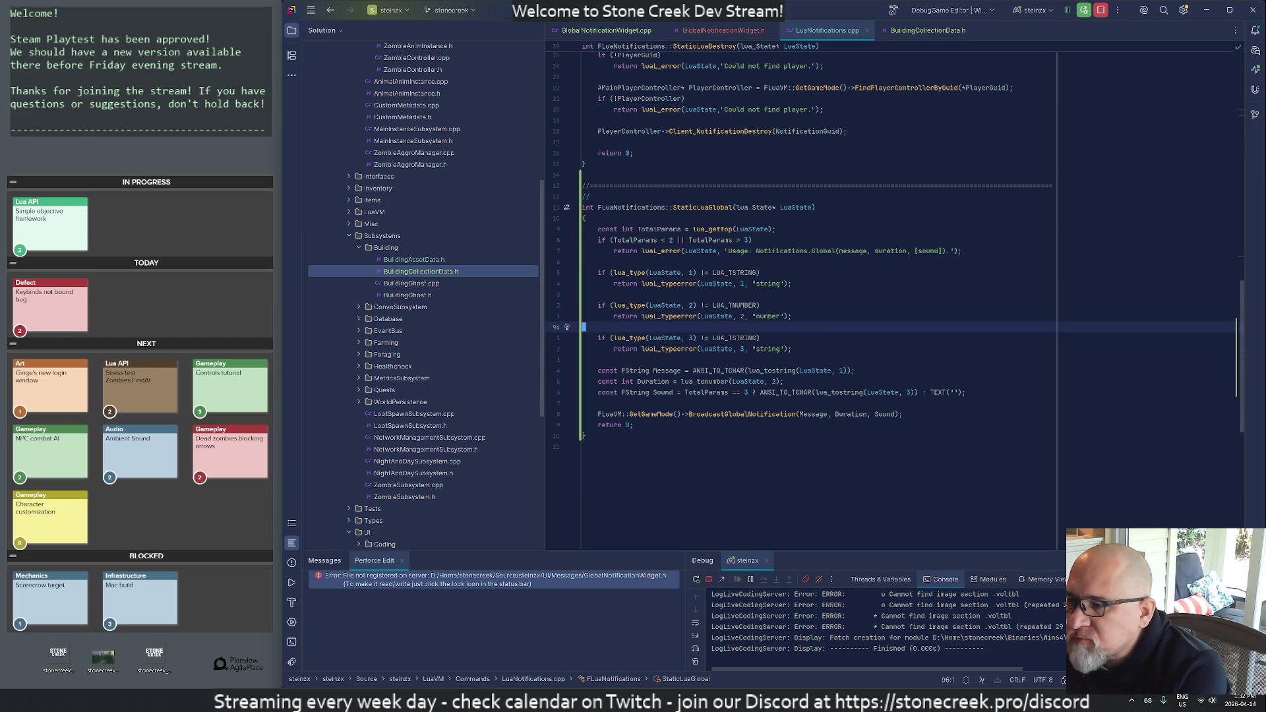
{"action": "left_click", "coordinate": [613, 337]}
{"action": "type", "text": "TotalParams"}
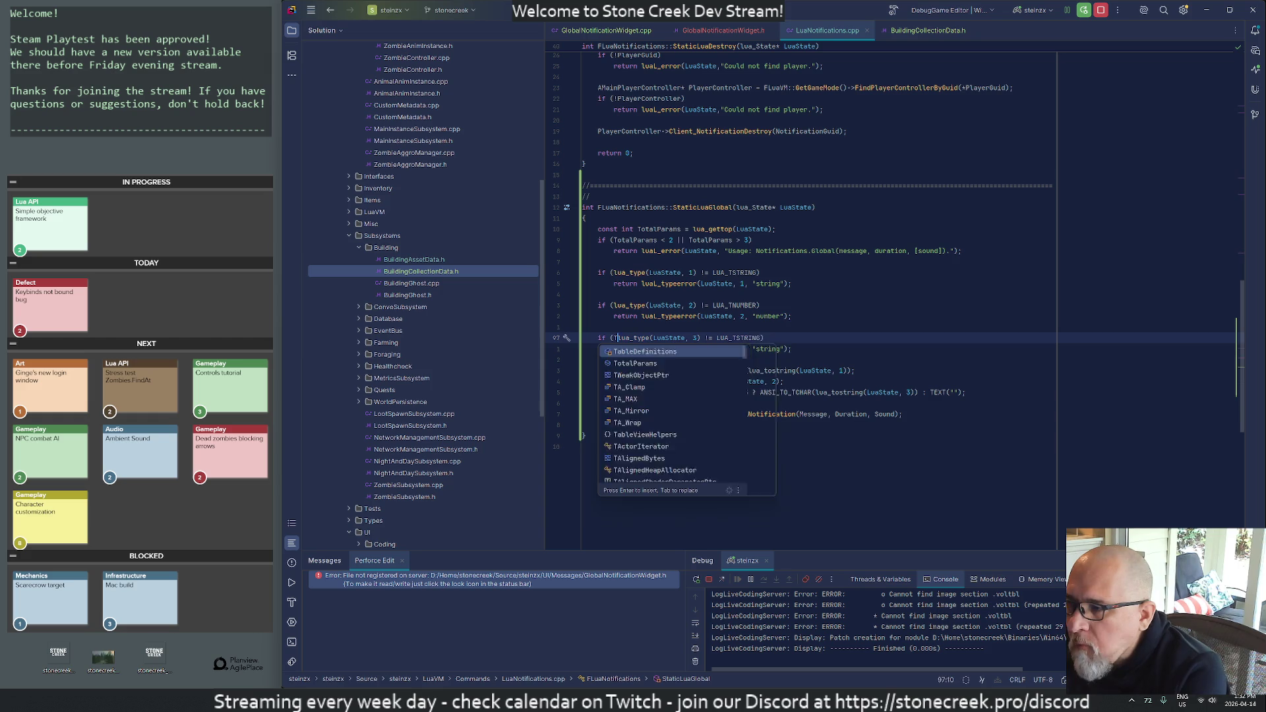
{"action": "type", "text": " == 2 &"}
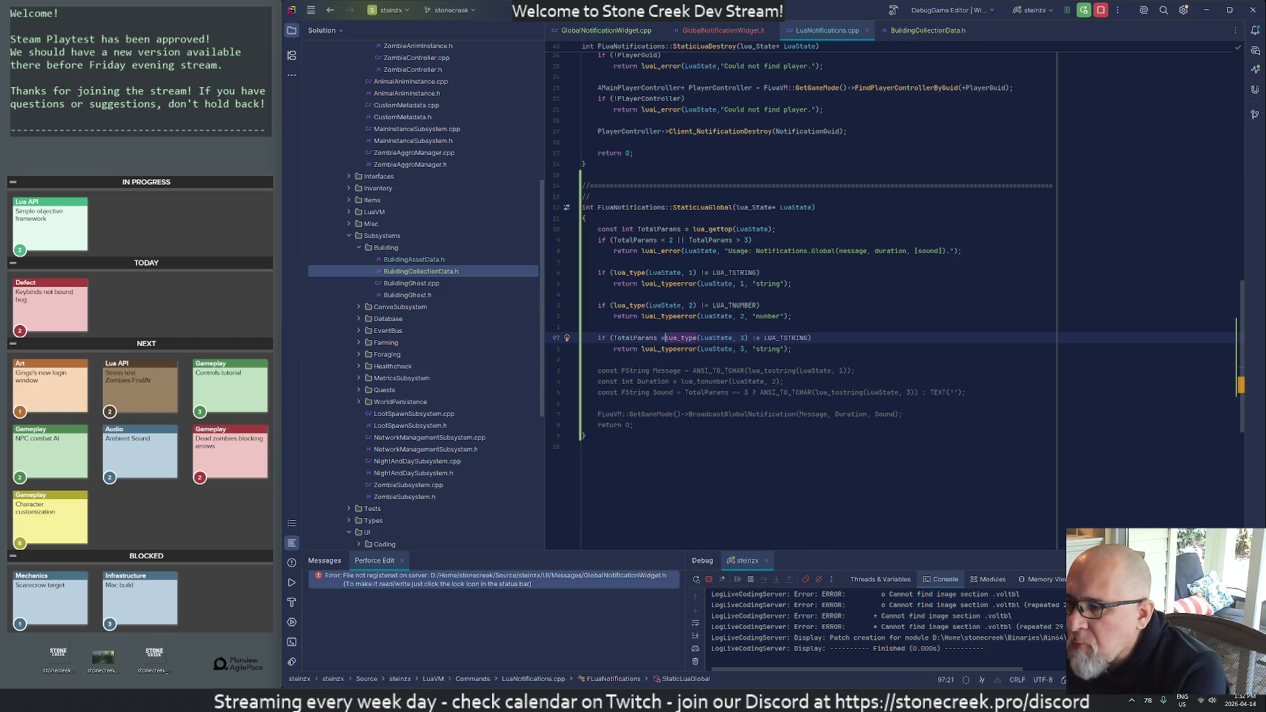
{"action": "type", "text": "&"}
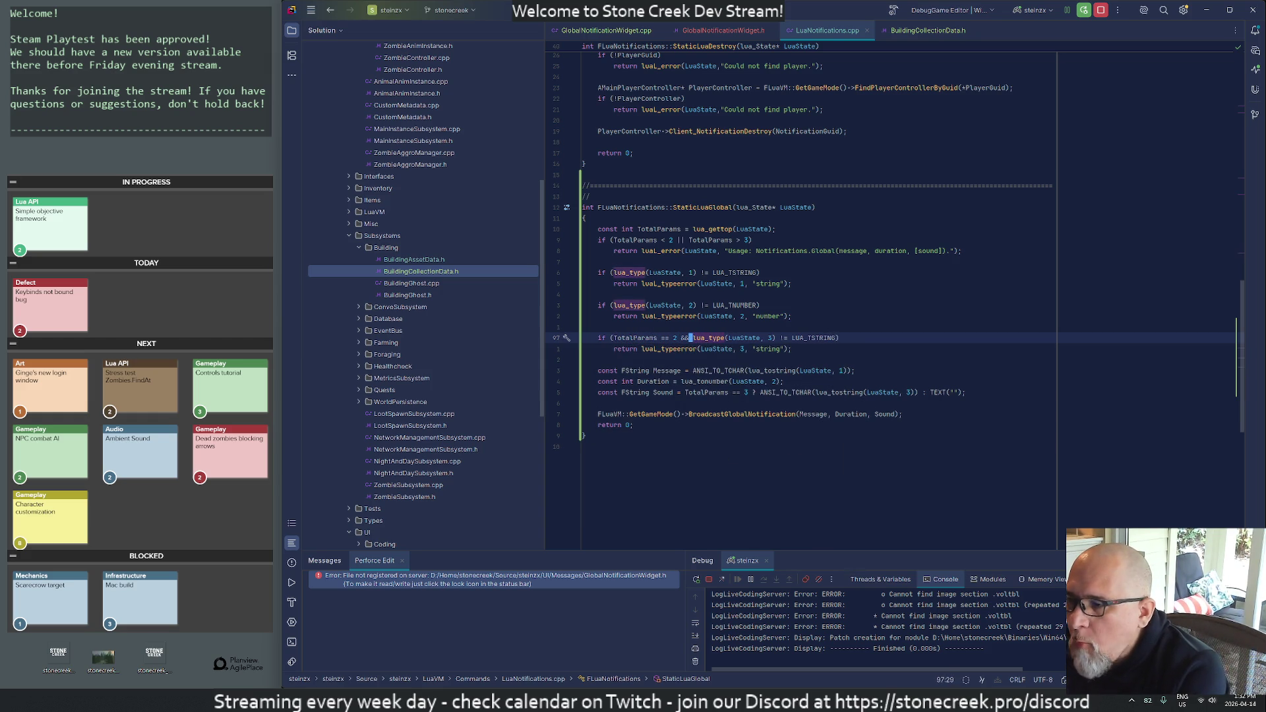
{"action": "left_click", "coordinate": [674, 338]}
{"action": "type", "text": "3"}
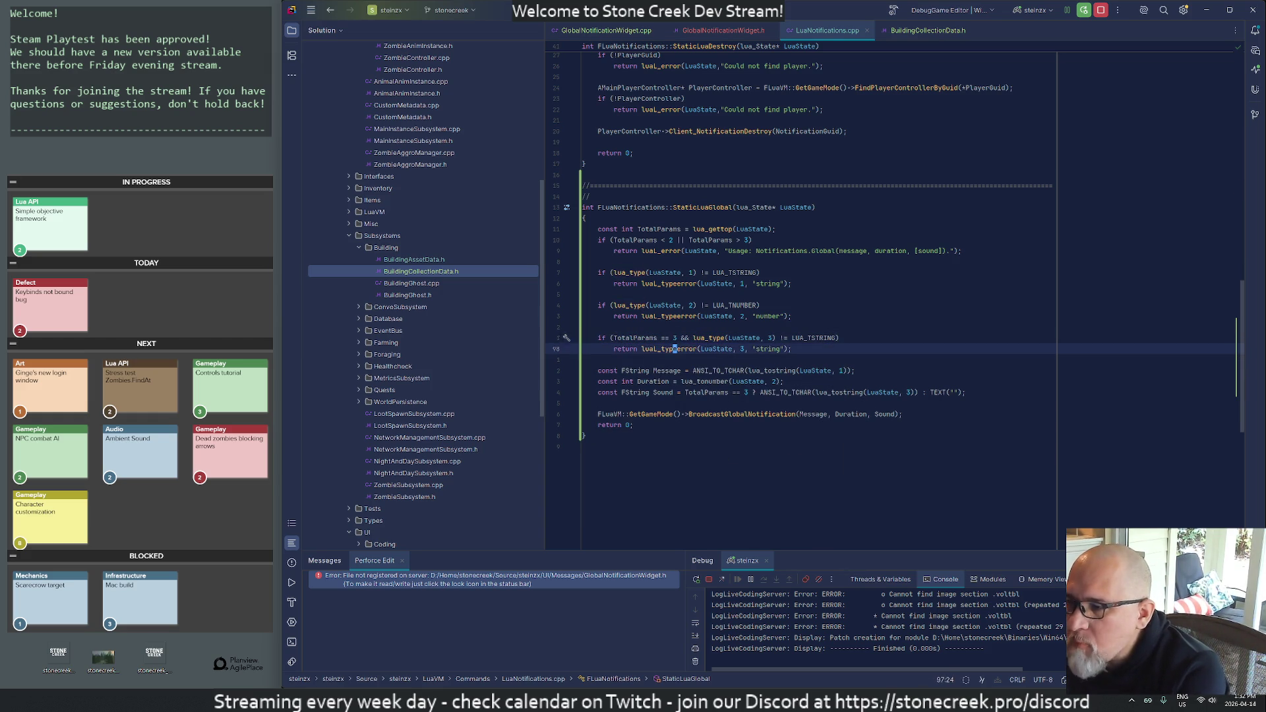
{"action": "key", "text": "Down"}
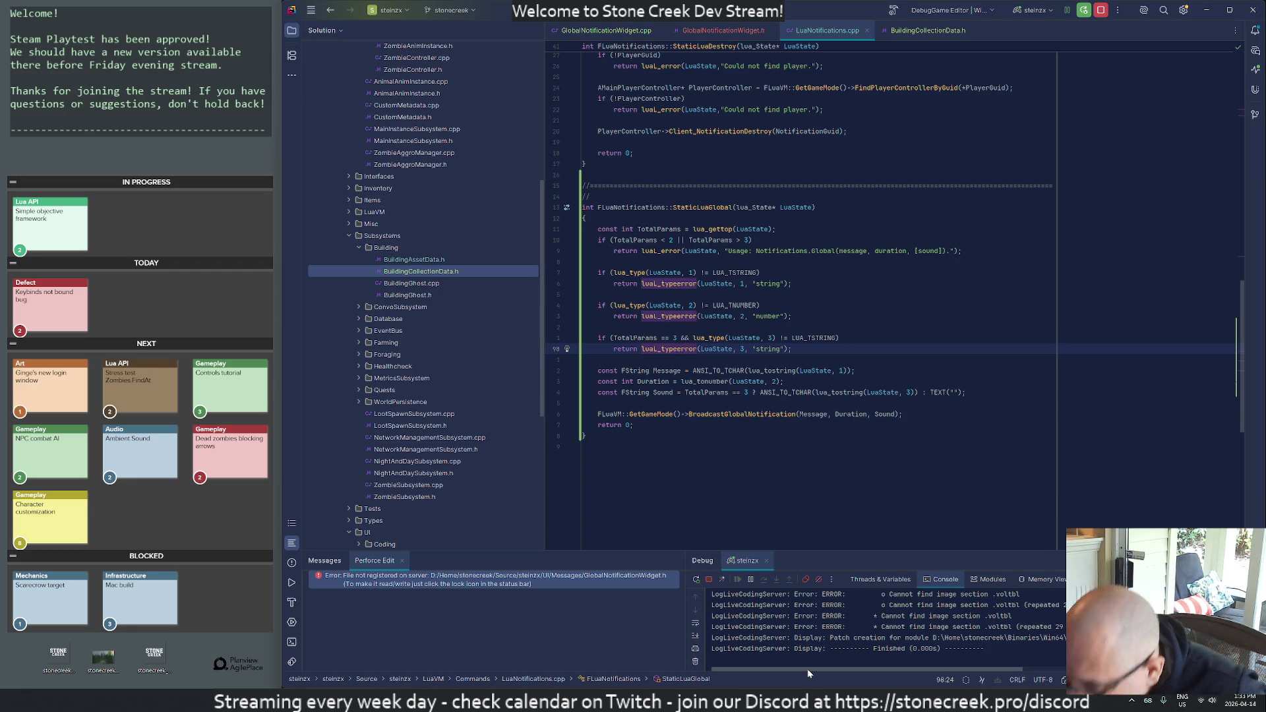
{"action": "left_click", "coordinate": [693, 229]}
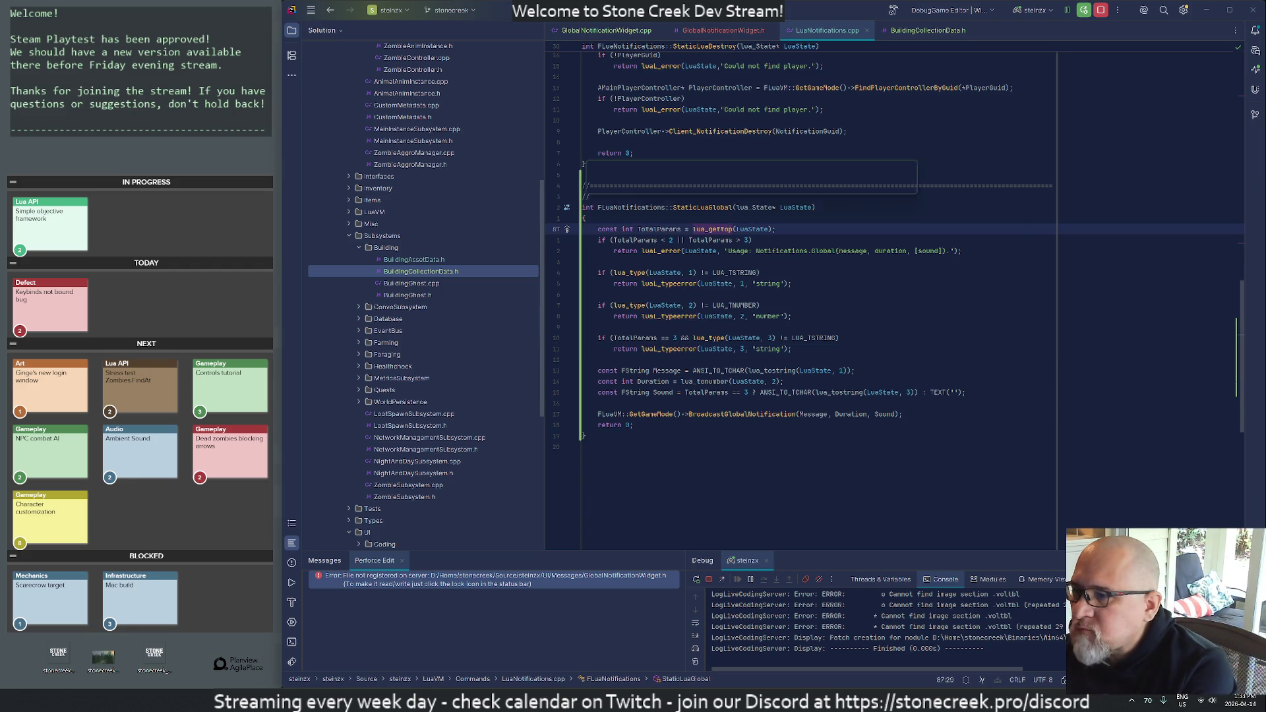
- Open BaseCharacter.cpp and search it for 'sound'
{"action": "key", "text": "ctrl+t"}
{"action": "type", "text": "basec"}
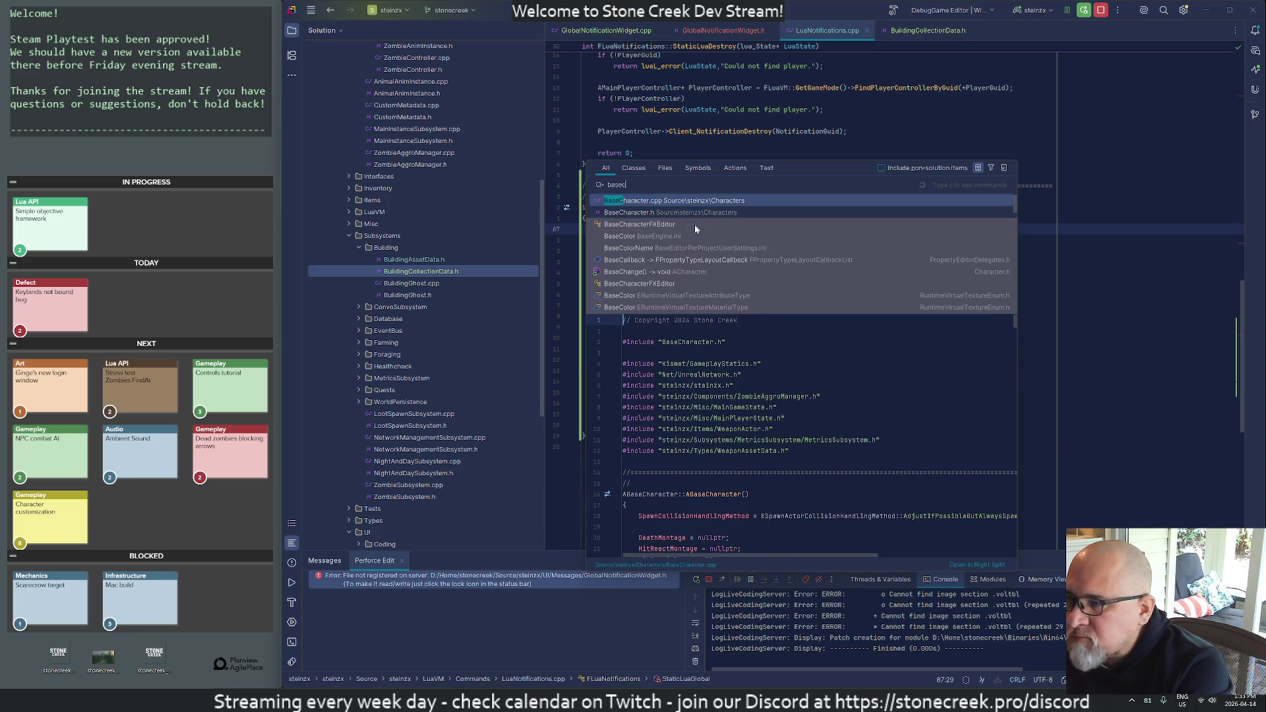
{"action": "key", "text": "Return"}
{"action": "type", "text": "/sound"}
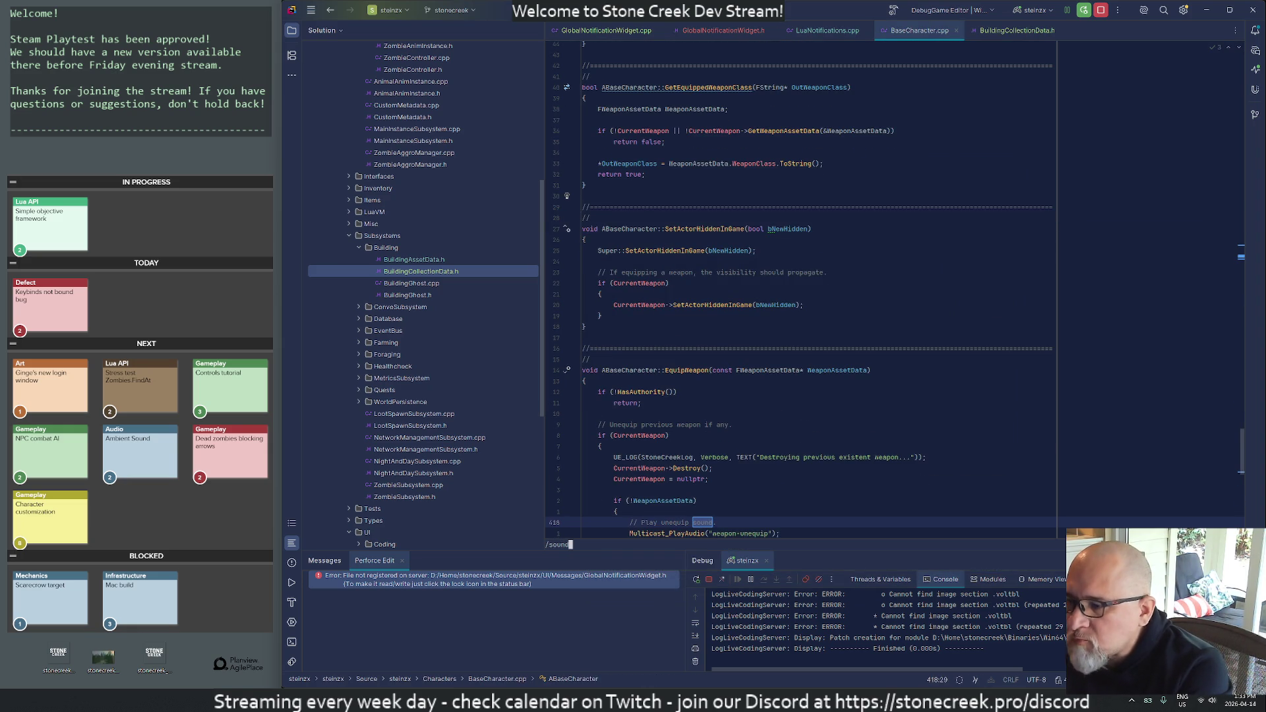
{"action": "key", "text": "Return"}
{"action": "key", "text": "j"}
{"action": "key", "text": "j"}
{"action": "key", "text": "j"}
- Follow Multicast_PlayAudio_Implementation to the FindAndPlayAudioAssetData definition in MainGameState.cpp
{"action": "key", "text": "k"}
{"action": "key", "text": "g"}
{"action": "key", "text": "d"}
{"action": "key", "text": "g"}
{"action": "key", "text": "d"}
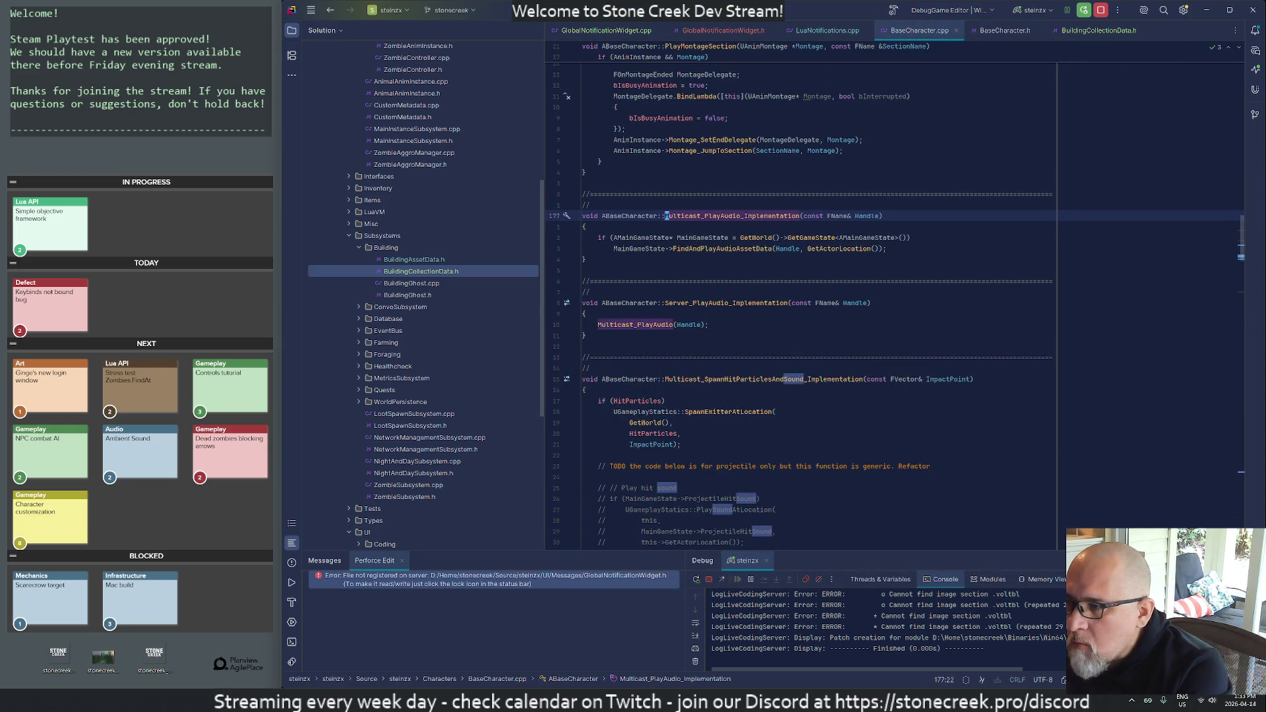
{"action": "key", "text": "j"}
{"action": "key", "text": "j"}
{"action": "key", "text": "j"}
{"action": "key", "text": "w"}
{"action": "key", "text": "l"}
{"action": "key", "text": "l"}
{"action": "key", "text": "l"}
{"action": "key", "text": "g"}
{"action": "key", "text": "d"}
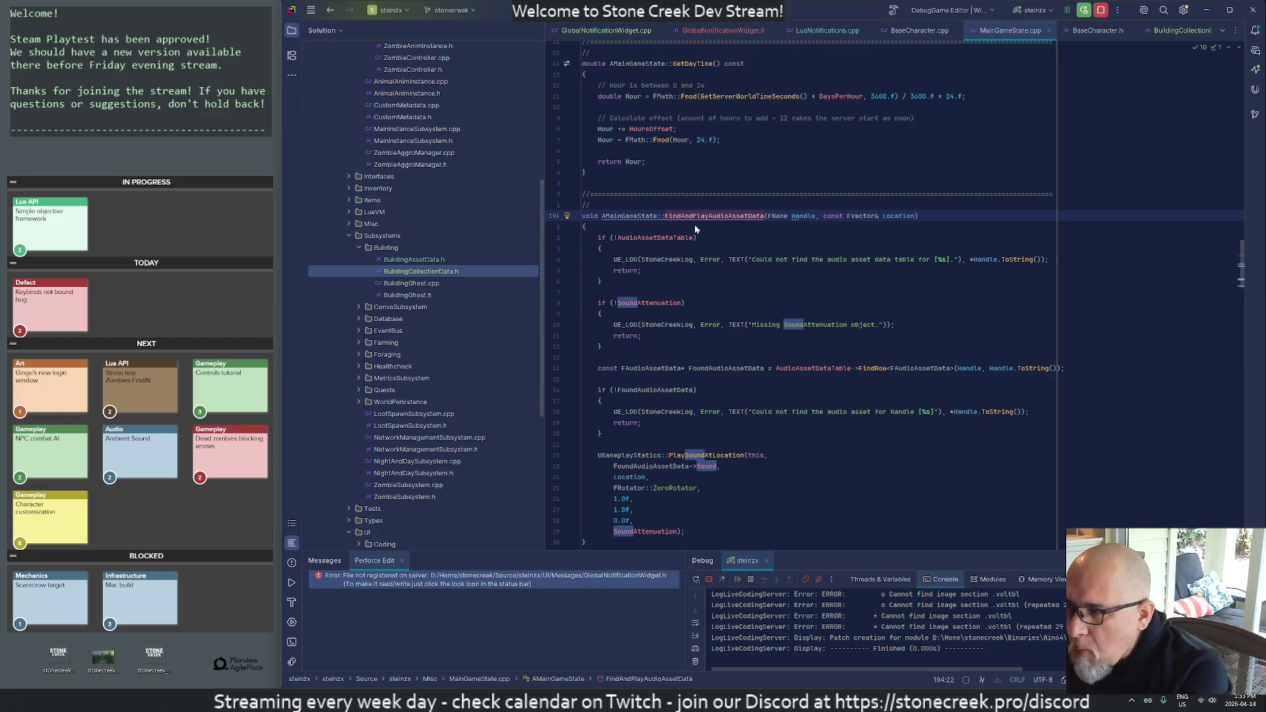
{"action": "key", "text": "j"}
{"action": "key", "text": "j"}
{"action": "key", "text": "j"}
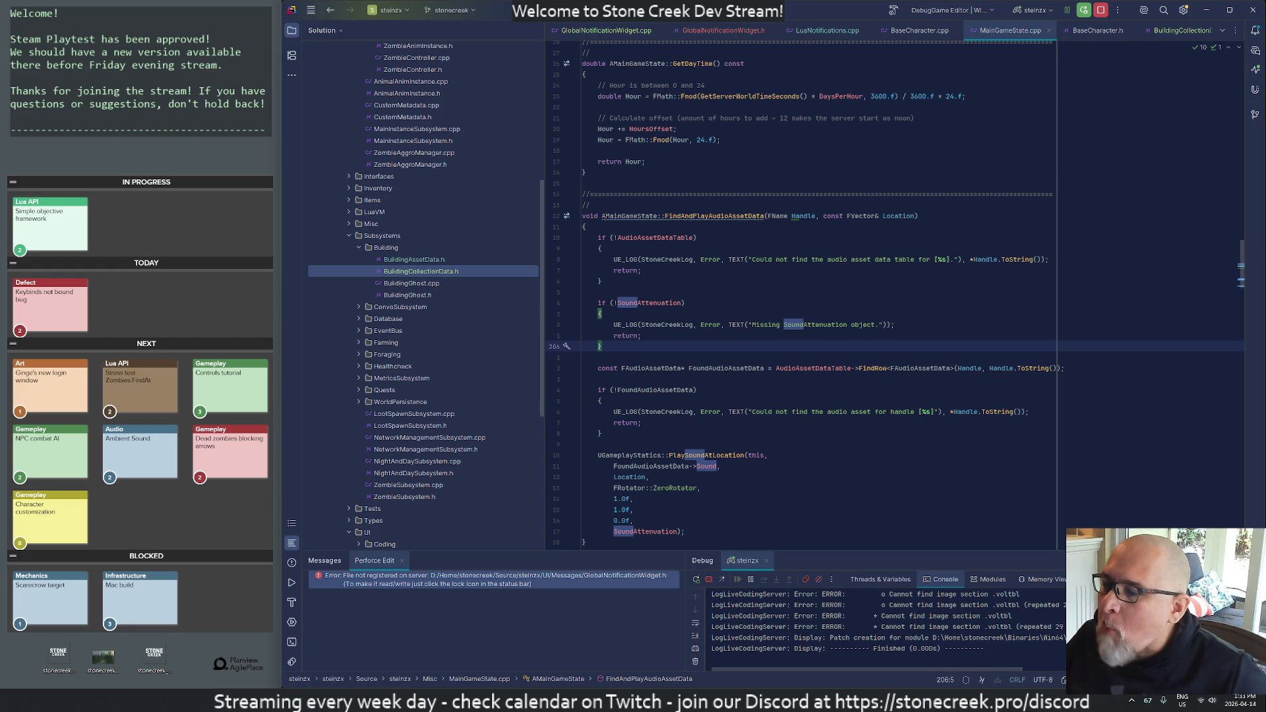
{"action": "scroll", "coordinate": [825, 290], "scroll_direction": "down", "scroll_amount": 3}
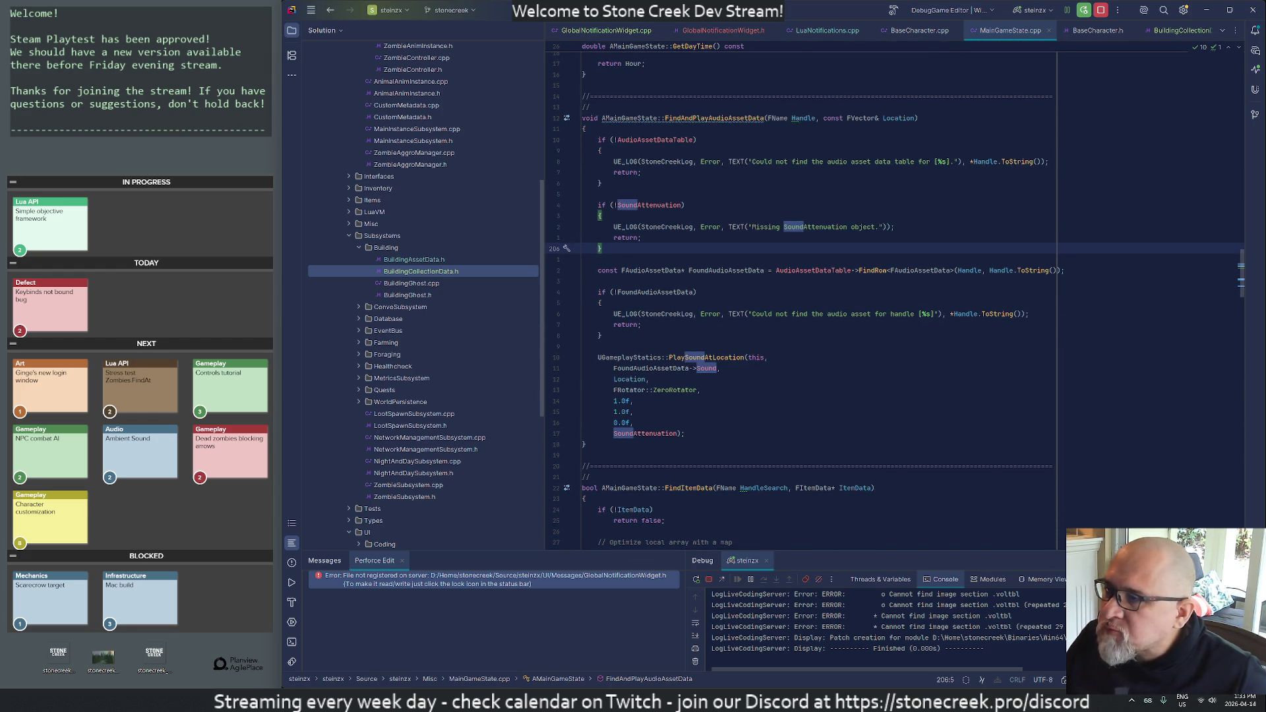
- Jump to the FindAndPlayAudioAssetData declaration in MainGameState.h and duplicate it
{"action": "left_click", "coordinate": [647, 96]}
{"action": "key", "text": "Down"}
{"action": "key", "text": "ctrl+b"}
{"action": "key", "text": "Home"}
{"action": "key", "text": "ctrl+d"}
{"action": "key", "text": "Return"}
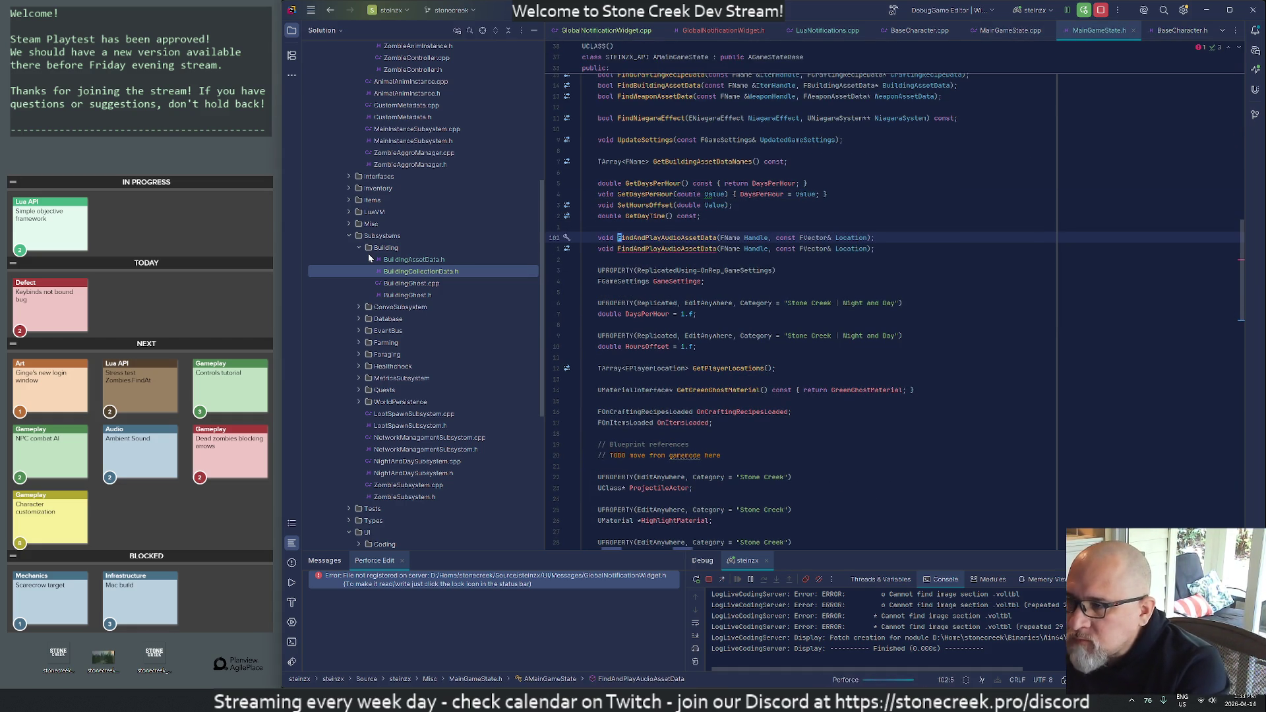
- Remove the Location parameter from the copy, leaving FindAndPlayAudioAssetData(FName Handle)
{"action": "key", "text": "ctrl+Right"}
{"action": "key", "text": "ctrl+Right"}
{"action": "key", "text": "Left"}
{"action": "key", "text": "Left"}
{"action": "key", "text": "Left"}
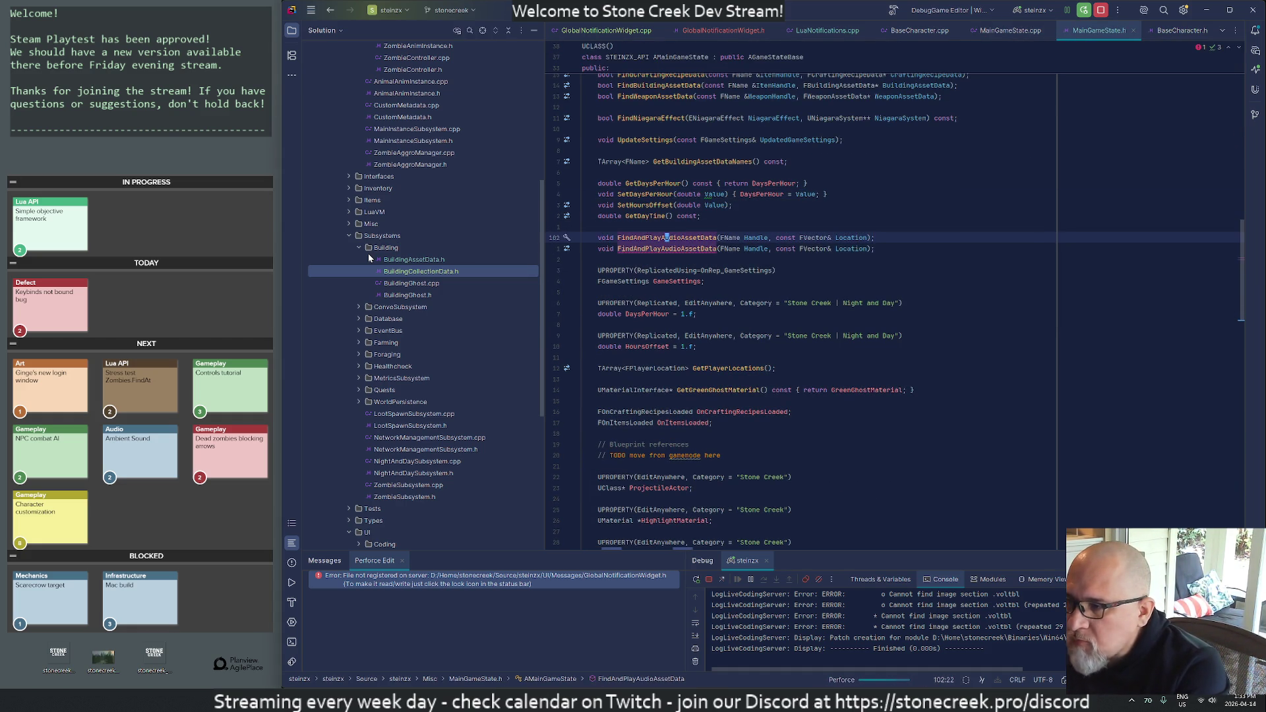
{"action": "key", "text": "Right"}
{"action": "key", "text": "Right"}
{"action": "key", "text": "Right"}
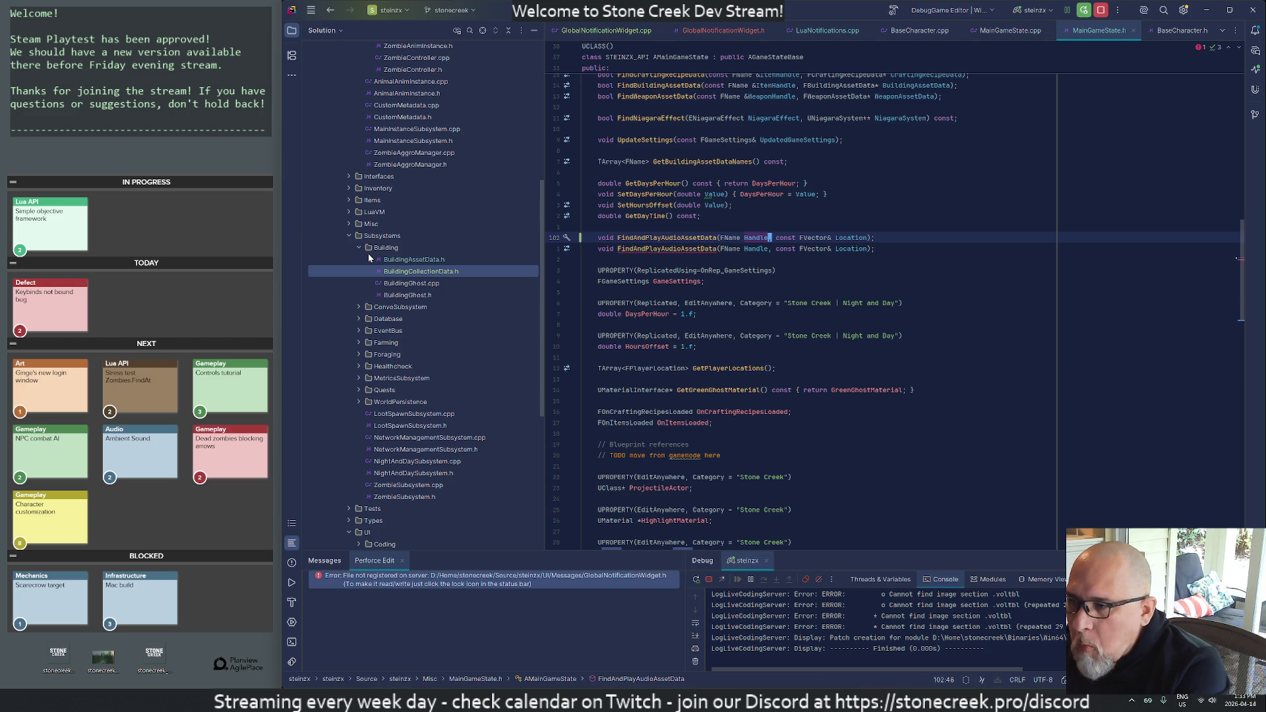
{"action": "key", "text": "ctrl+Delete"}
{"action": "key", "text": "ctrl+Delete"}
{"action": "key", "text": "ctrl+Delete"}
{"action": "key", "text": "Home"}
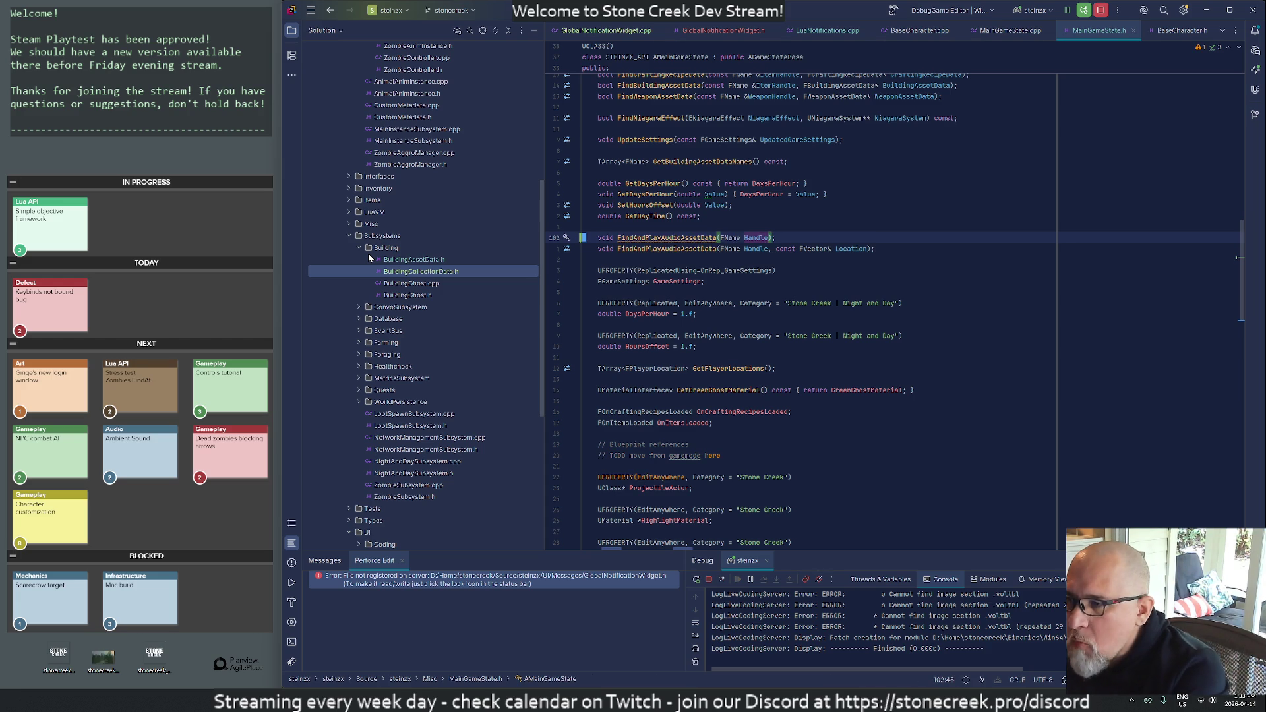
{"action": "key", "text": "ctrl+y"}
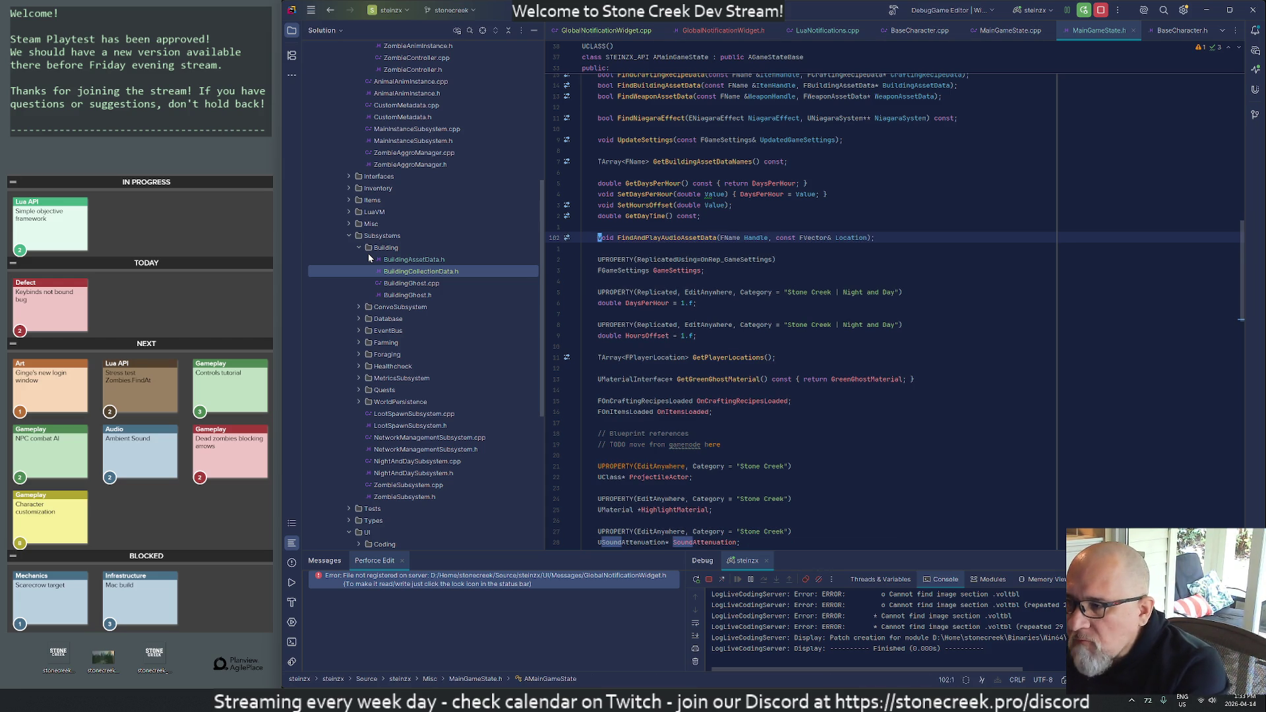
{"action": "key", "text": "ctrl+z"}
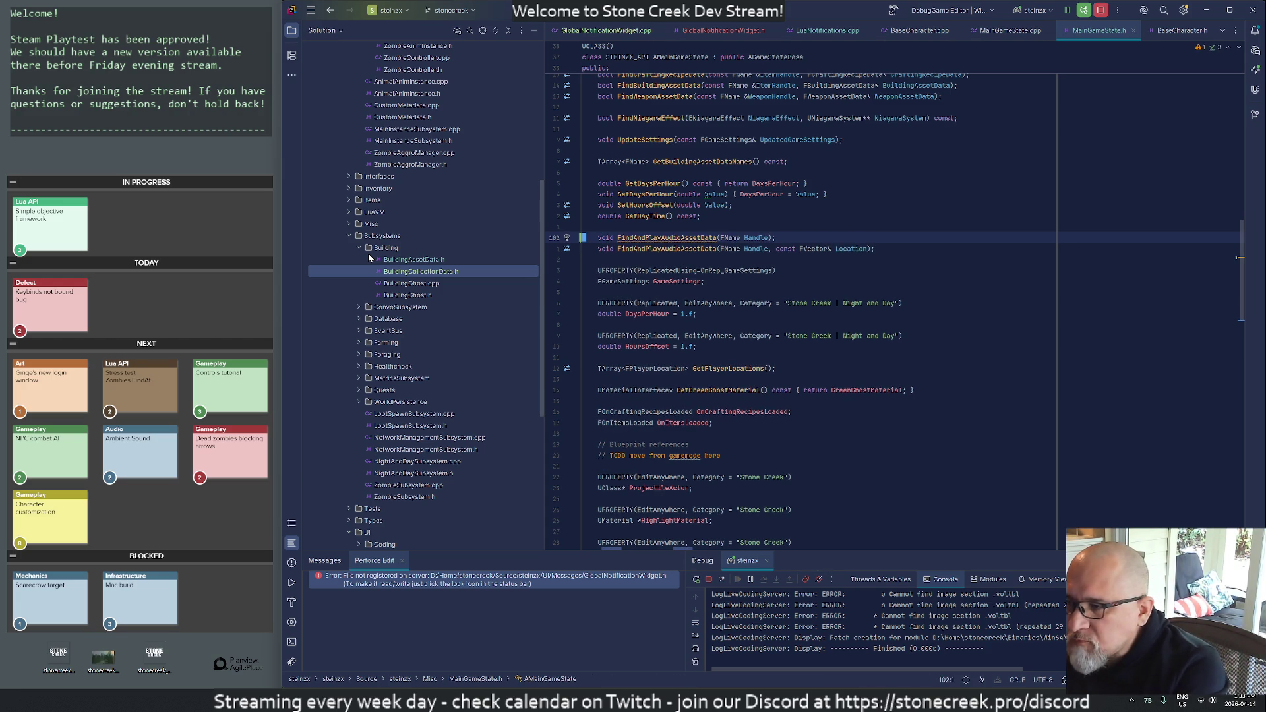
- Generate a definition for the Handle-only overload via Alt+Enter
{"action": "key", "text": "ctrl+Right"}
{"action": "key", "text": "ctrl+Right"}
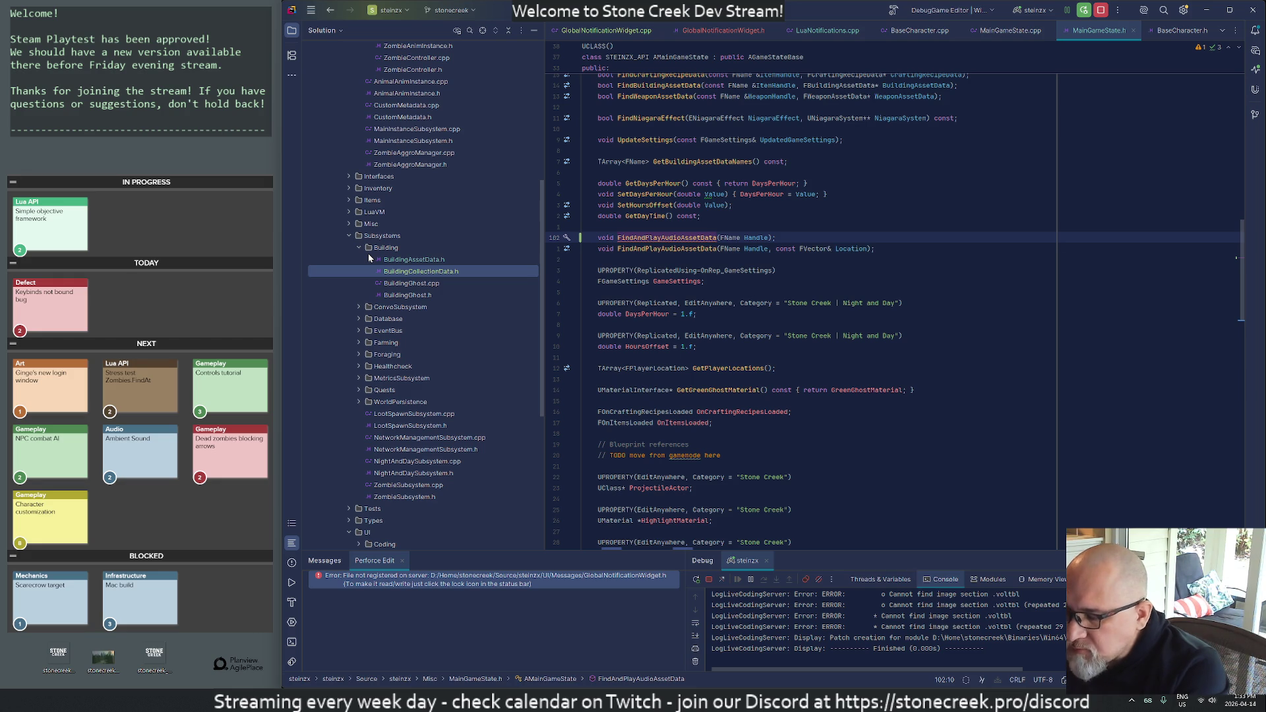
{"action": "key", "text": "alt+Return"}
{"action": "key", "text": "Return"}
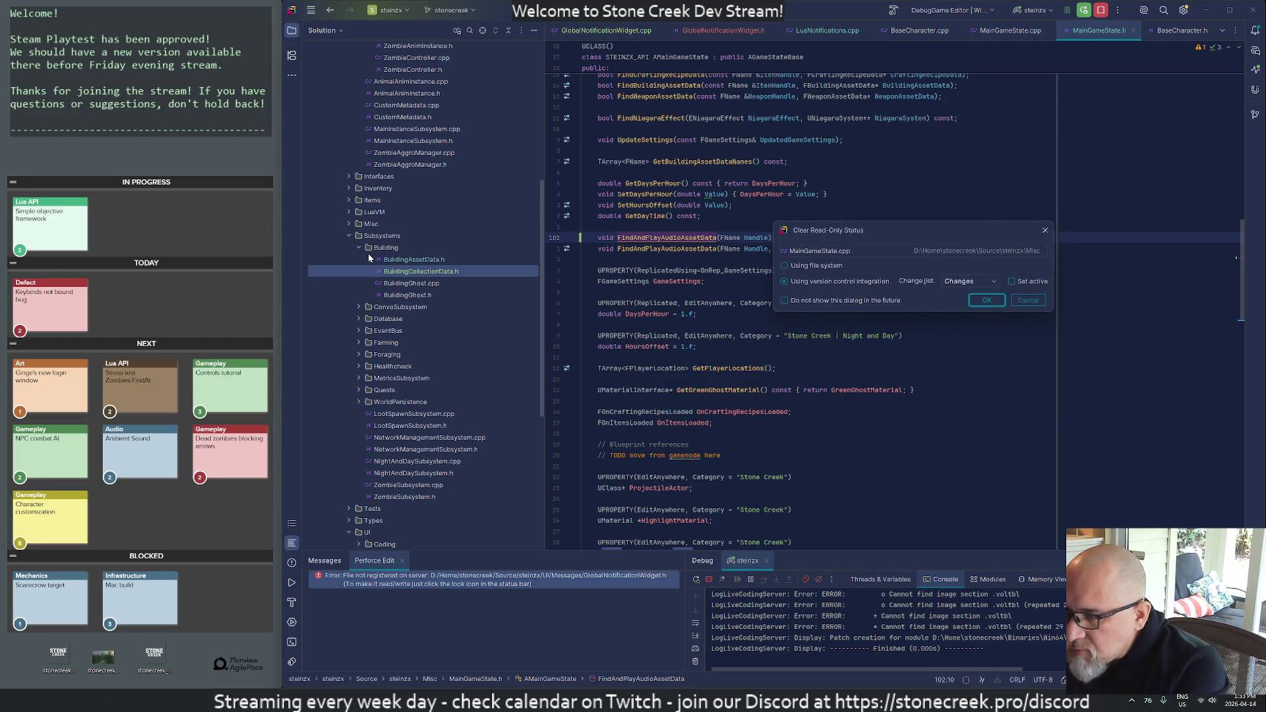
- Create the new definition and paste separator comments above it
{"action": "key", "text": "Return"}
{"action": "key", "text": "Down"}
{"action": "key", "text": "Down"}
{"action": "key", "text": "Down"}
{"action": "key", "text": "Up"}
{"action": "key", "text": "Up"}
{"action": "key", "text": "Up"}
{"action": "key", "text": "ctrl+v"}
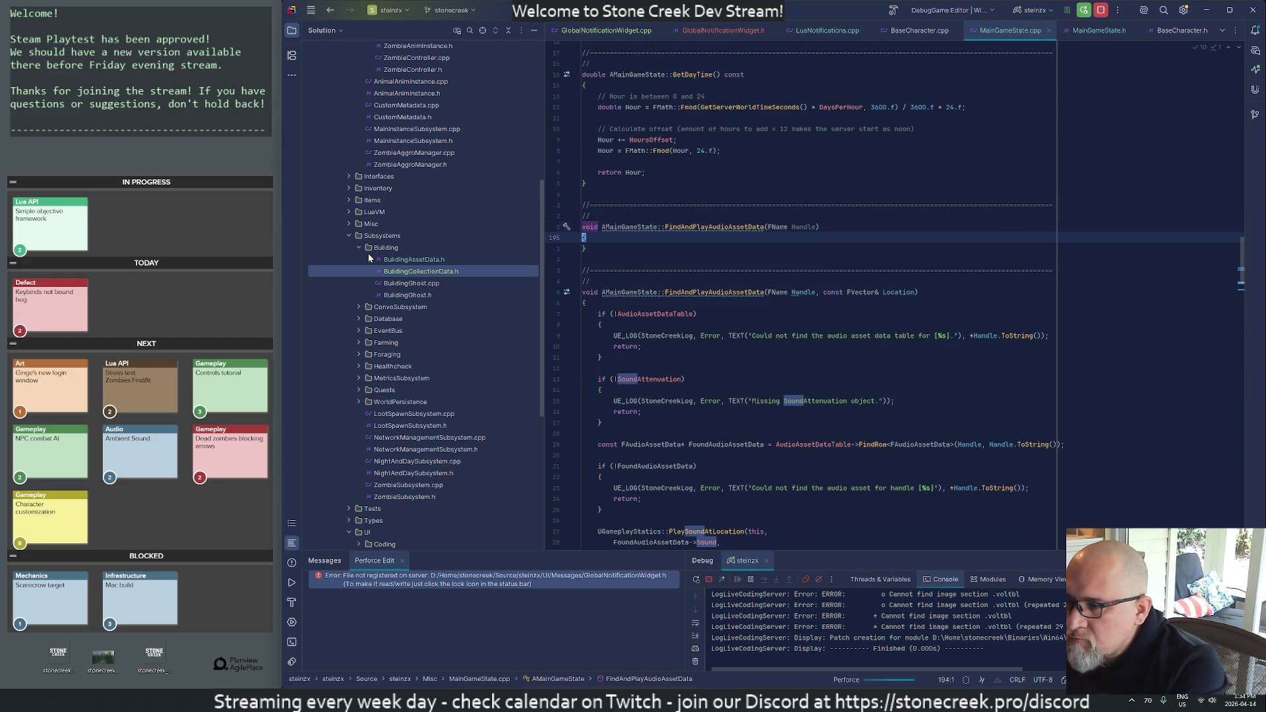
{"action": "key", "text": "Down"}
{"action": "key", "text": "Down"}
{"action": "key", "text": "Down"}
- Copy the existing audio lookup code into the new Handle-only function body
{"action": "key", "text": "Up"}
{"action": "key", "text": "Up"}
{"action": "key", "text": "Up"}
{"action": "key", "text": "ctrl+x"}
{"action": "key", "text": "shift+Down"}
{"action": "key", "text": "shift+Down"}
{"action": "key", "text": "shift+Down"}
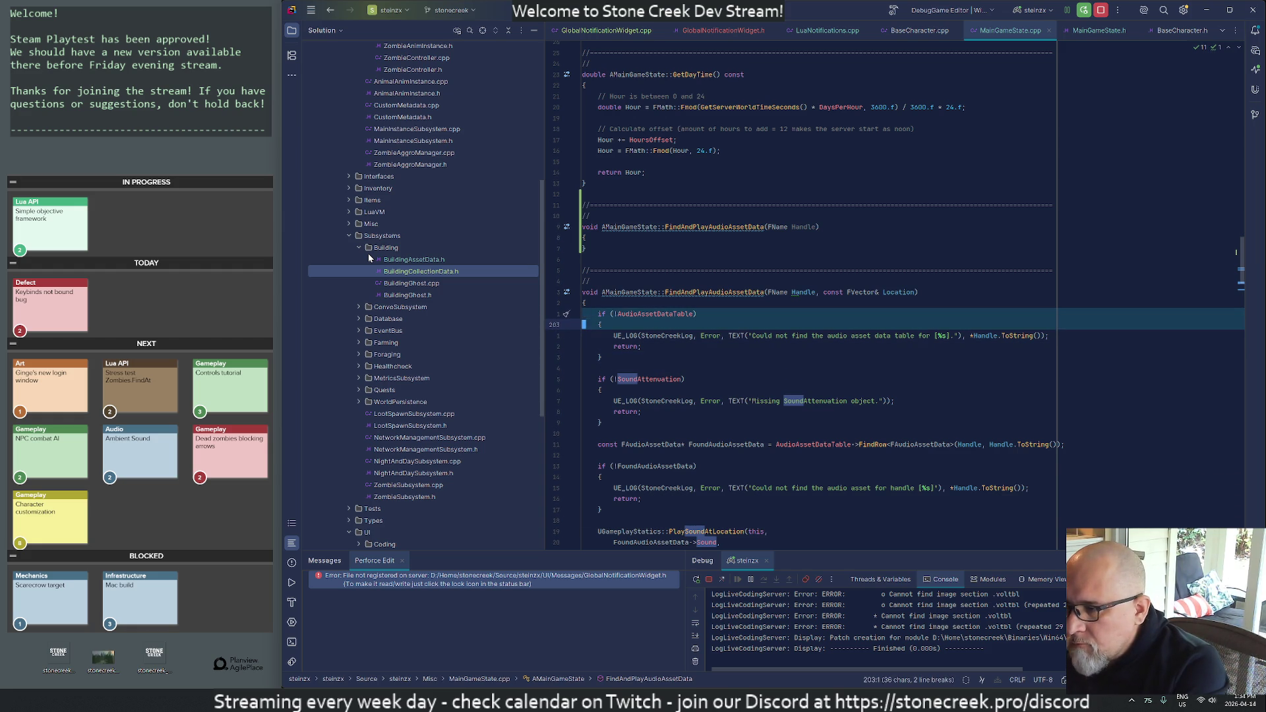
{"action": "key", "text": "ctrl+z"}
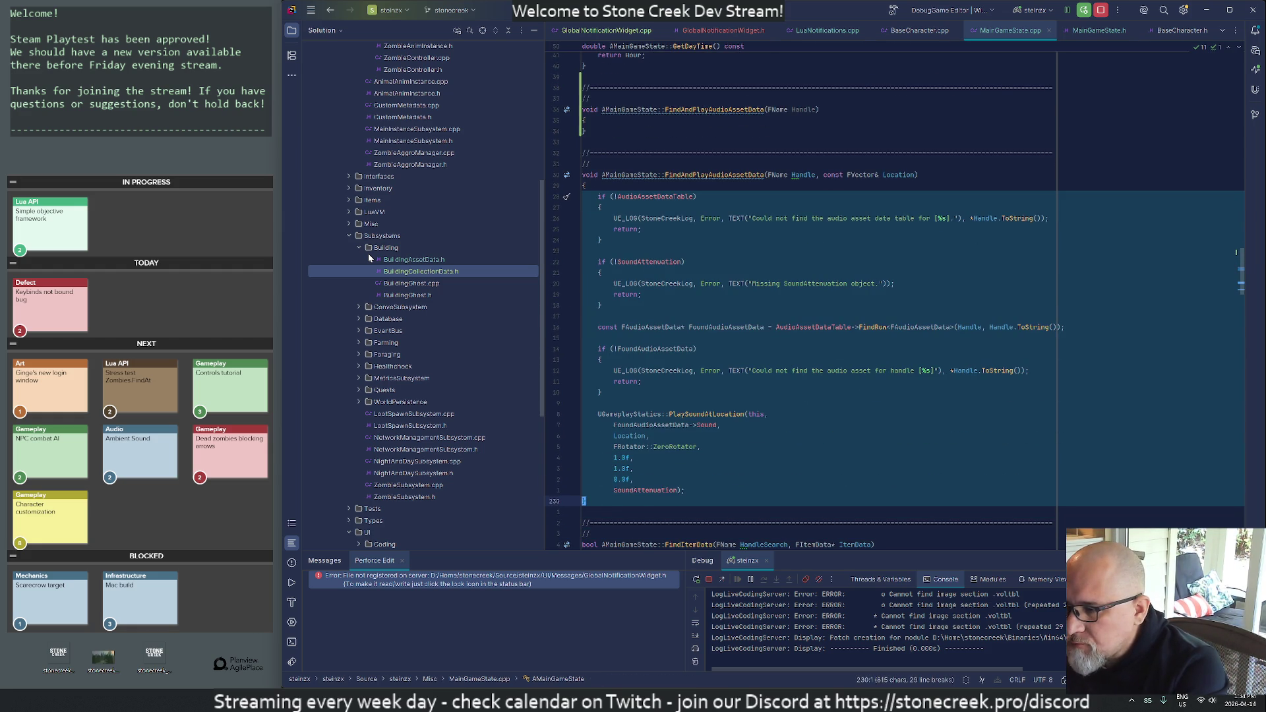
{"action": "key", "text": "Up"}
{"action": "key", "text": "Up"}
{"action": "key", "text": "Up"}
{"action": "key", "text": "End"}
{"action": "key", "text": "Return"}
{"action": "key", "text": "ctrl+v"}
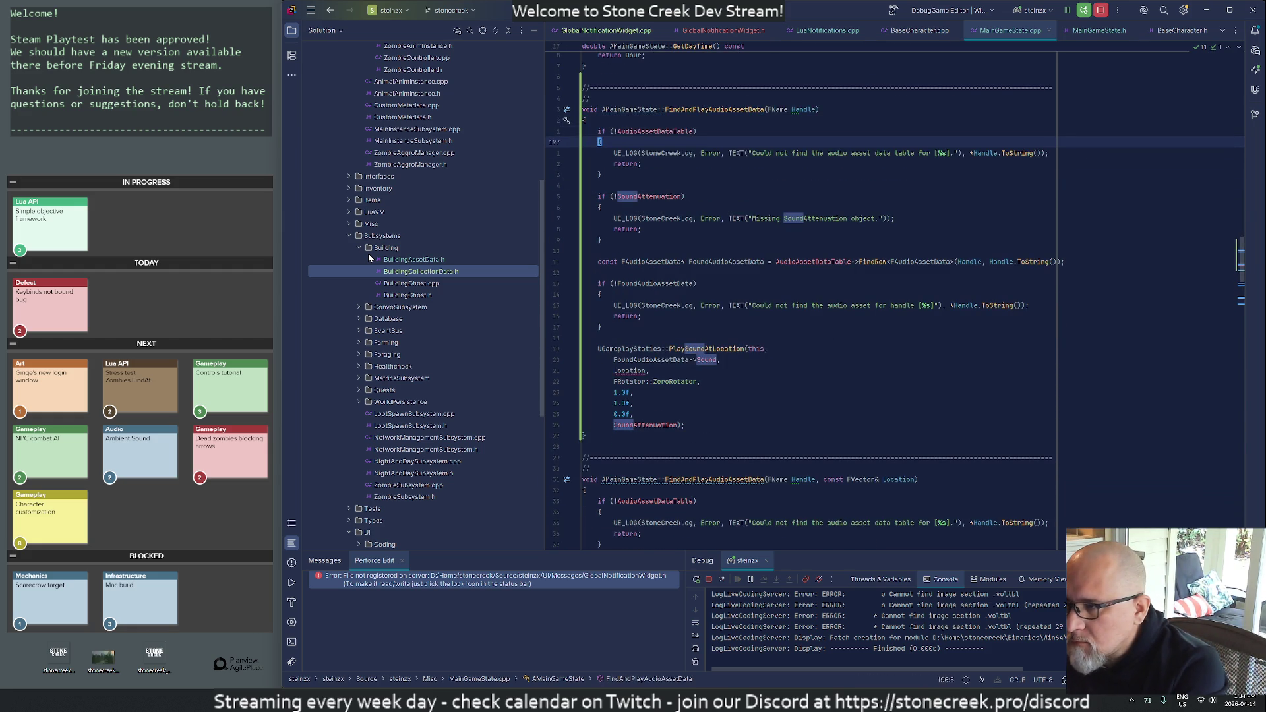
{"action": "key", "text": "Down"}
{"action": "key", "text": "Down"}
{"action": "key", "text": "Down"}
{"action": "key", "text": "Down"}
{"action": "key", "text": "Down"}
- Delete the SoundAttenuation check block from the new function
{"action": "key", "text": "Up"}
{"action": "key", "text": "Up"}
{"action": "key", "text": "Up"}
{"action": "key", "text": "Up"}
{"action": "key", "text": "Up"}
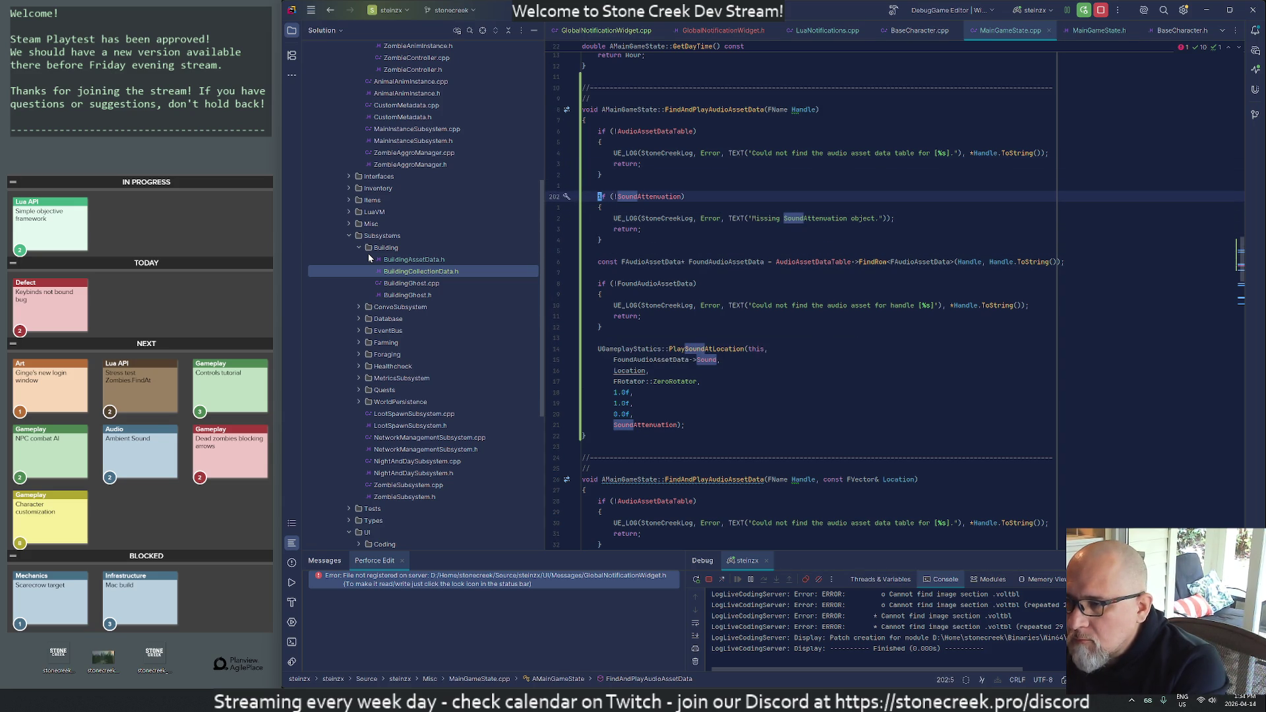
{"action": "key", "text": "shift+Down"}
{"action": "key", "text": "shift+Down"}
{"action": "key", "text": "shift+Down"}
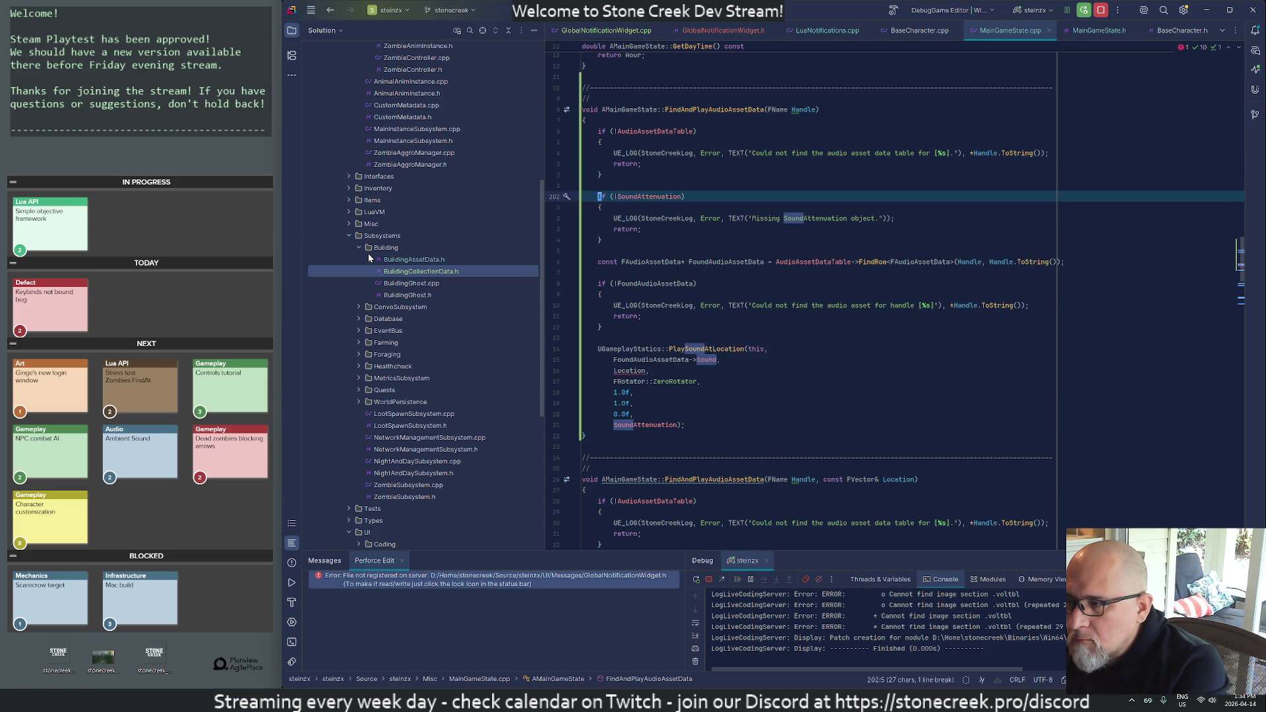
{"action": "key", "text": "ctrl+x"}
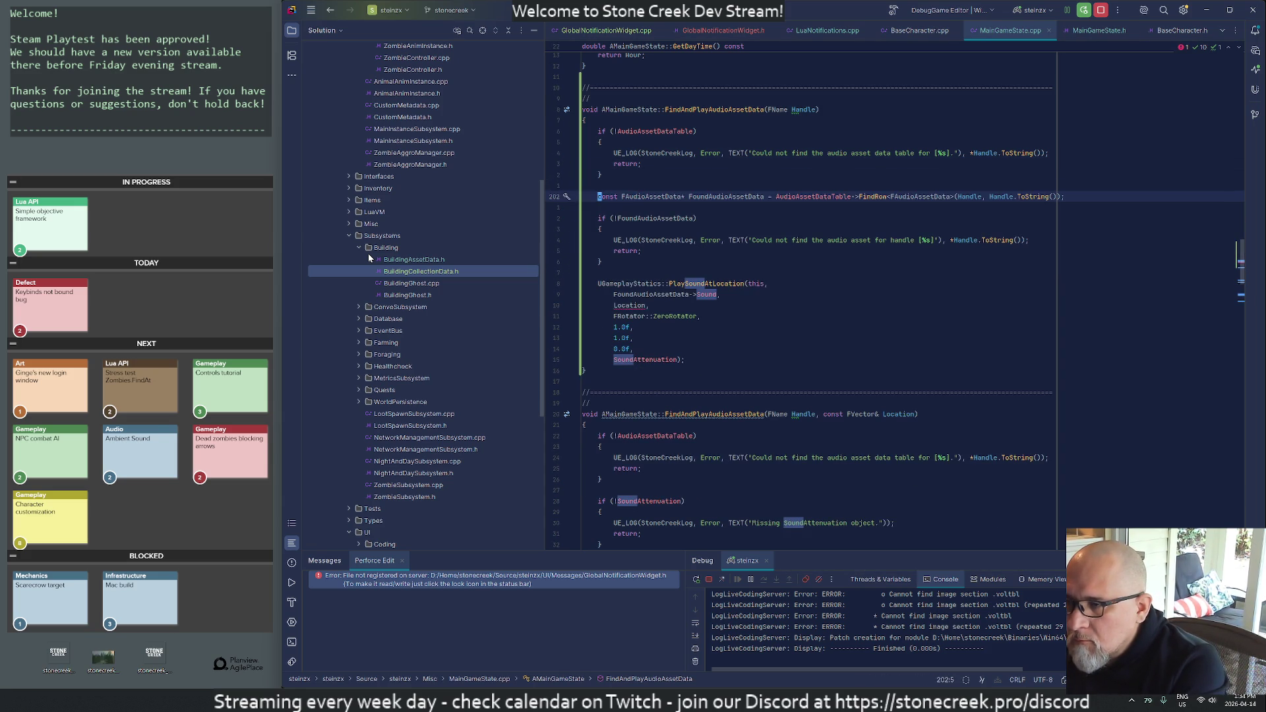
{"action": "key", "text": "Down"}
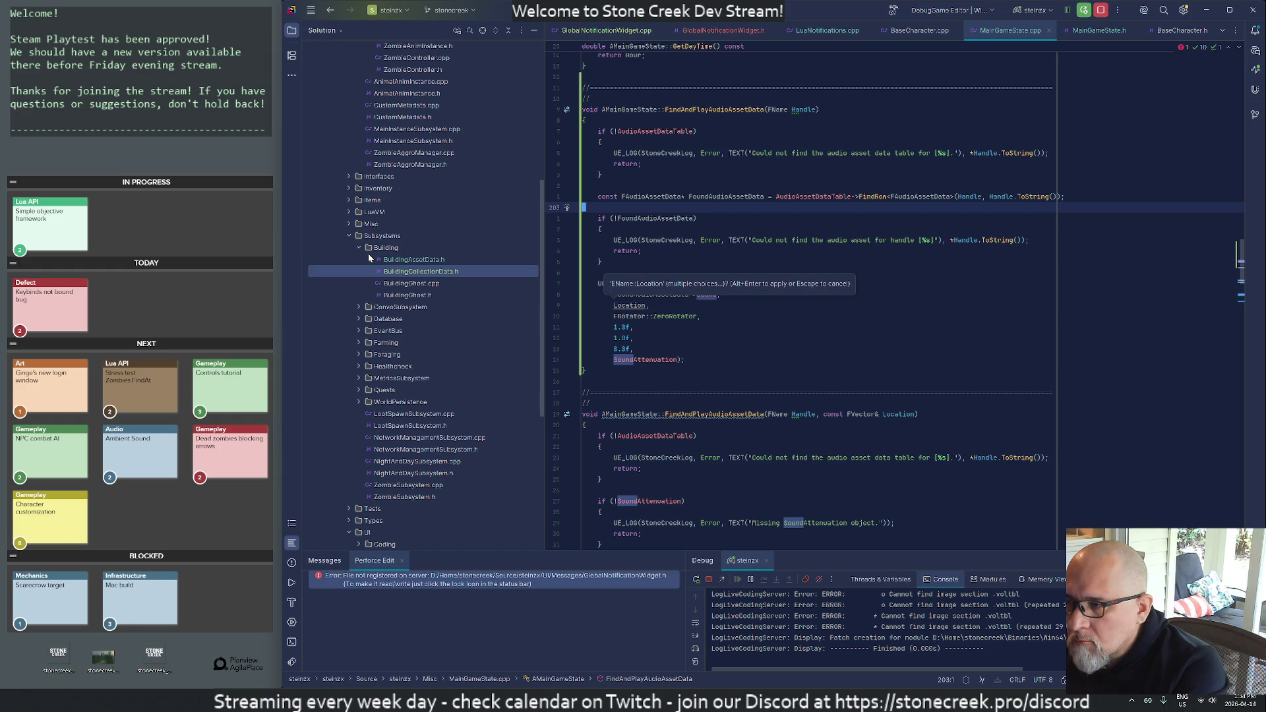
- Begin replacing the PlaySoundAtLocation call in the new function
{"action": "key", "text": "Down"}
{"action": "key", "text": "Down"}
{"action": "key", "text": "Down"}
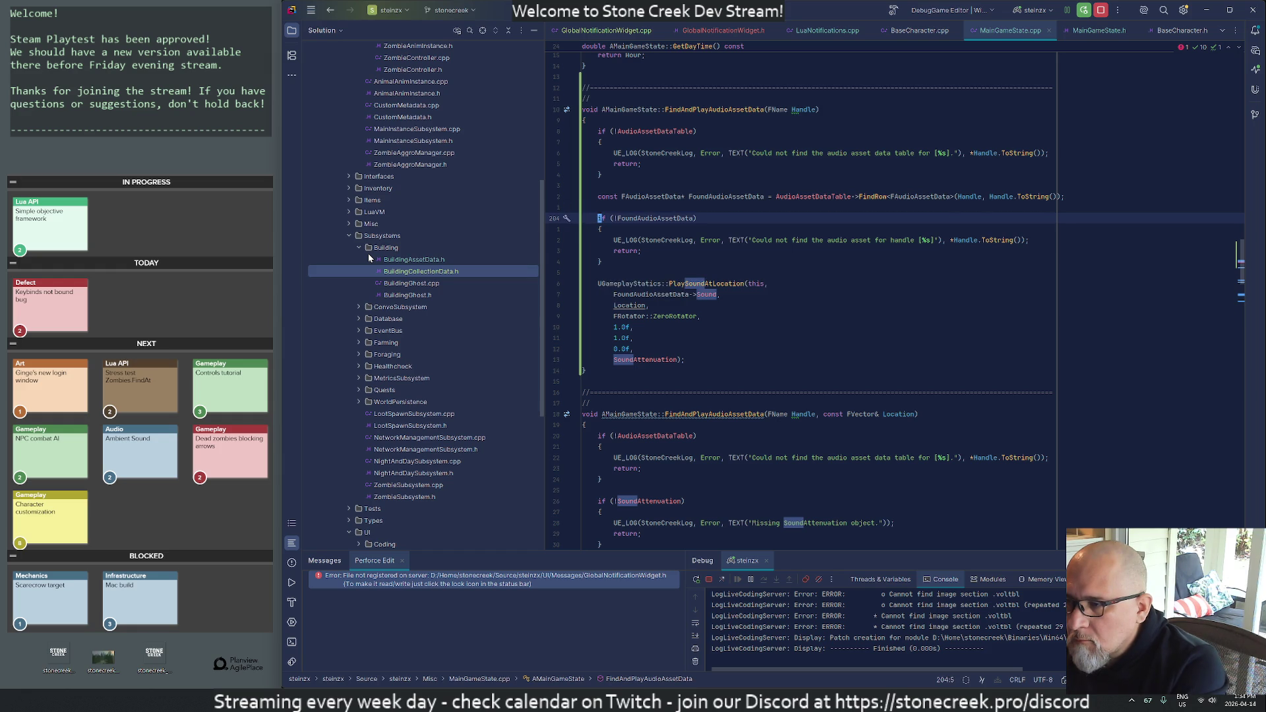
{"action": "key", "text": "Up"}
{"action": "key", "text": "ctrl+Right"}
{"action": "key", "text": "ctrl+Right"}
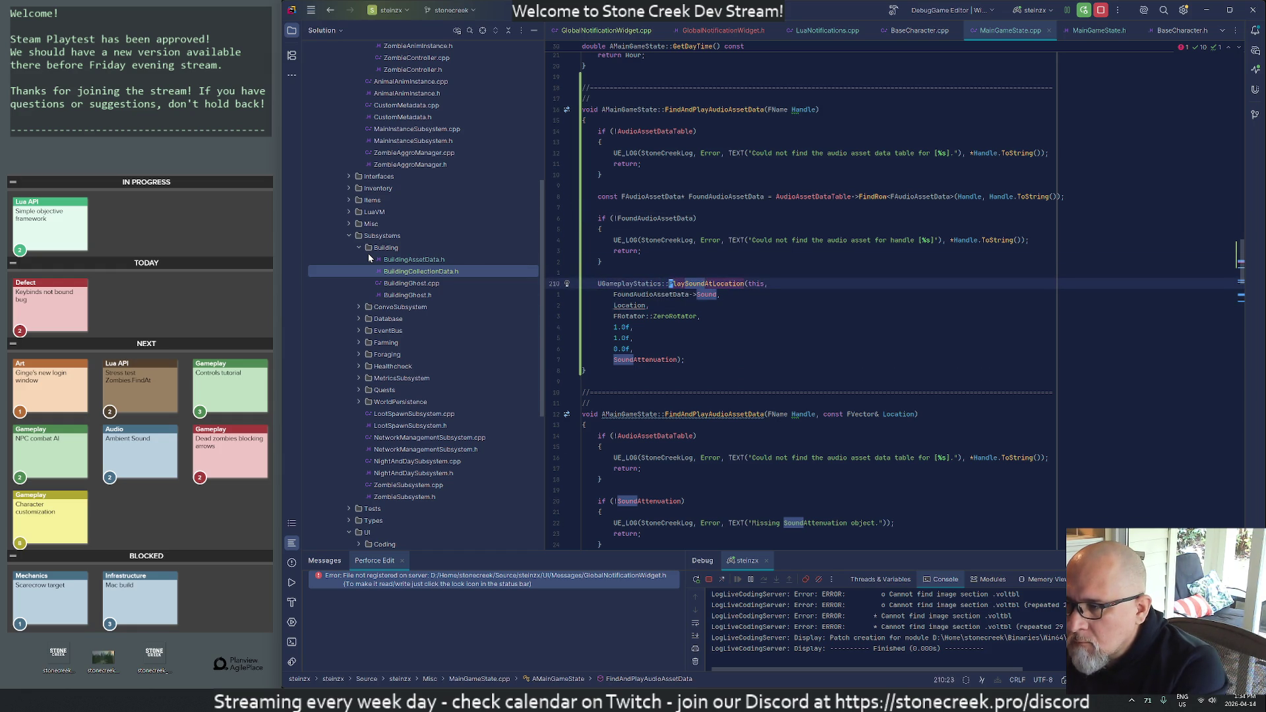
{"action": "key", "text": "Return"}
{"action": "key", "text": "Up"}
{"action": "key", "text": "End"}
- Write UGameplayStatics::PlaySound2D(this, FoundAudioAssetData->Sound); in FindAndPlayAudioAssetData
{"action": "type", "text": "Play"}
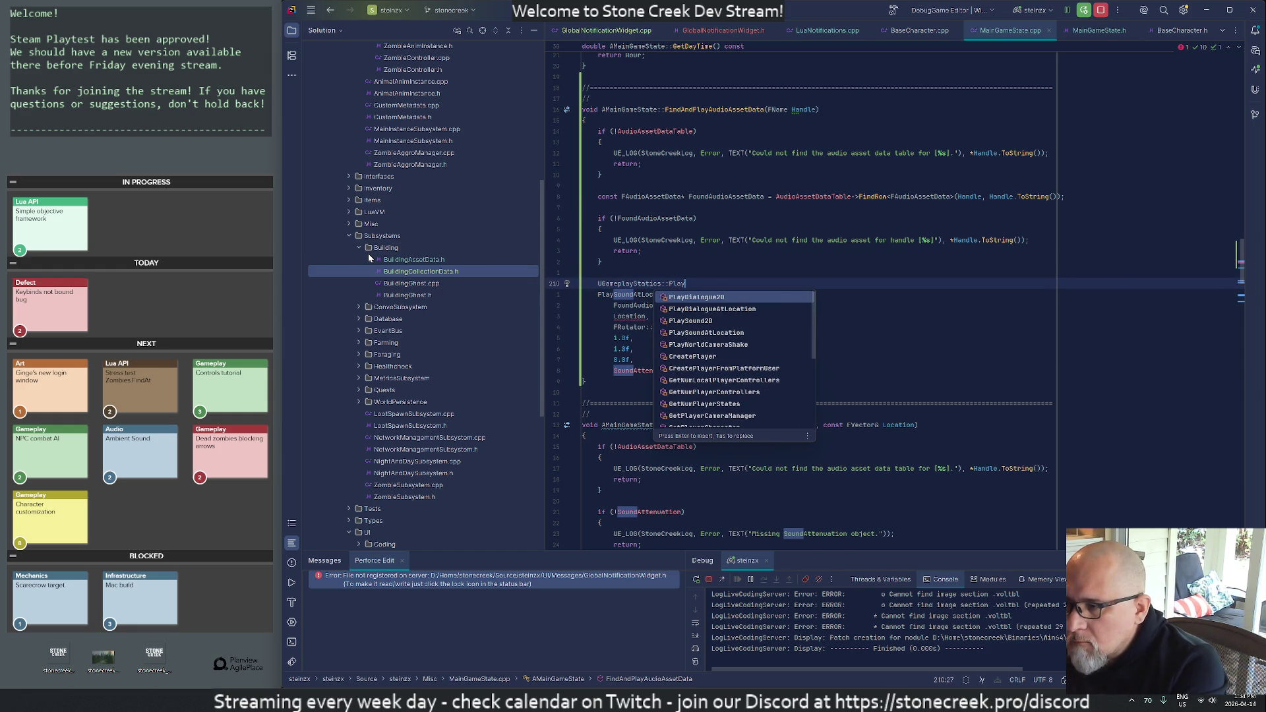
{"action": "type", "text": "Sou"}
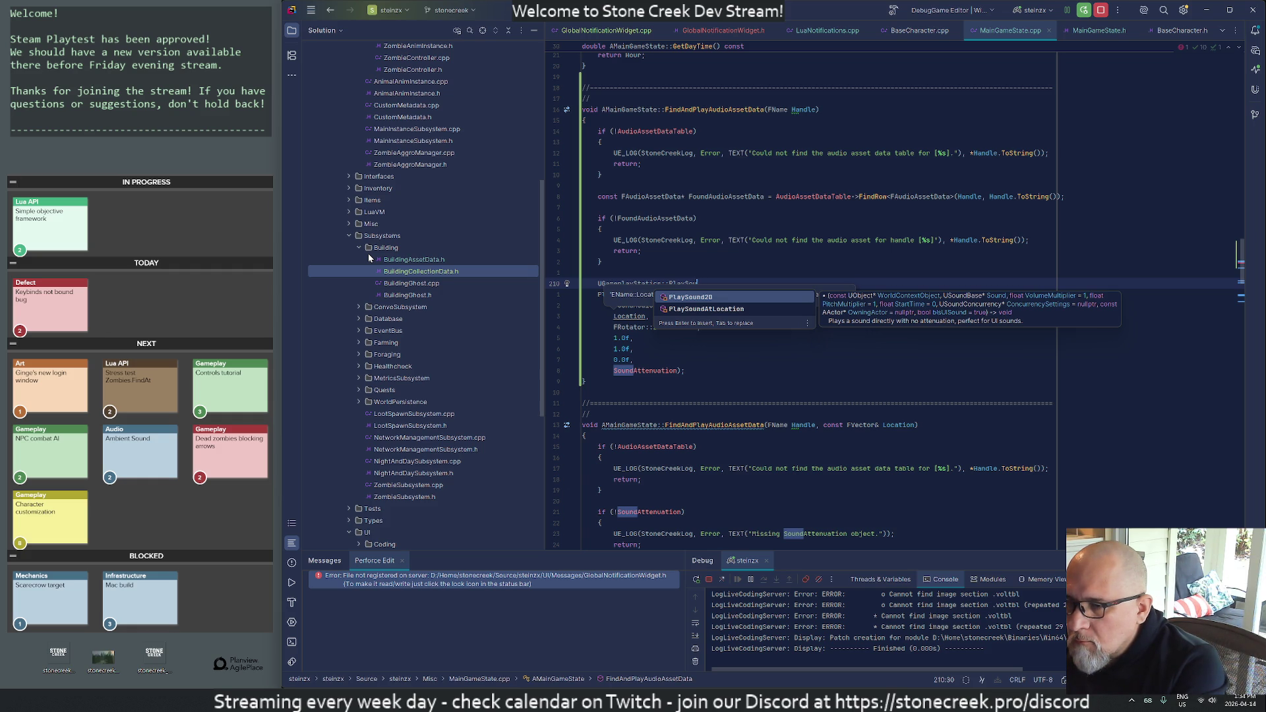
{"action": "key", "text": "Return"}
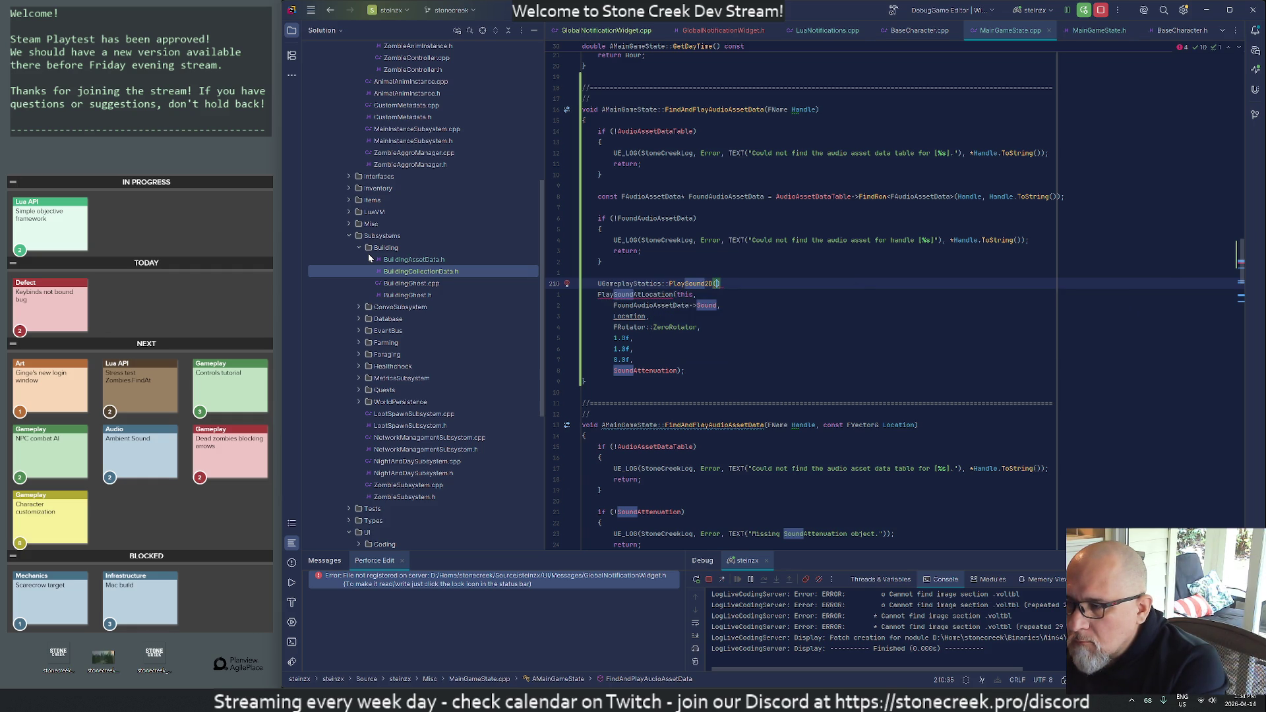
{"action": "type", "text": "this, "}
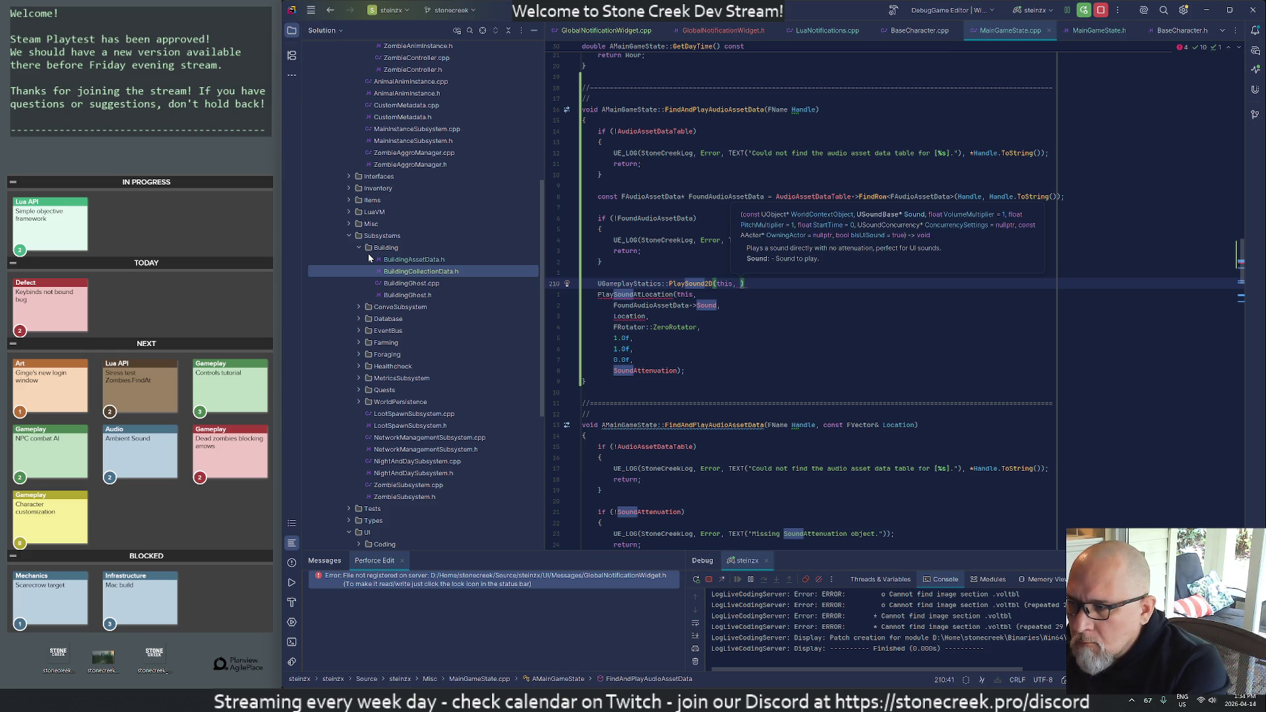
{"action": "type", "text": "Found"}
{"action": "key", "text": "Return"}
{"action": "type", "text": "->So"}
{"action": "key", "text": "Return"}
{"action": "type", "text": ","}
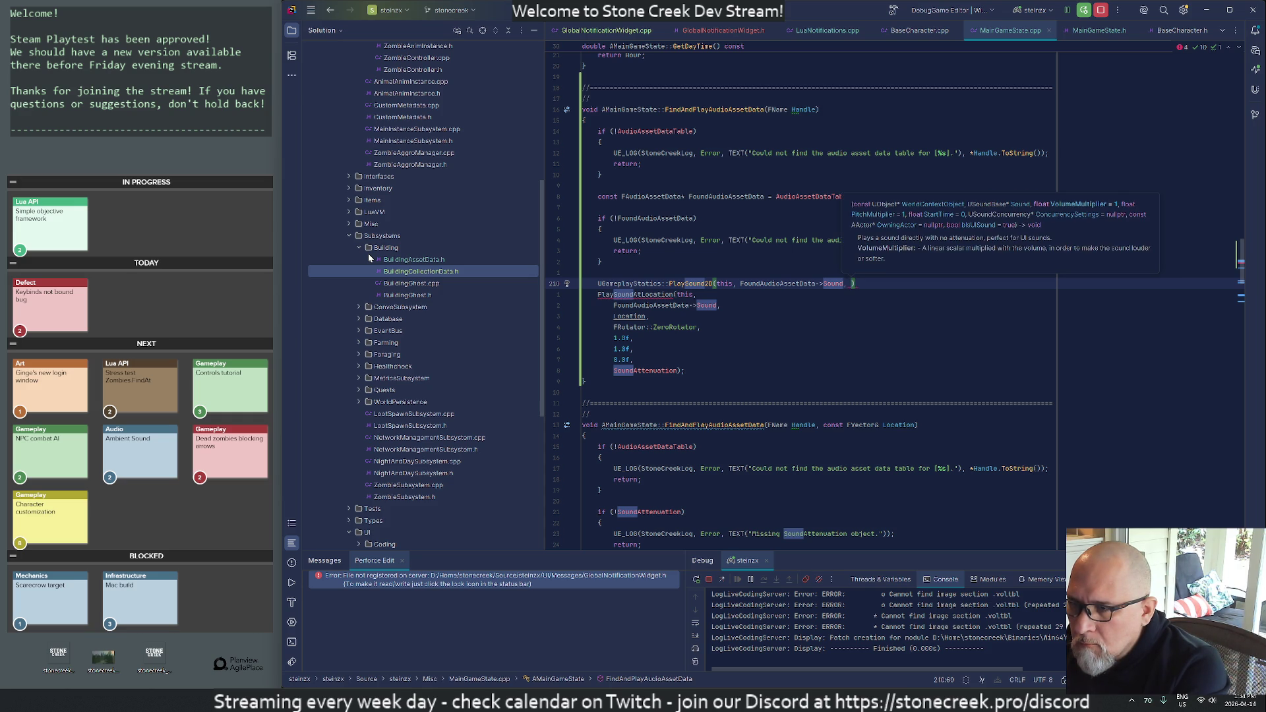
{"action": "key", "text": "BackSpace"}
{"action": "key", "text": "BackSpace"}
{"action": "key", "text": "End"}
{"action": "type", "text": ";"}
{"action": "key", "text": "Down"}
- Delete the old PlaySoundAtLocation call lines
{"action": "key", "text": "shift+Down"}
{"action": "key", "text": "shift+Down"}
{"action": "key", "text": "shift+Down"}
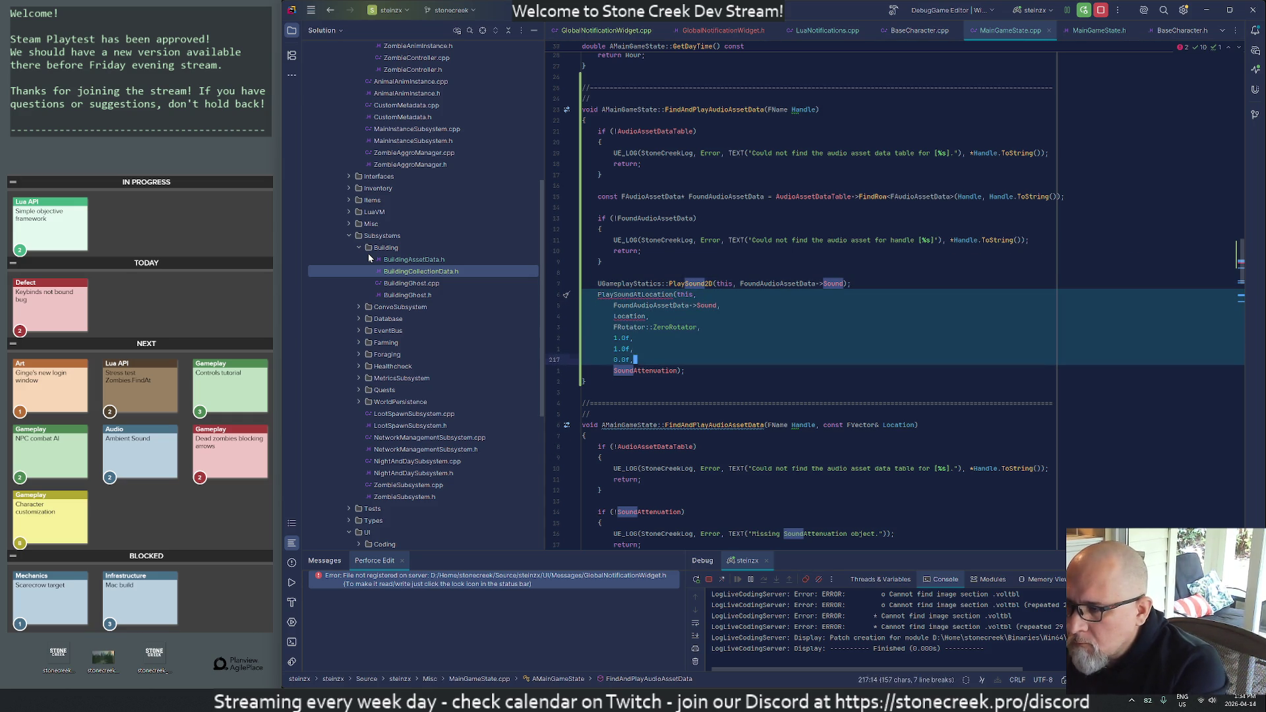
{"action": "key", "text": "Delete"}
{"action": "key", "text": "Up"}
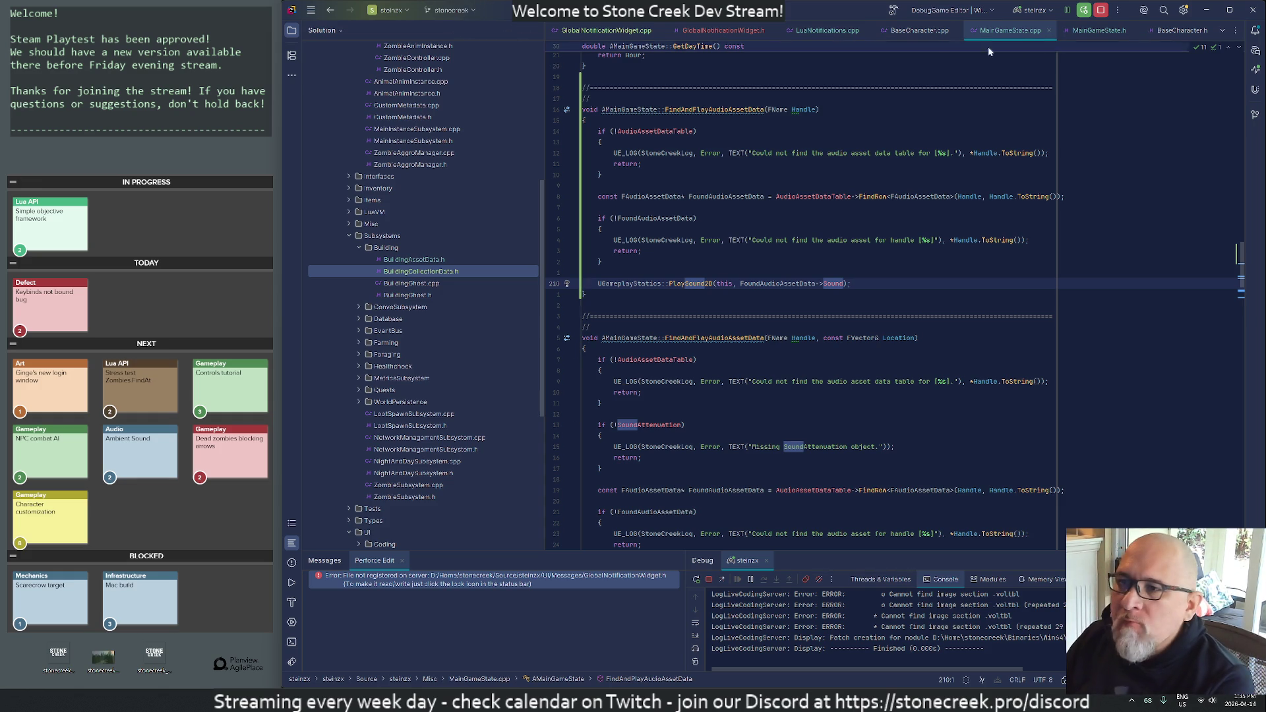
- Close the BaseCharacter, MainGameState, BuildingCollectionData, LuaNotifications and GlobalNotificationWidget.h tabs, reviewing GlobalNotificationWidget.cpp
{"action": "middle_click", "coordinate": [931, 33]}
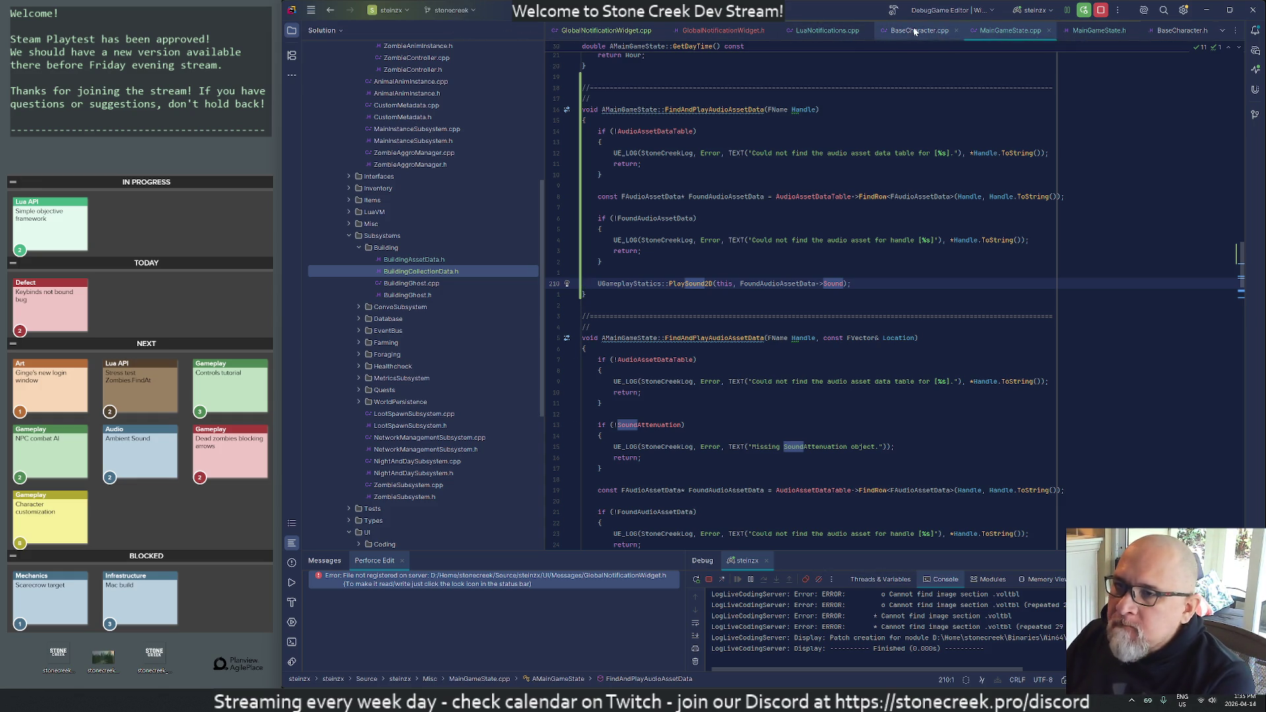
{"action": "middle_click", "coordinate": [1013, 33]}
{"action": "middle_click", "coordinate": [1013, 33]}
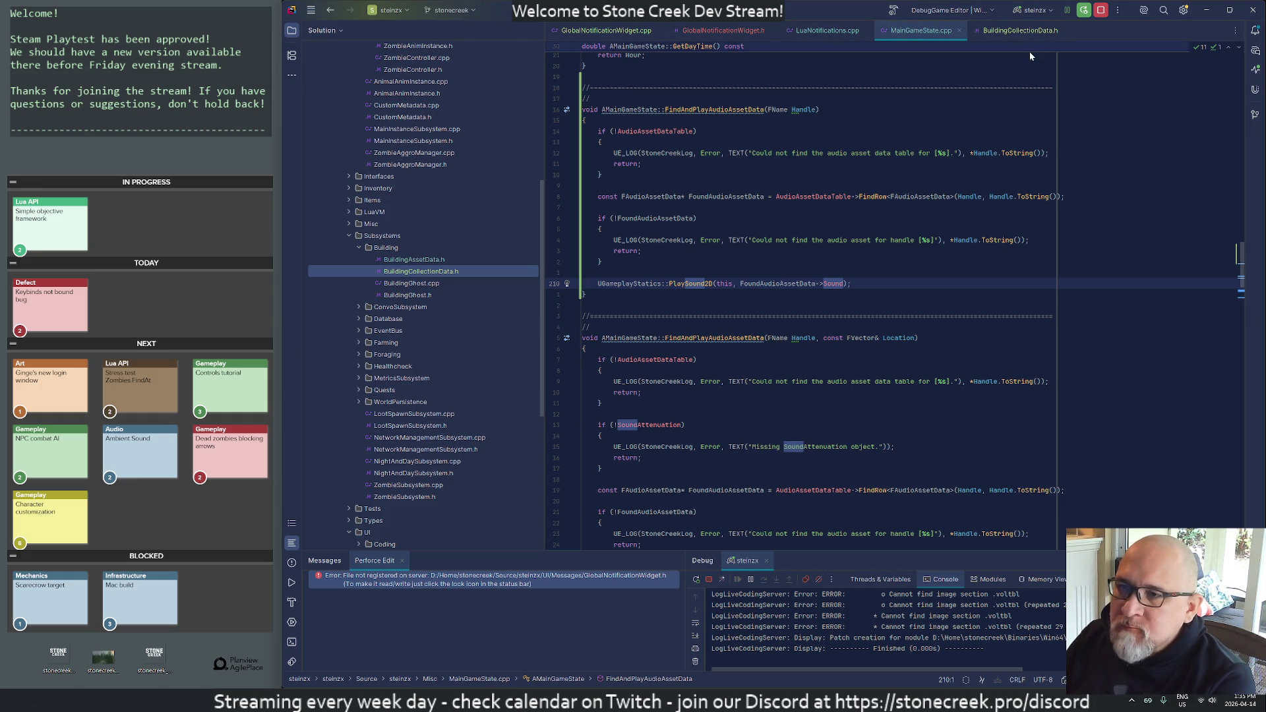
{"action": "middle_click", "coordinate": [1013, 33]}
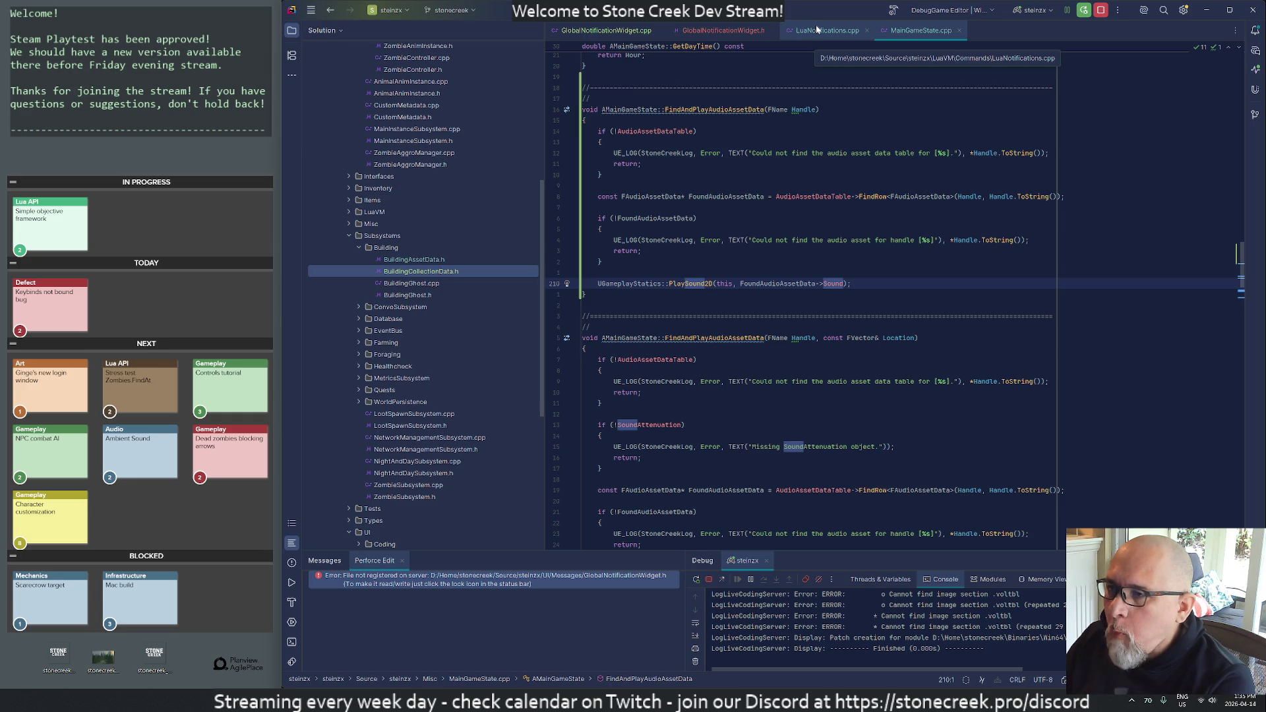
{"action": "middle_click", "coordinate": [816, 29]}
{"action": "middle_click", "coordinate": [721, 30]}
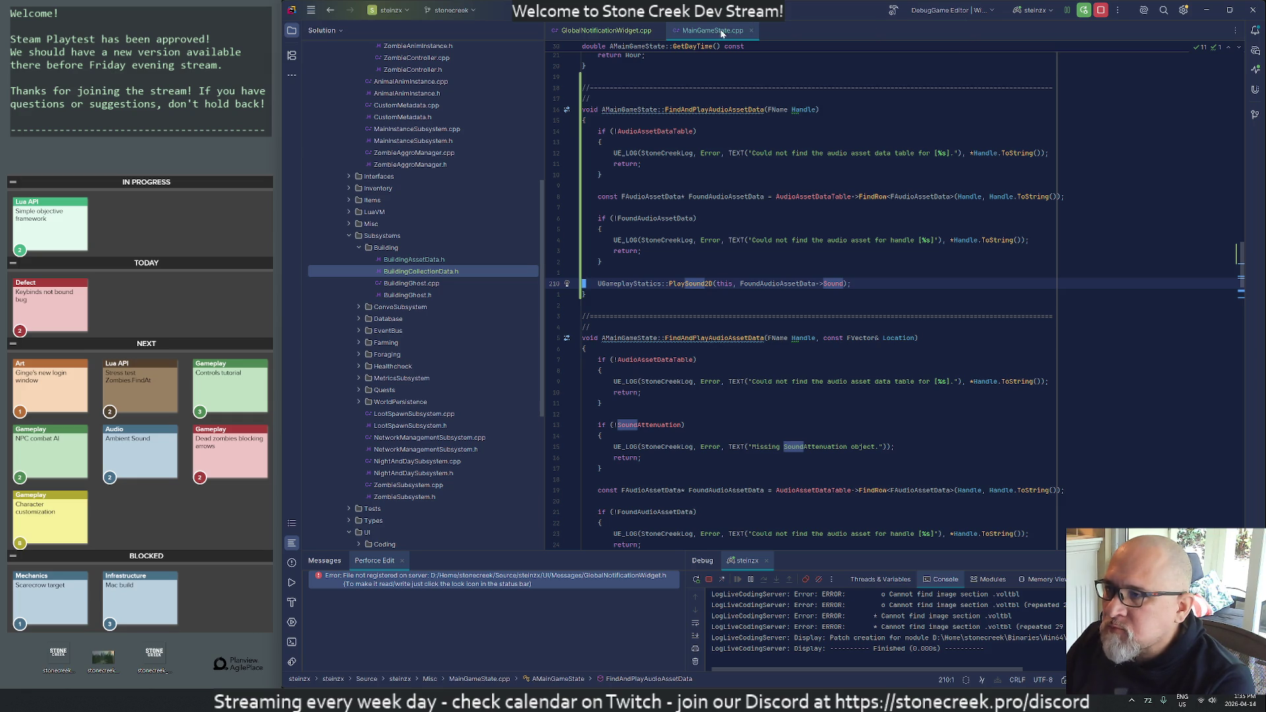
{"action": "left_click", "coordinate": [606, 30]}
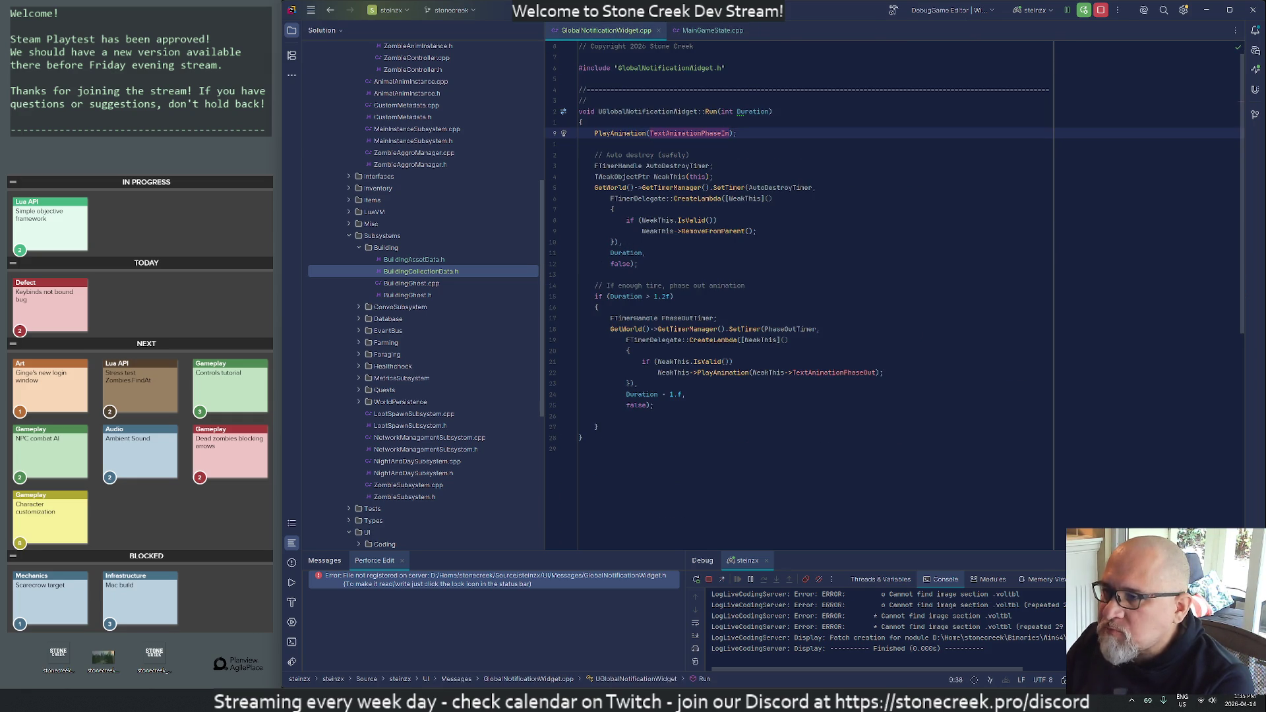
{"action": "mouse_move", "coordinate": [692, 221]}
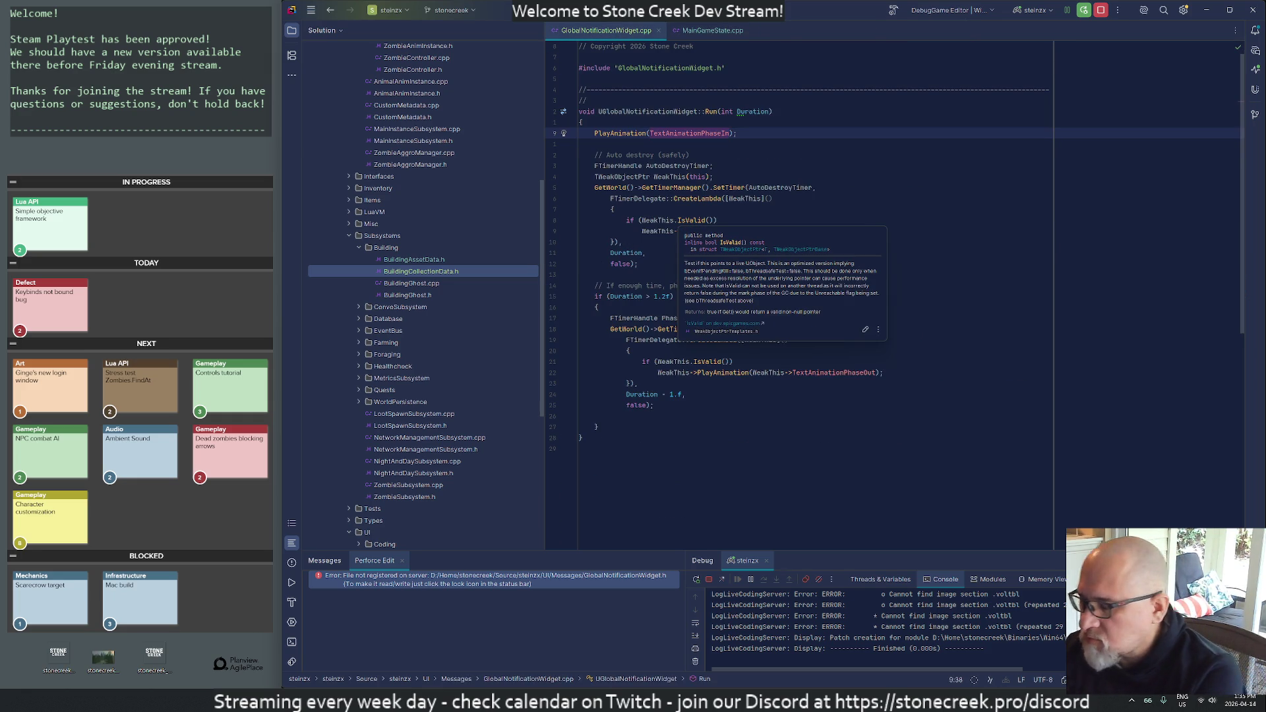
- Search for 'mainplayerc' and open MainPlayerController.cpp at the MainHUD notification line
{"action": "key", "text": "ctrl+t"}
{"action": "type", "text": "basec"}
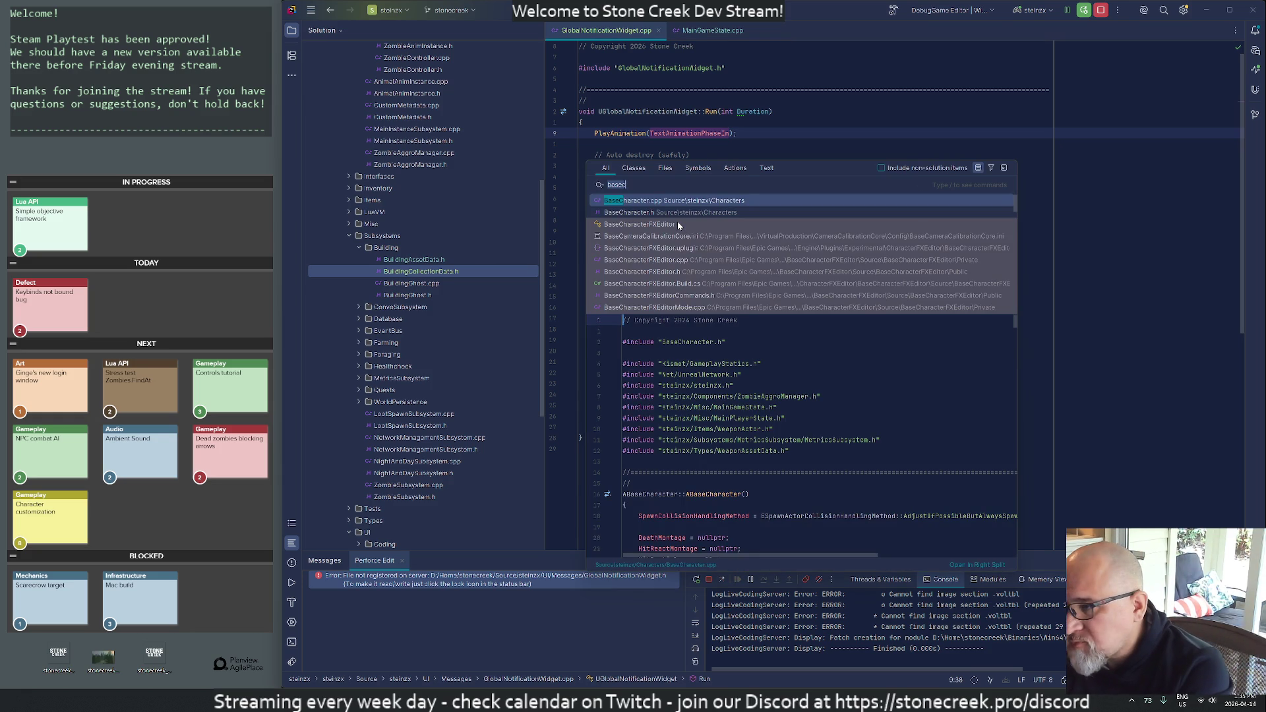
{"action": "key", "text": "BackSpace"}
{"action": "key", "text": "BackSpace"}
{"action": "key", "text": "BackSpace"}
{"action": "type", "text": "mainplayerc"}
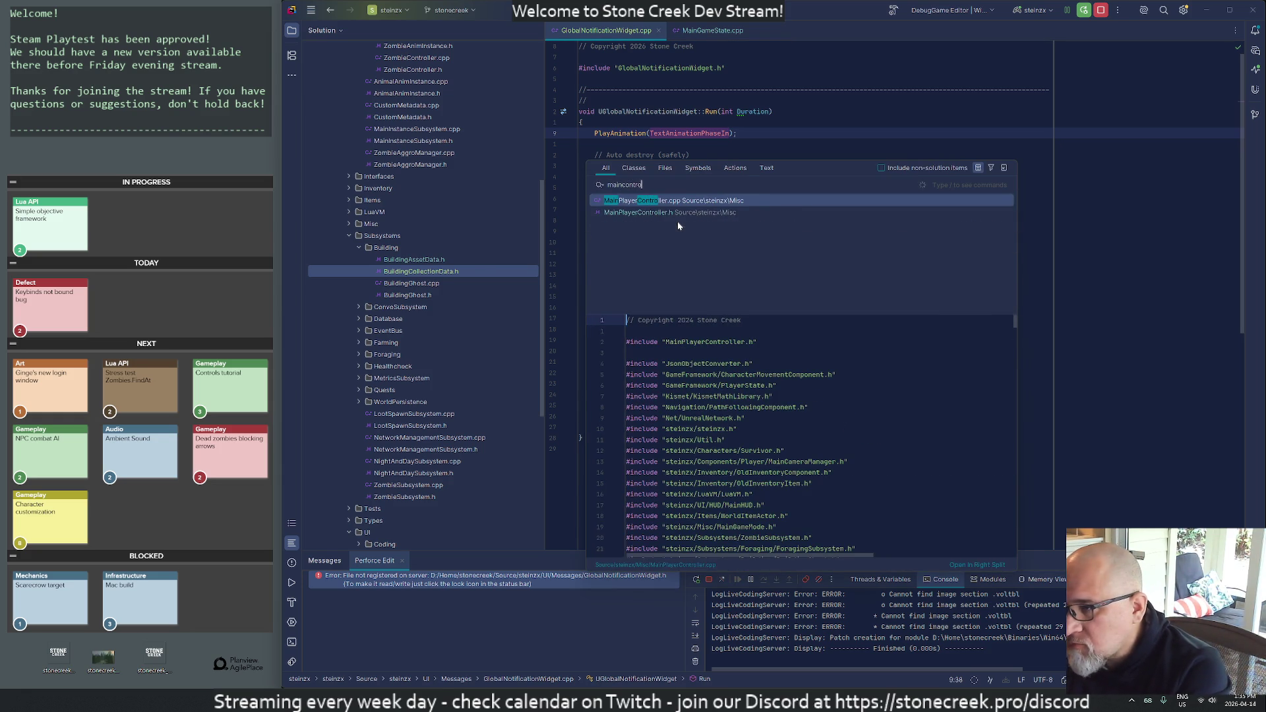
{"action": "key", "text": "Return"}
{"action": "key", "text": "Up"}
{"action": "key", "text": "Up"}
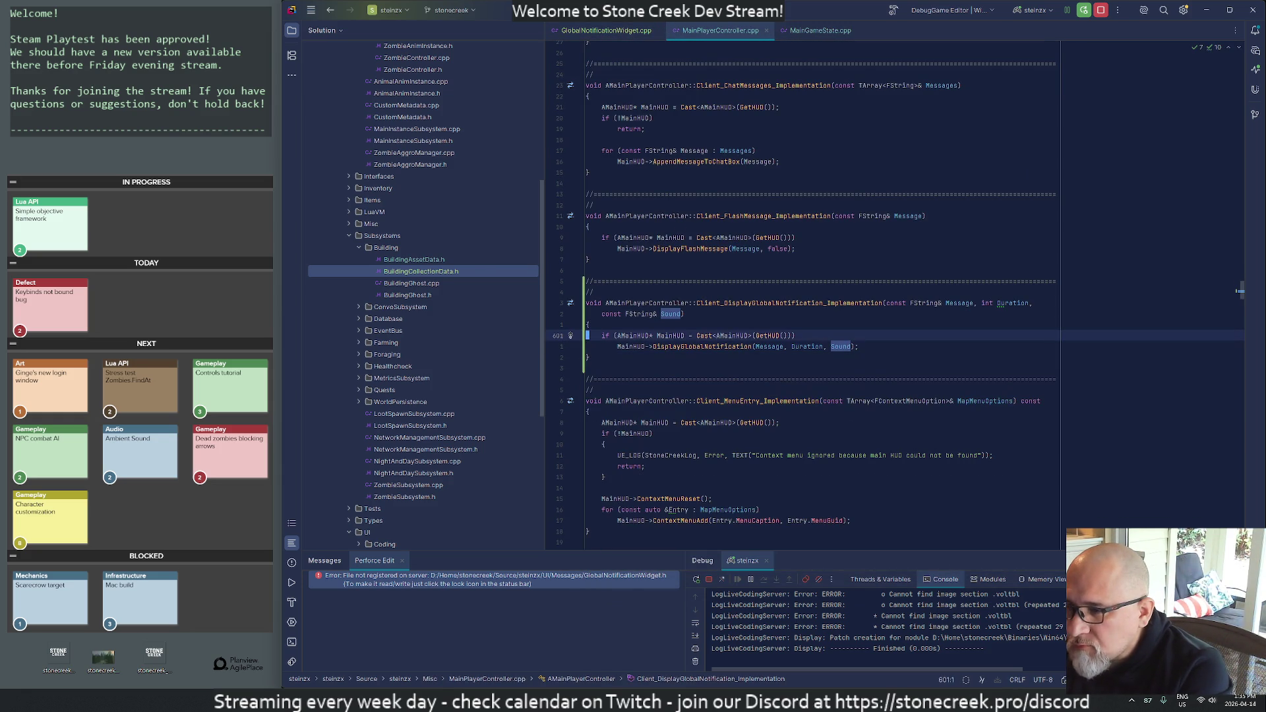
- Add an if (Sound.Len() > 0) check after the HUD call and locate an existing AMainGameState usage
{"action": "key", "text": "Down"}
{"action": "key", "text": "End"}
{"action": "key", "text": "Return"}
{"action": "key", "text": "Return"}
{"action": "type", "text": "if (Sound"}
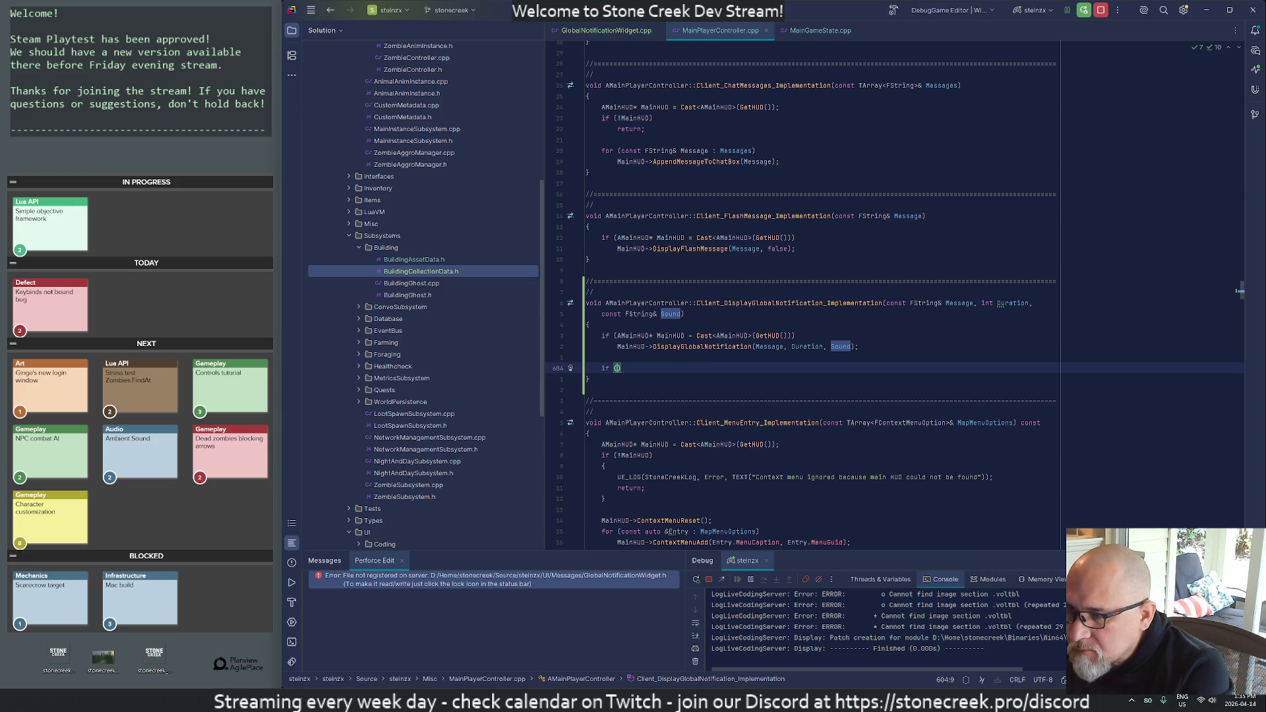
{"action": "type", "text": "."}
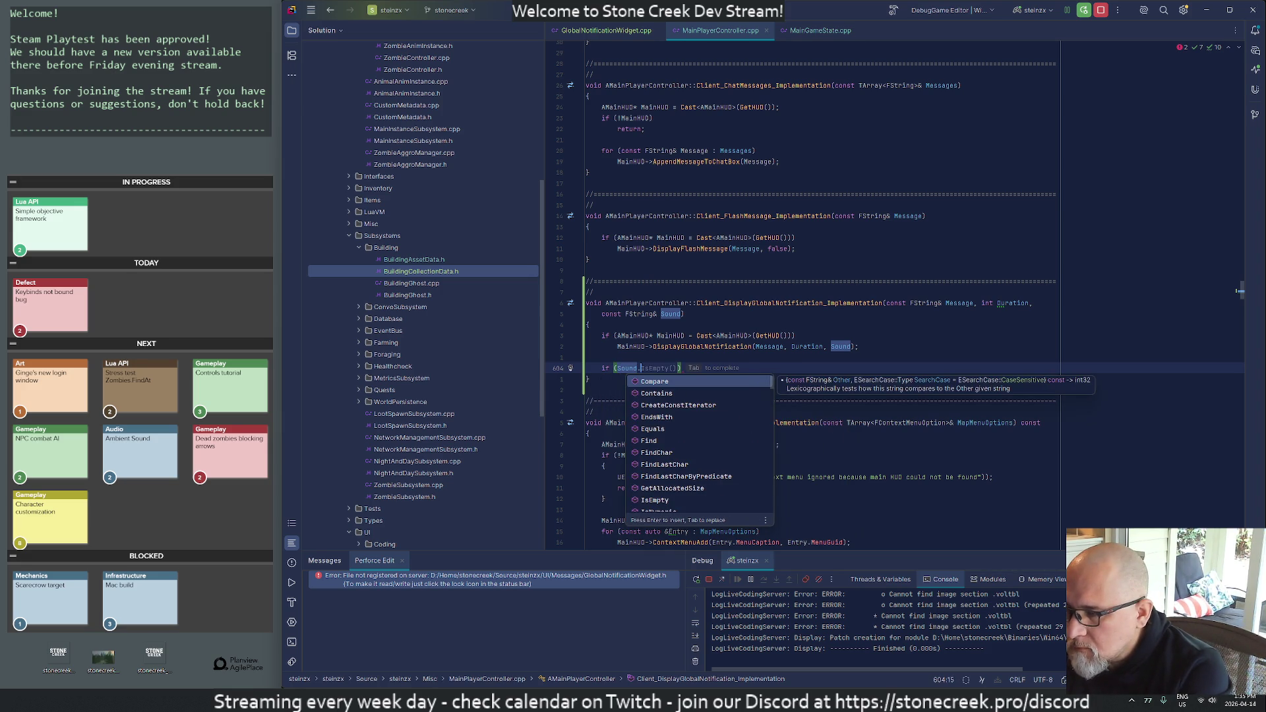
{"action": "type", "text": "Len"}
{"action": "key", "text": "Return"}
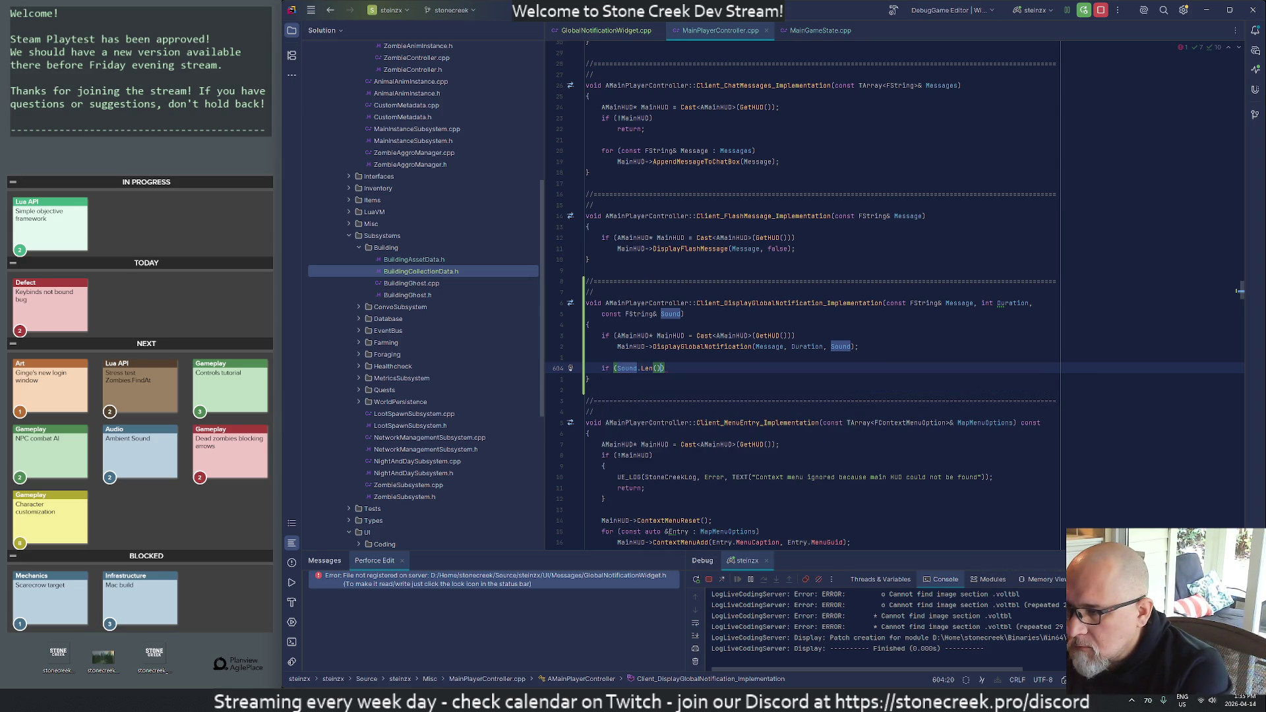
{"action": "type", "text": "> 0)"}
{"action": "key", "text": "Return"}
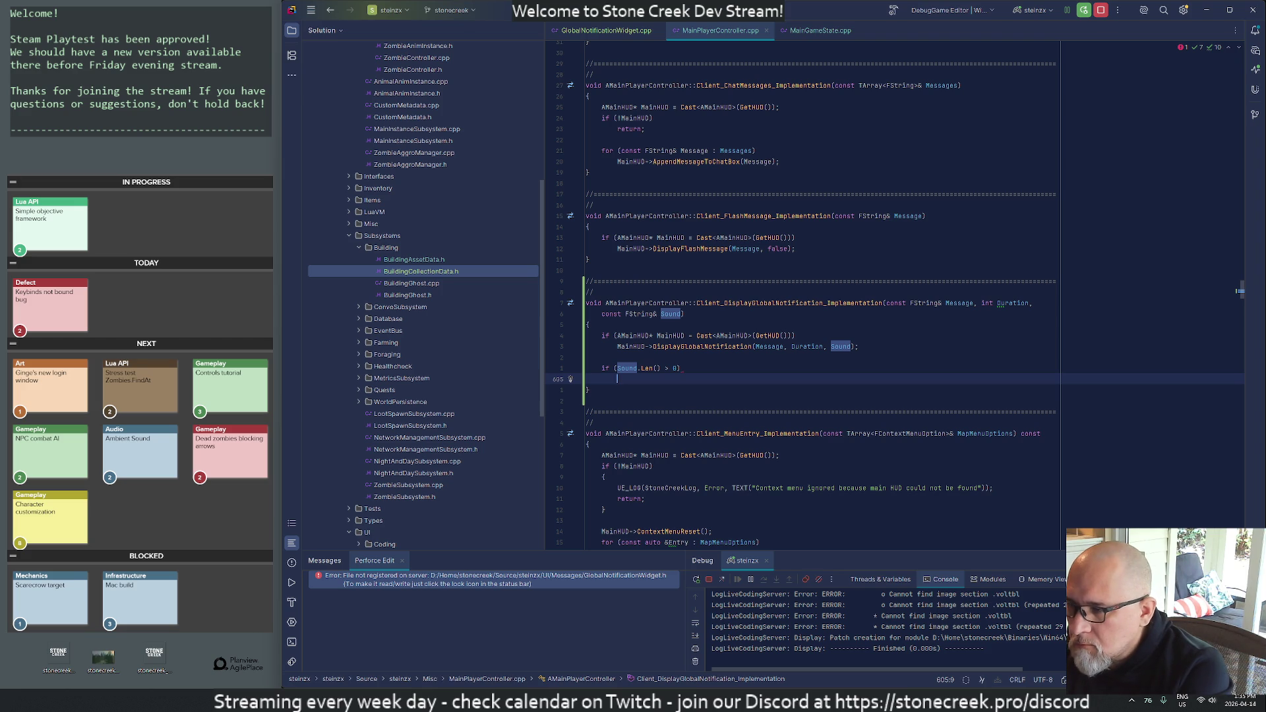
{"action": "key", "text": "Tab"}
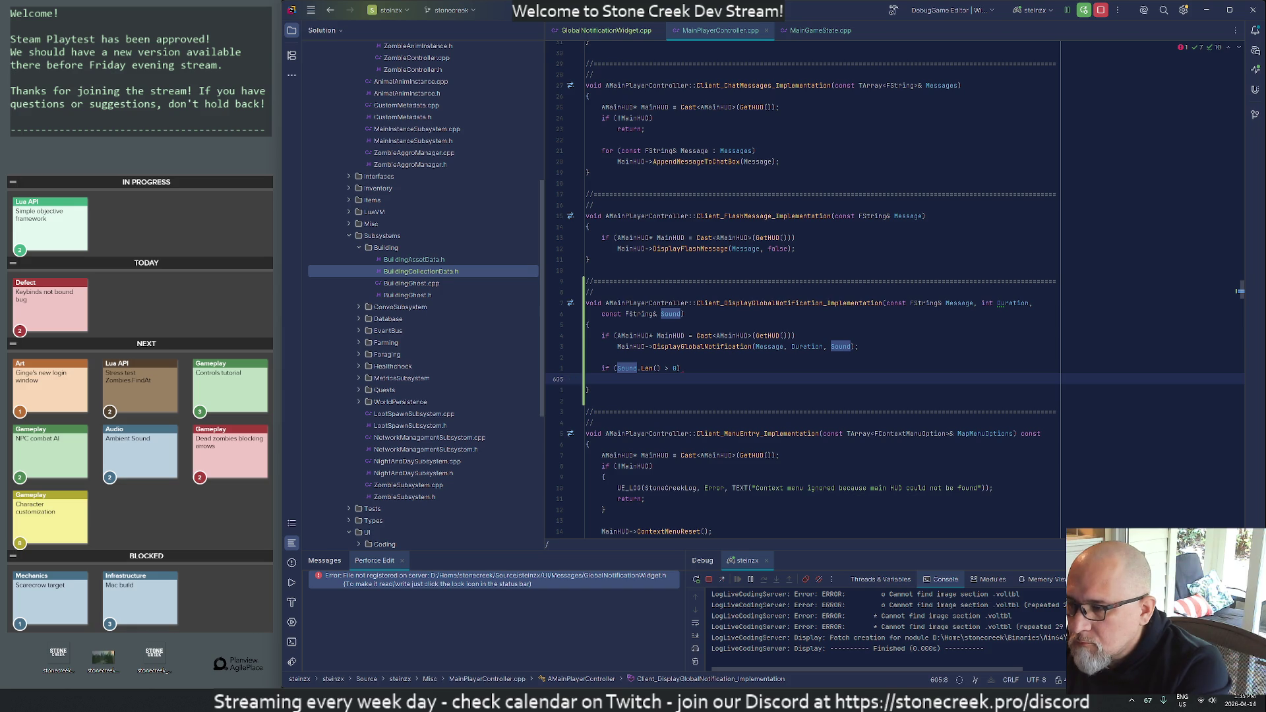
{"action": "key", "text": "ctrl+z"}
{"action": "key", "text": "ctrl+z"}
{"action": "left_click", "coordinate": [880, 285]}
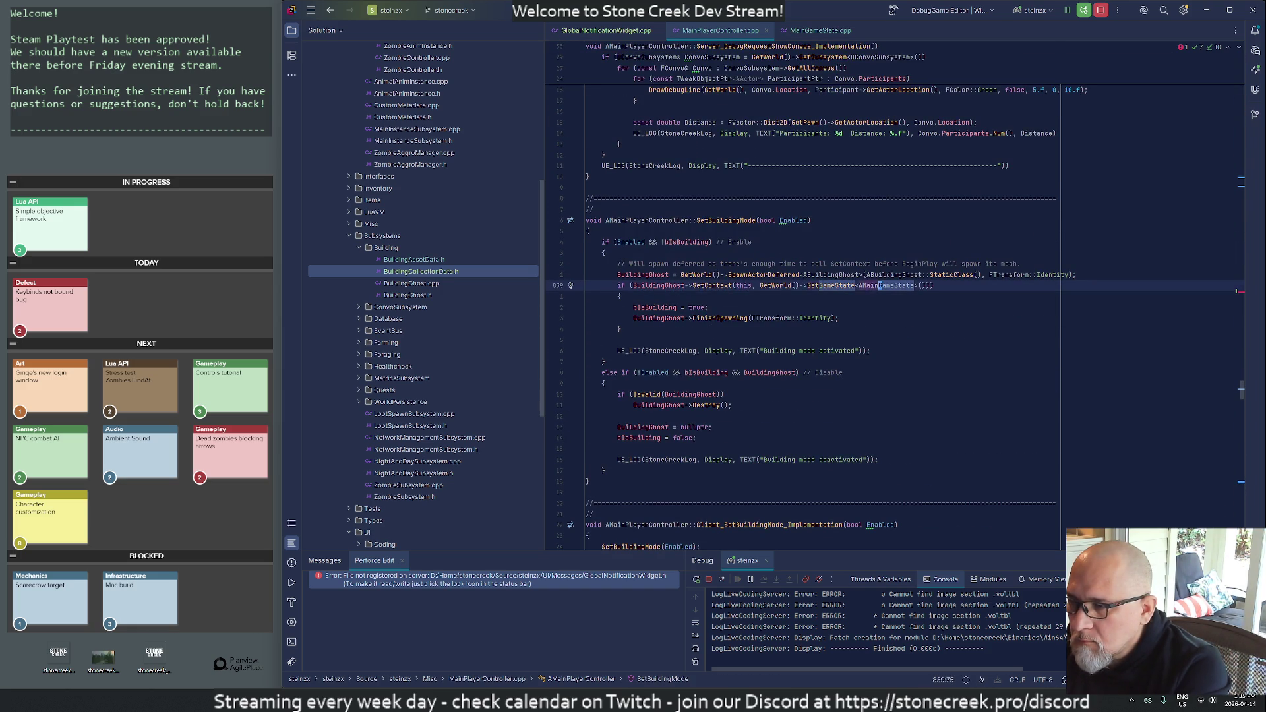
- Open a braced block under the if and paste in the MainGameState lookup line
{"action": "key", "text": "F3"}
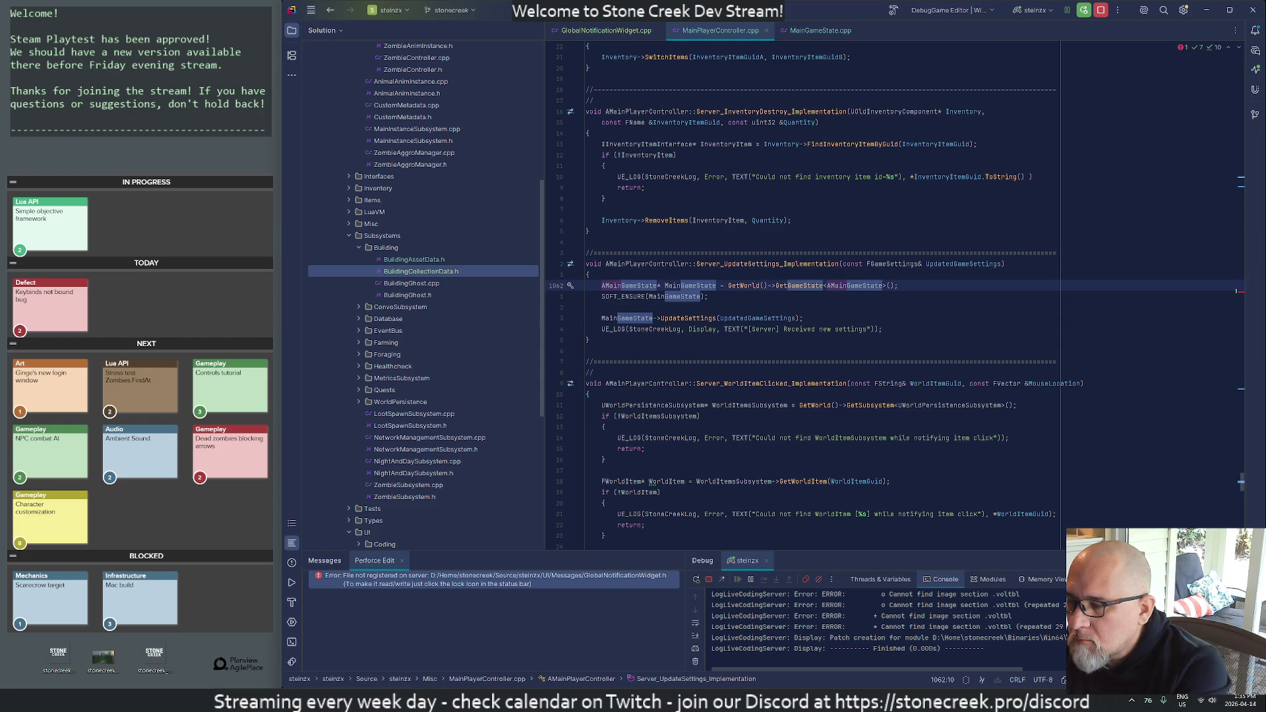
{"action": "key", "text": "ctrl+minus"}
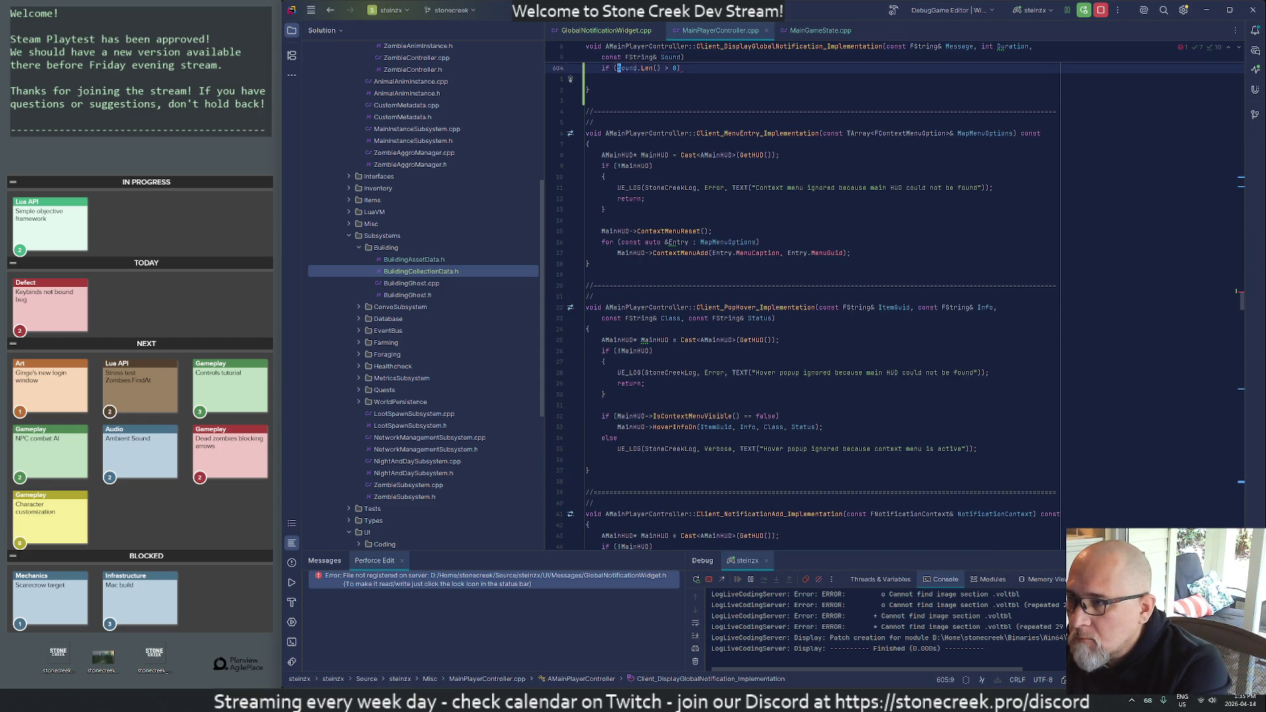
{"action": "key", "text": "Down"}
{"action": "key", "text": "Down"}
{"action": "key", "text": "End"}
{"action": "key", "text": "Return"}
{"action": "type", "text": "{"}
{"action": "key", "text": "Return"}
{"action": "type", "text": "AMainGameState* MainGameState = GetWorld()->GetGameState<AMainGameState>();"}
{"action": "key", "text": "Up"}
{"action": "key", "text": "Tab"}
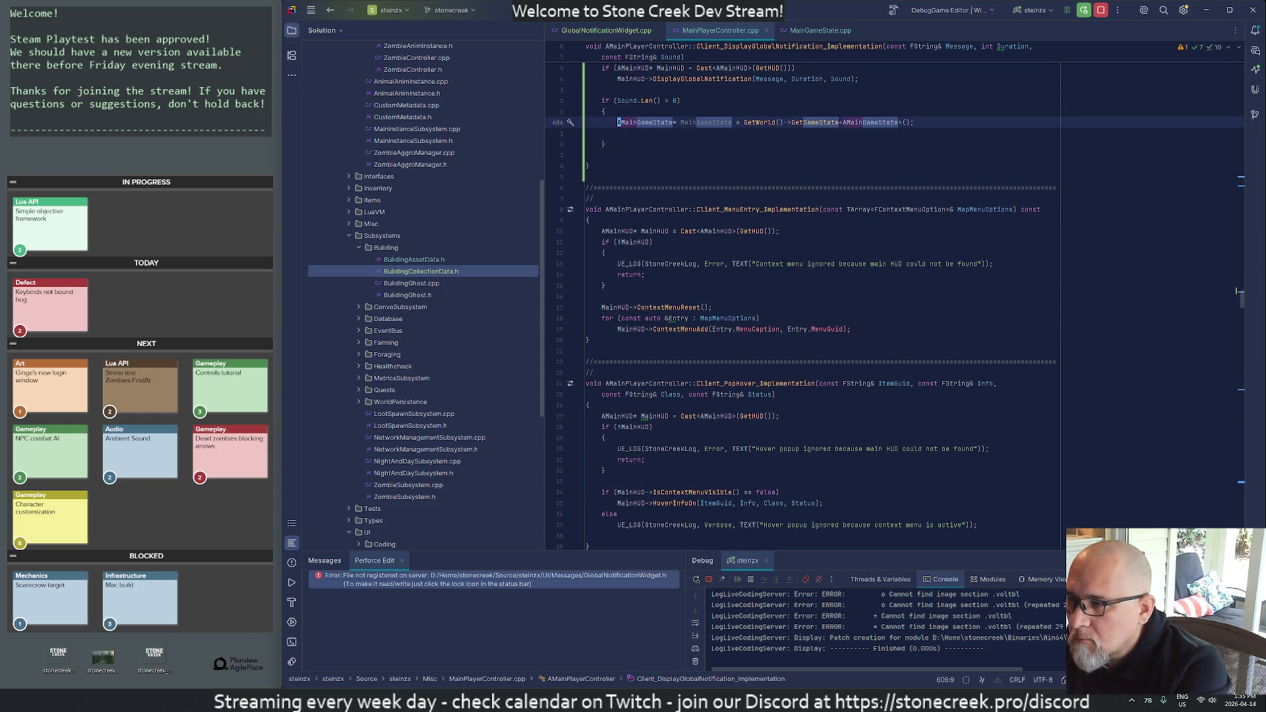
- Add a MainGameState null check containing a MainGameState->FindAndPlayAudioAssetData call
{"action": "key", "text": "End"}
{"action": "key", "text": "Return"}
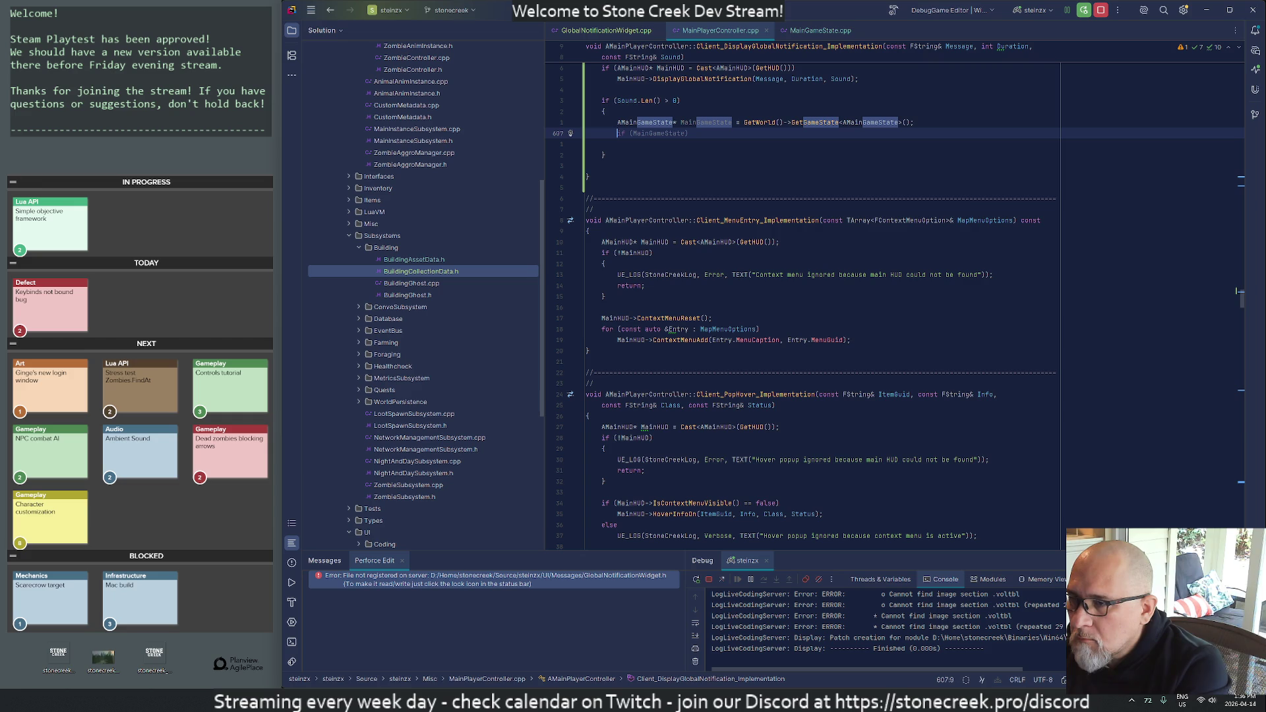
{"action": "key", "text": "Tab"}
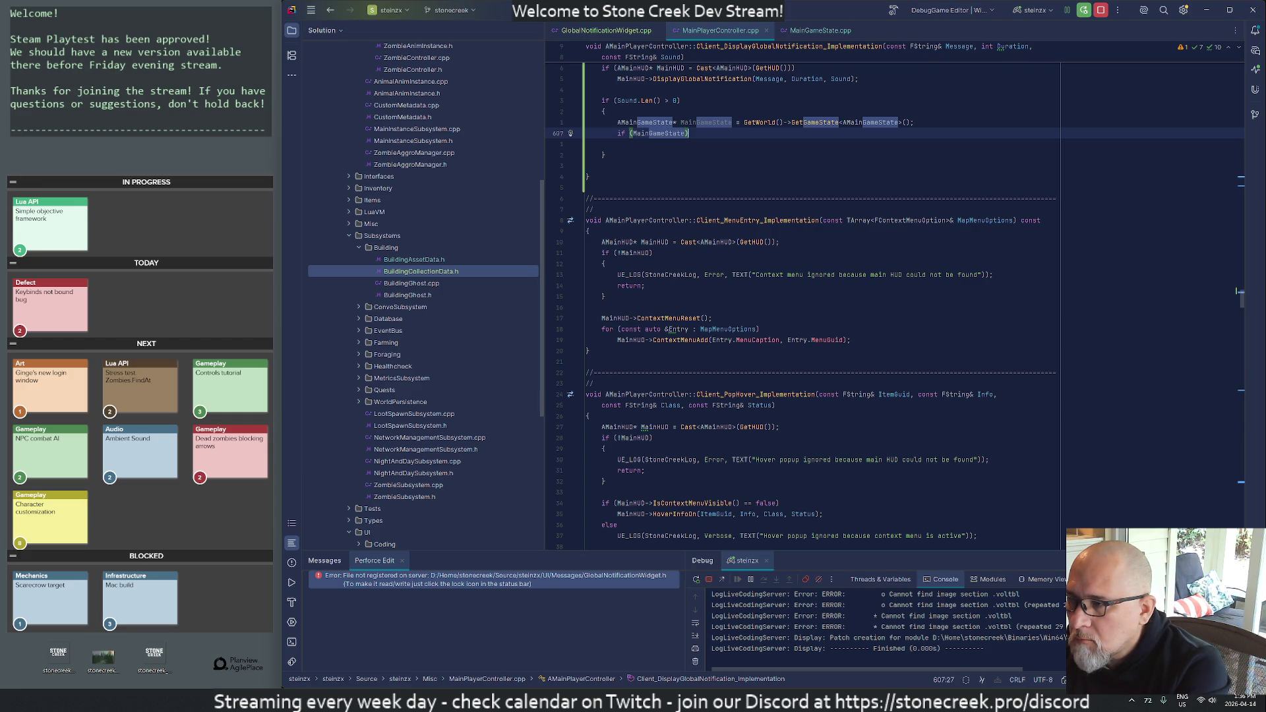
{"action": "key", "text": "Return"}
{"action": "type", "text": "MainGameState"}
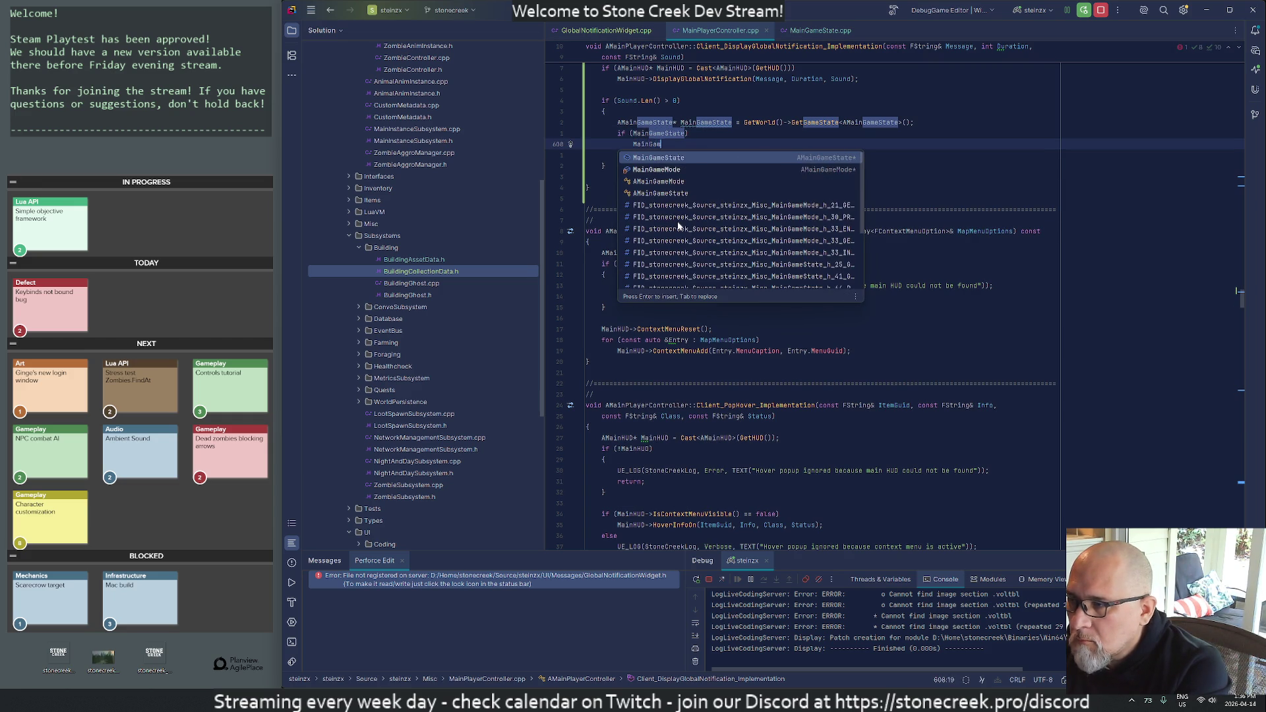
{"action": "type", "text": "->"}
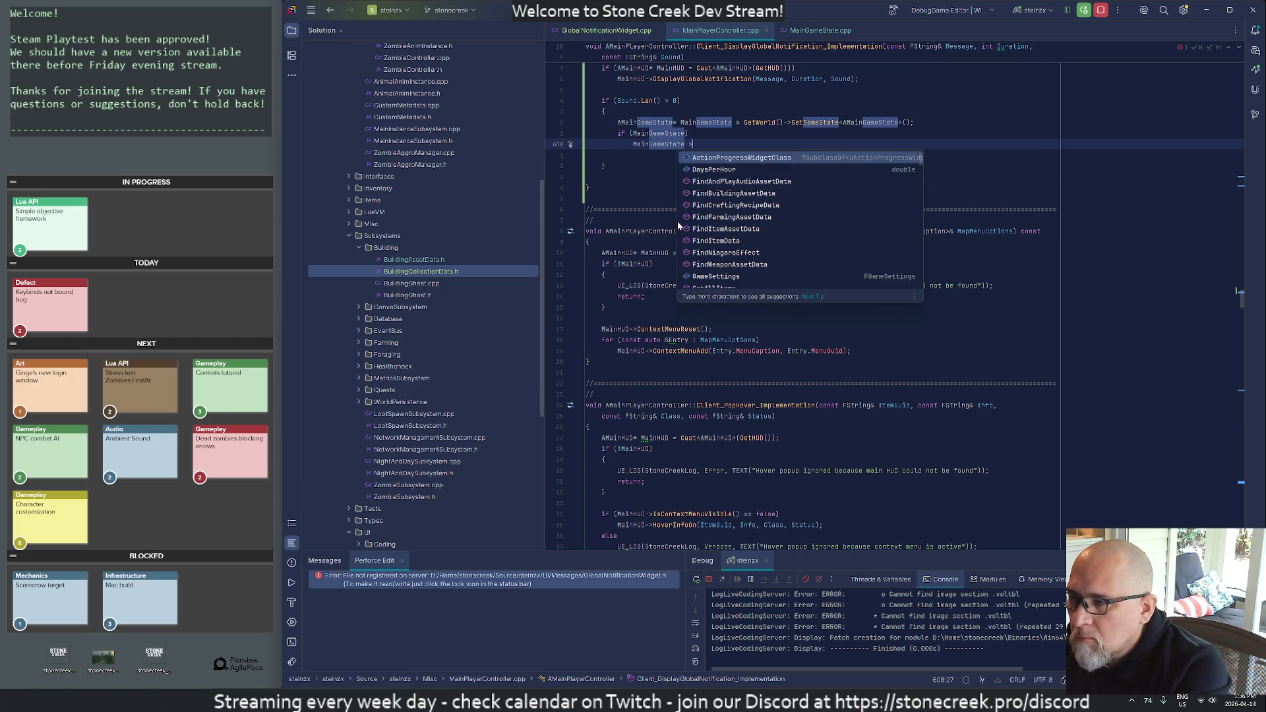
{"action": "type", "text": "FindAnd"}
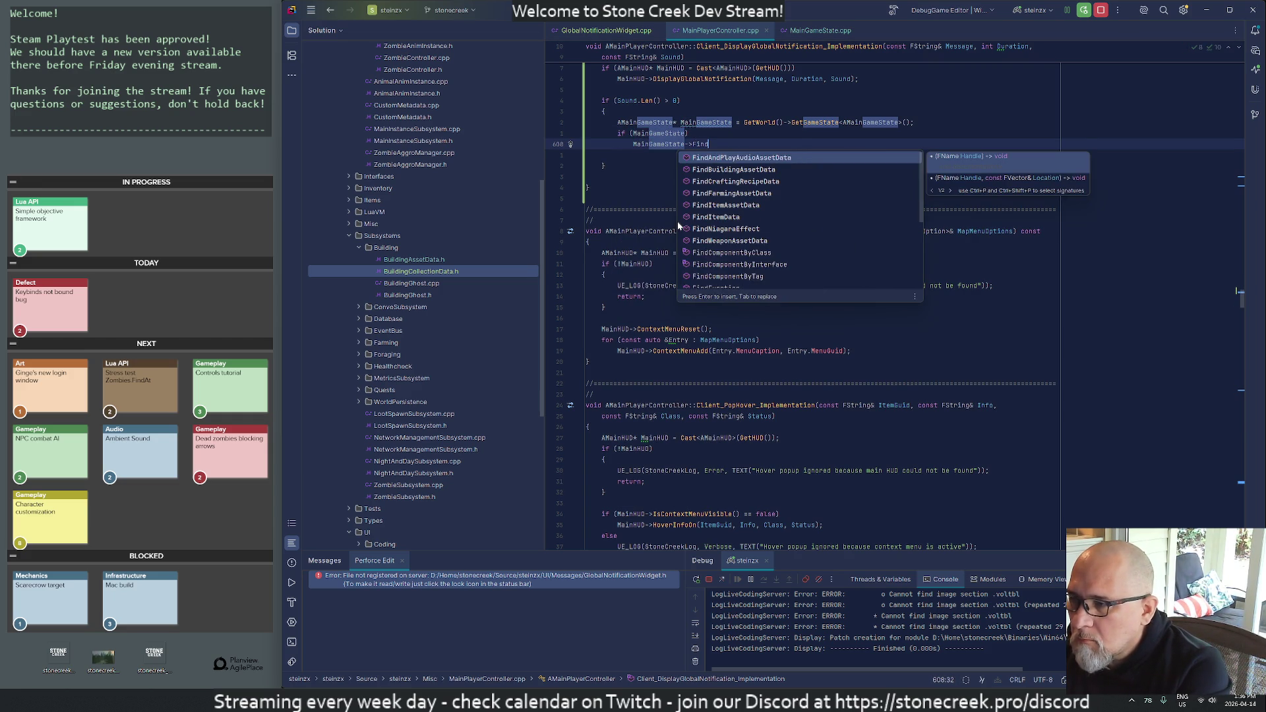
{"action": "key", "text": "Return"}
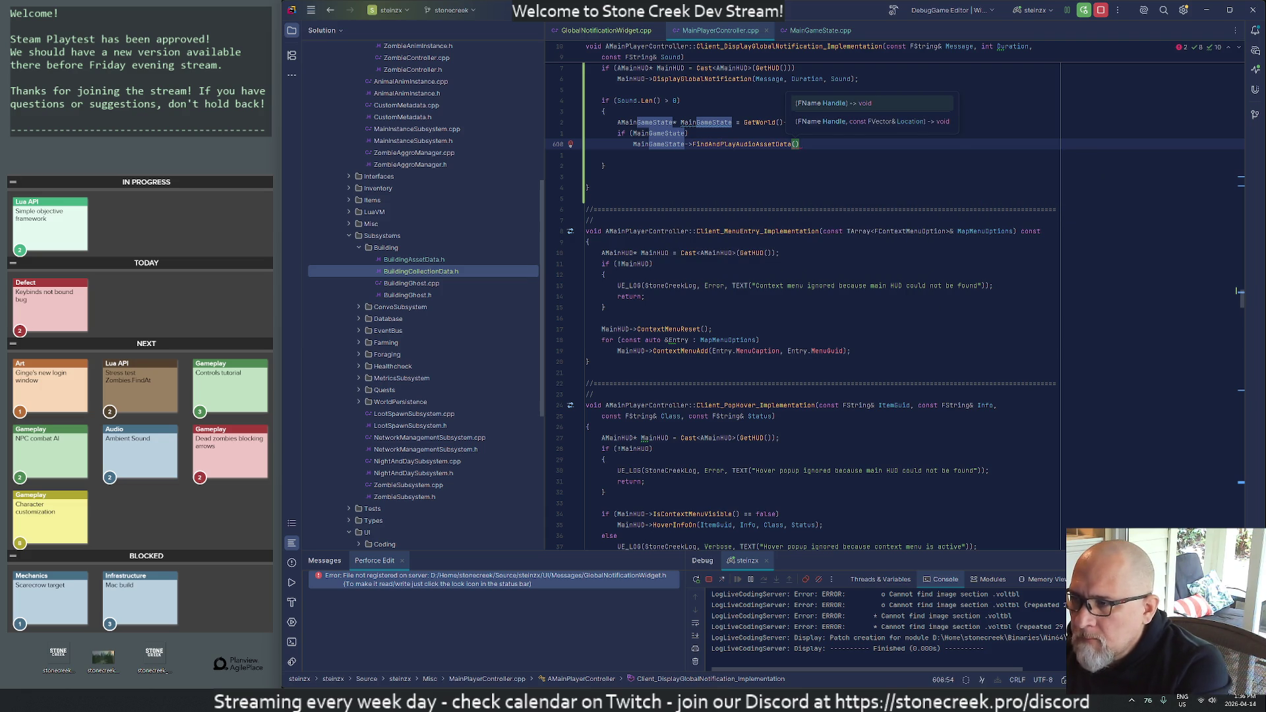
- Pass FName(Sound) as the call's argument and close it with ');'
{"action": "type", "text": "Sound"}
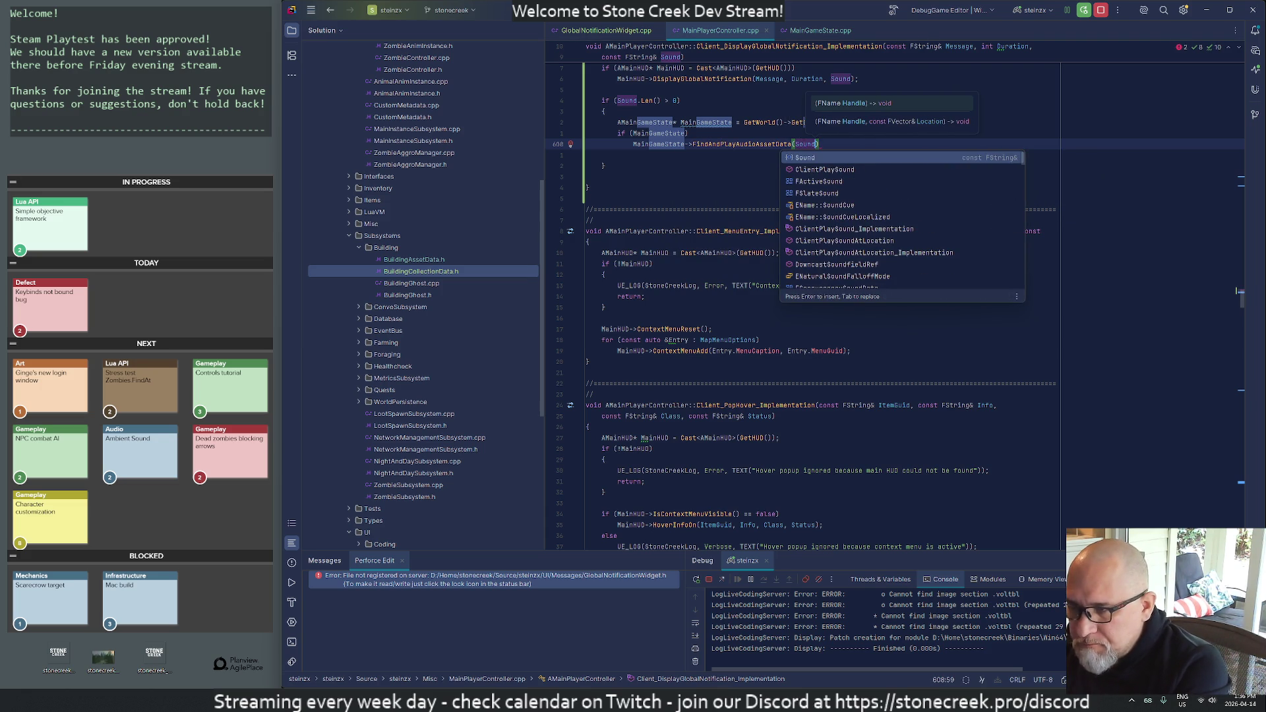
{"action": "left_click", "coordinate": [815, 144]}
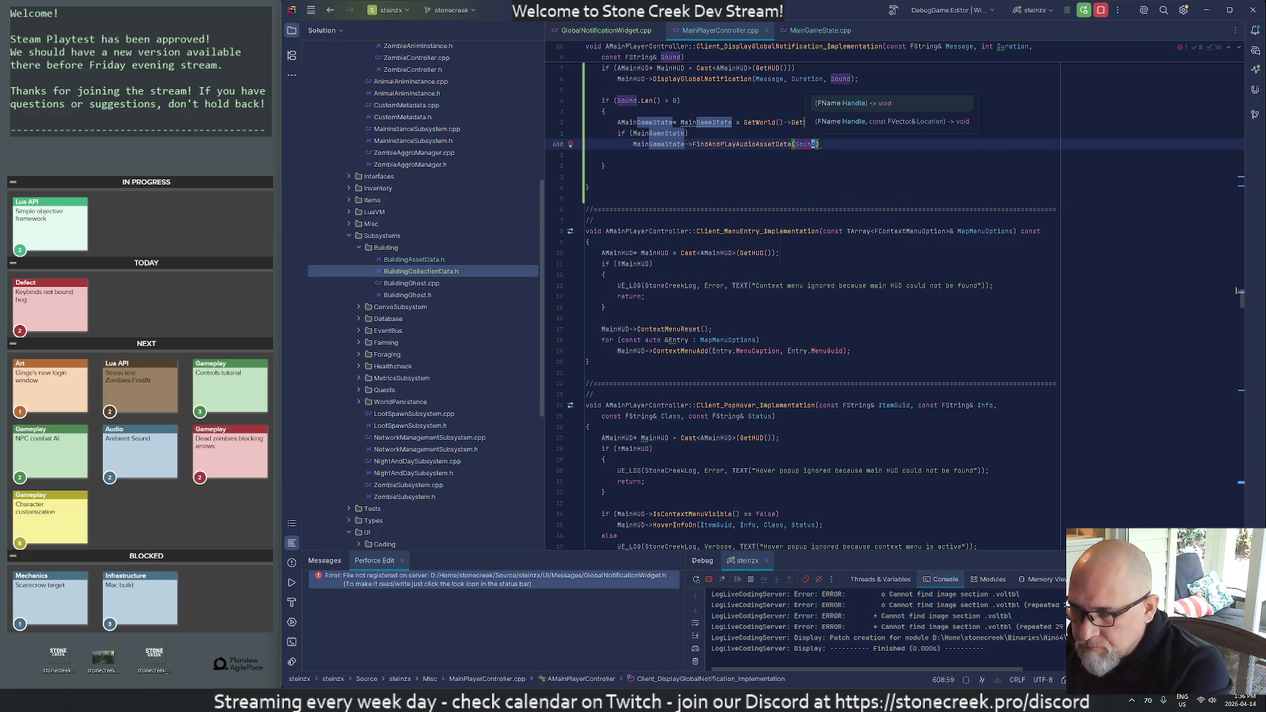
{"action": "left_click", "coordinate": [795, 143]}
{"action": "type", "text": "FName"}
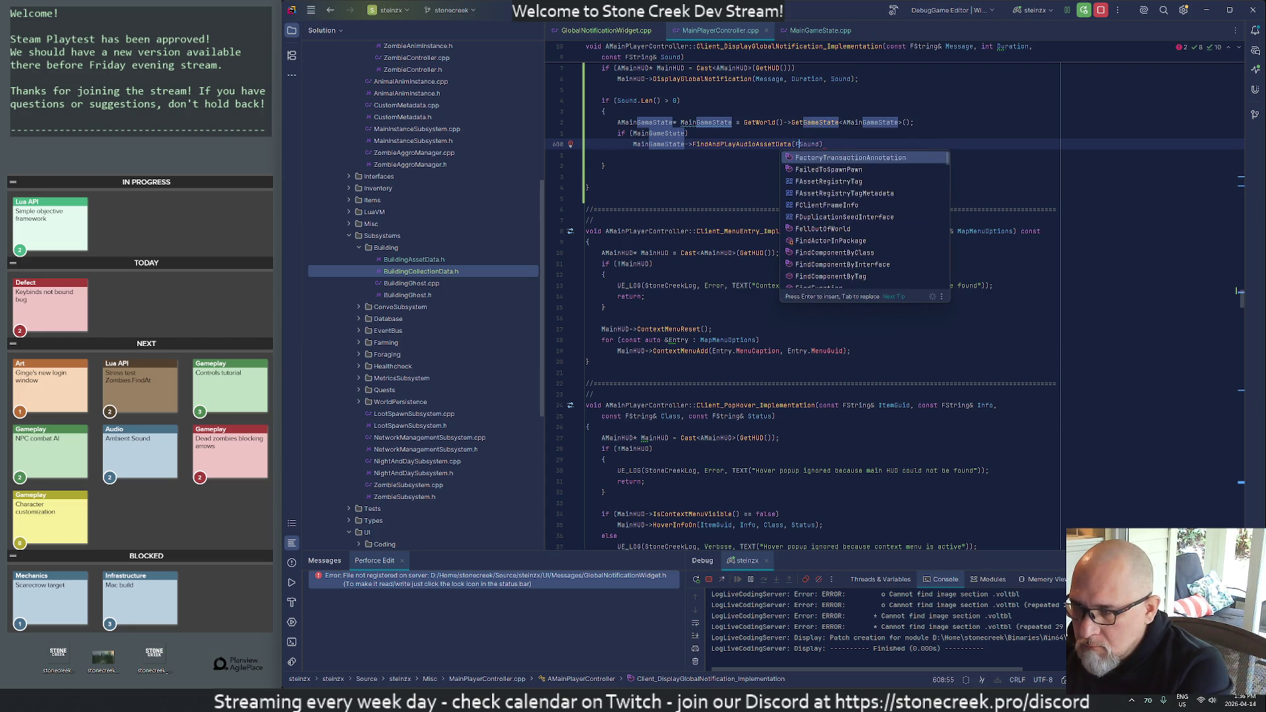
{"action": "type", "text": "::From"}
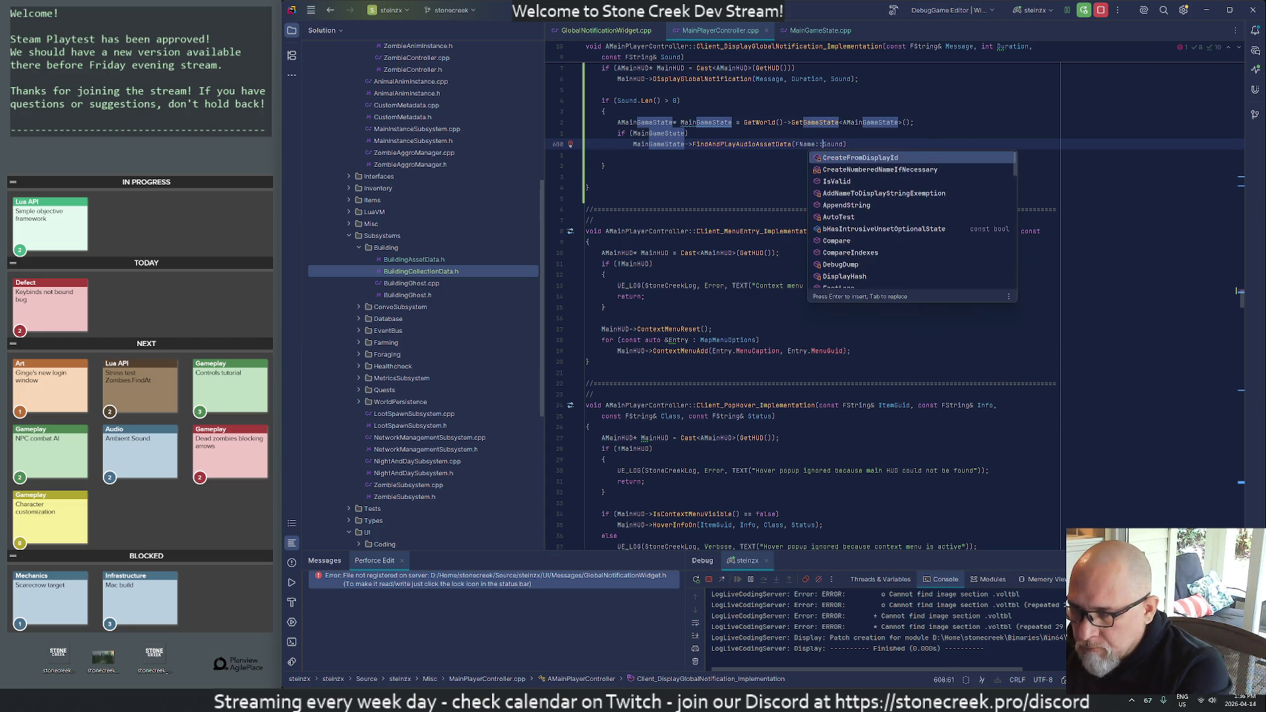
{"action": "key", "text": "BackSpace"}
{"action": "key", "text": "BackSpace"}
{"action": "key", "text": "BackSpace"}
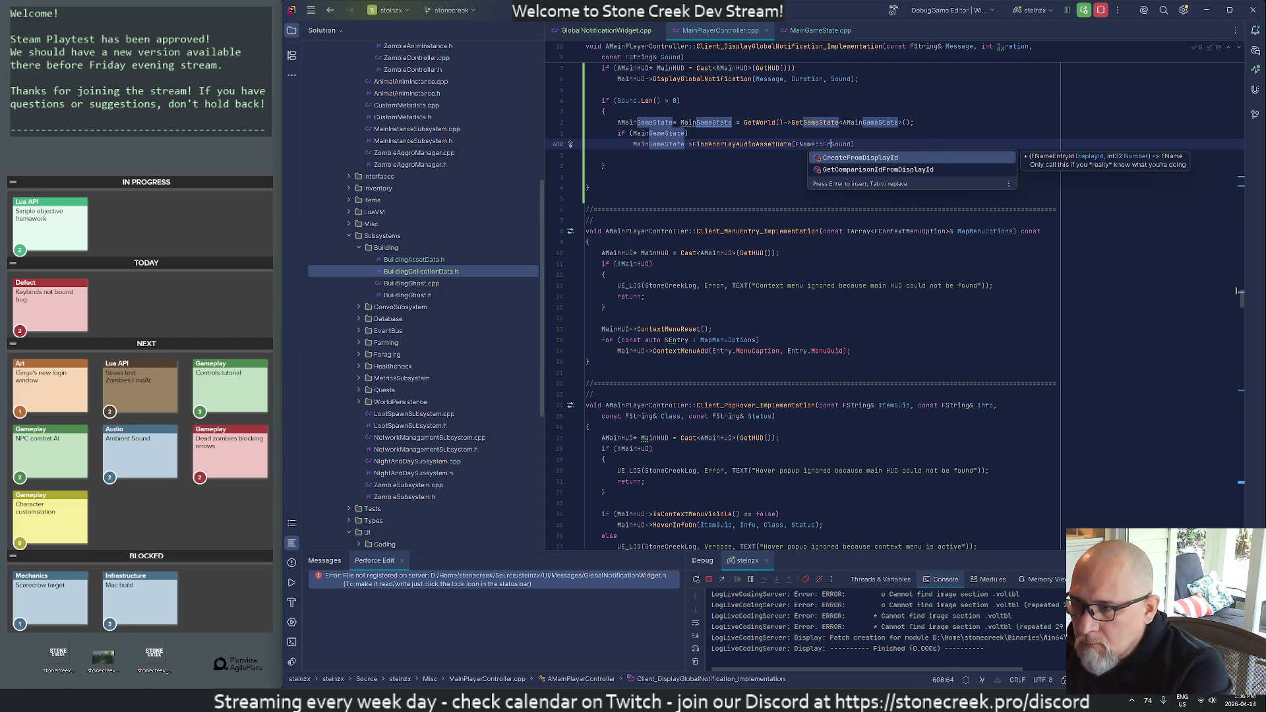
{"action": "type", "text": "("}
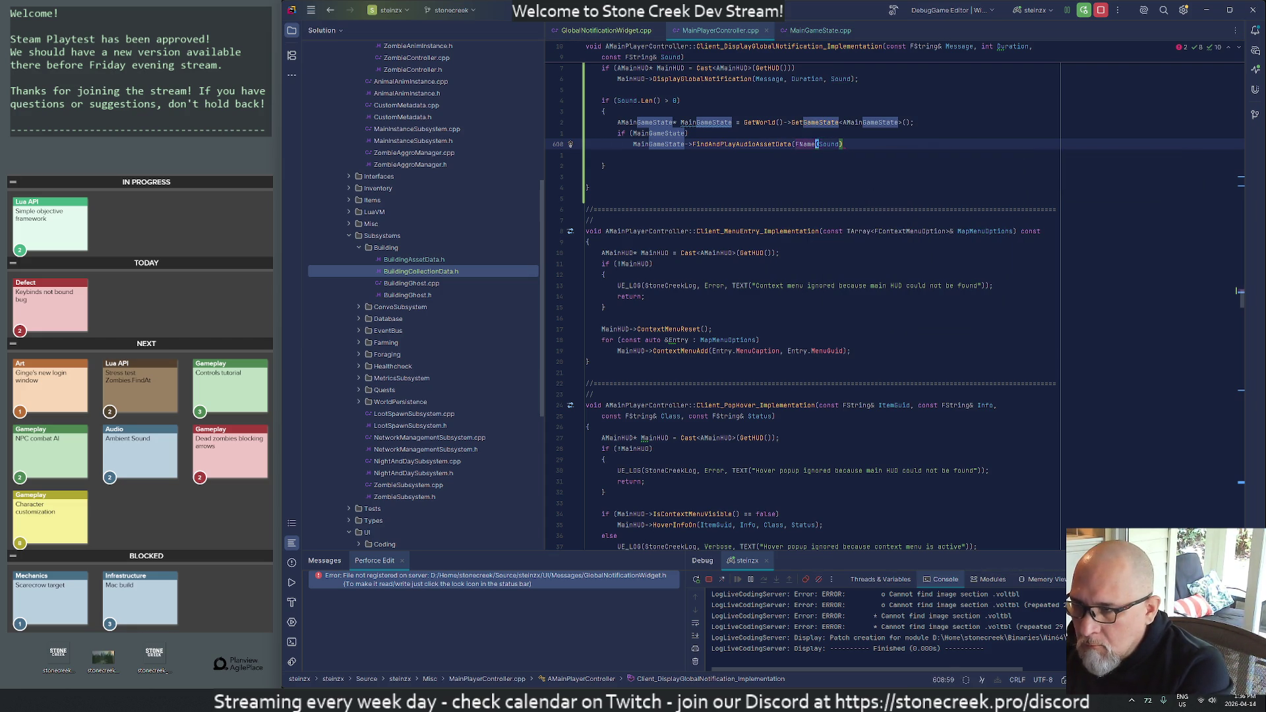
{"action": "key", "text": "End"}
{"action": "type", "text": ");"}
{"action": "key", "text": "Return"}
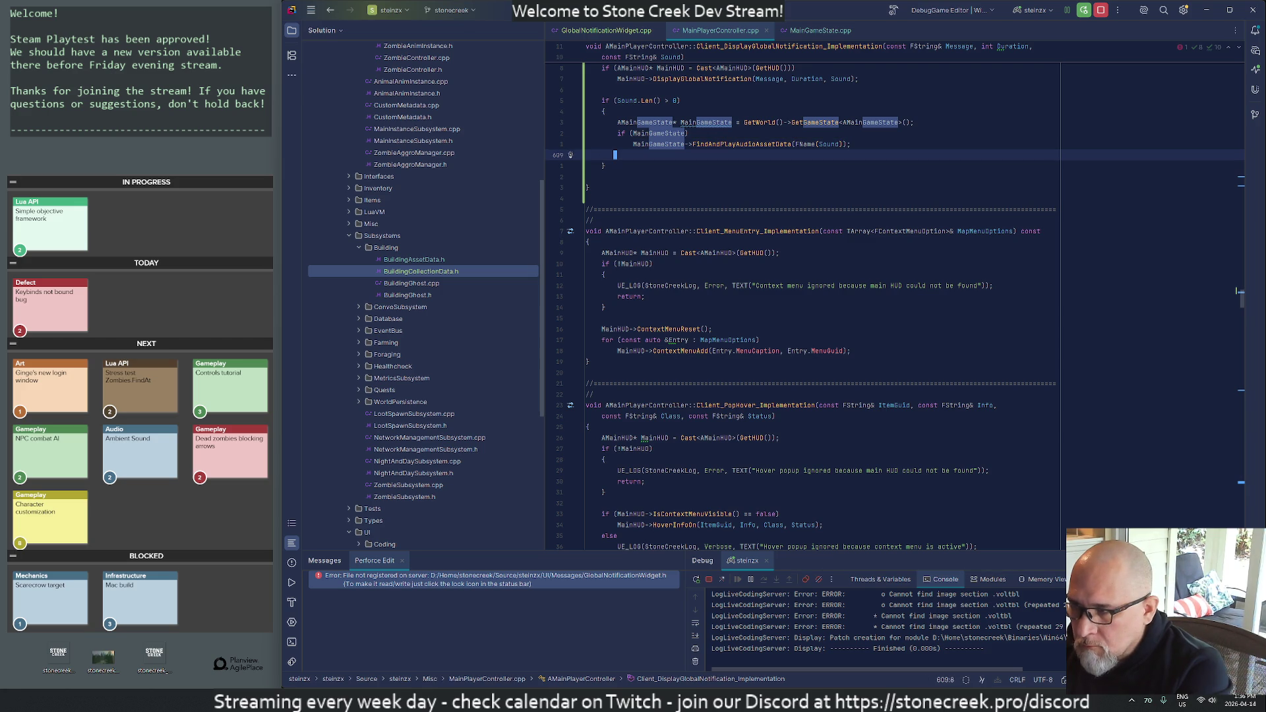
- Remove the leftover blank lines and trigger a Live Coding recompile in Unreal Editor
{"action": "key", "text": "ctrl+x"}
{"action": "key", "text": "Down"}
{"action": "key", "text": "ctrl+x"}
{"action": "key", "text": "Up"}
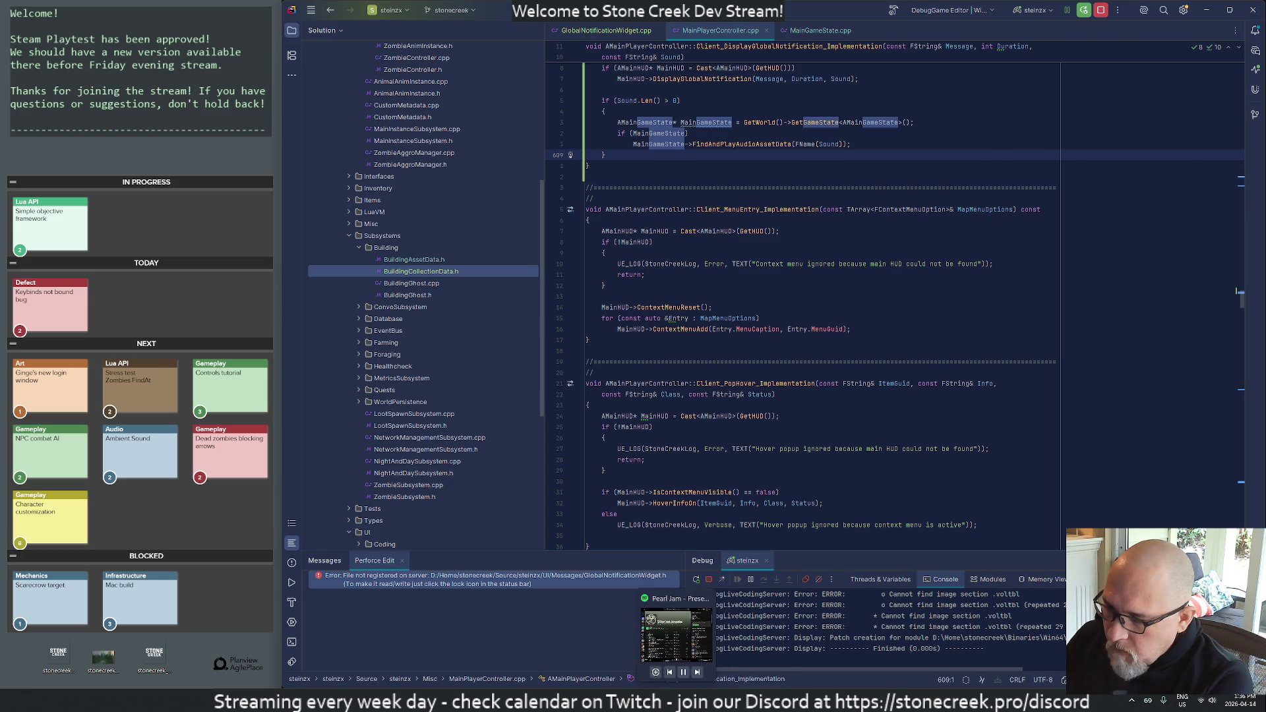
{"action": "key", "text": "alt+Tab"}
{"action": "key", "text": "ctrl+alt+F11"}
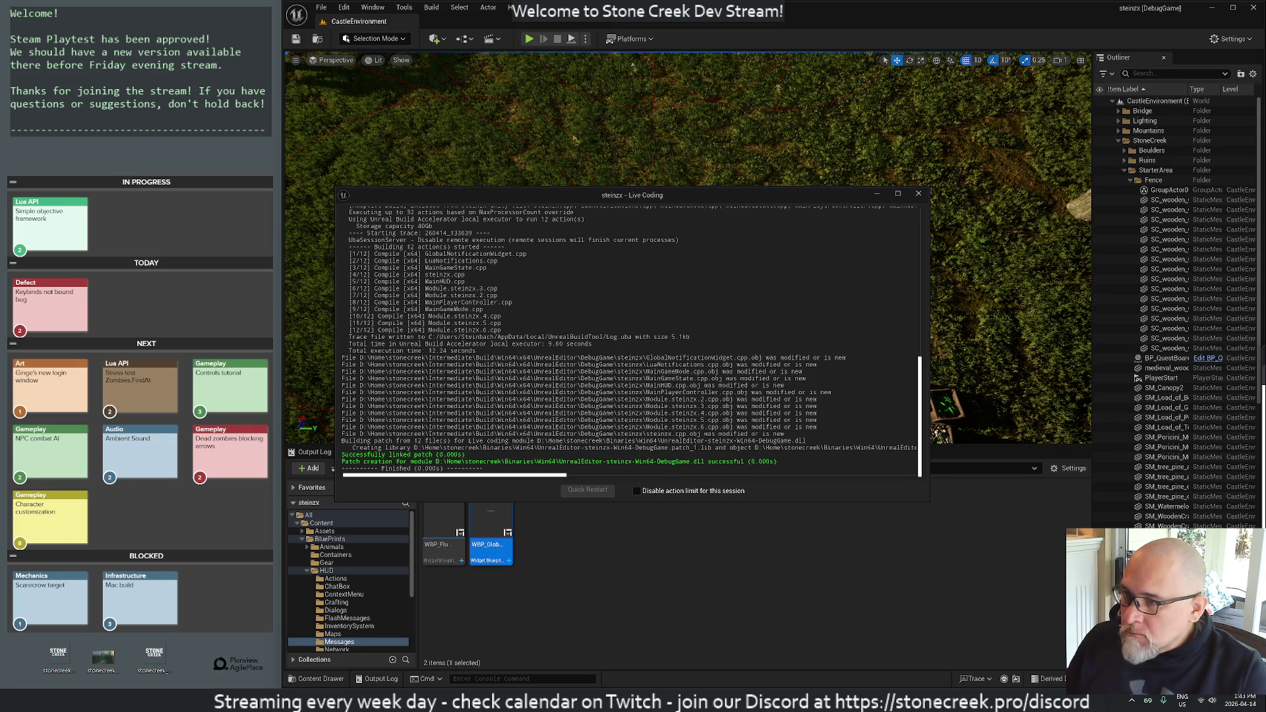
- Close the Live Coding log, browse to Data > Audio, and open DT_AudioAssetData
{"action": "left_click", "coordinate": [919, 193]}
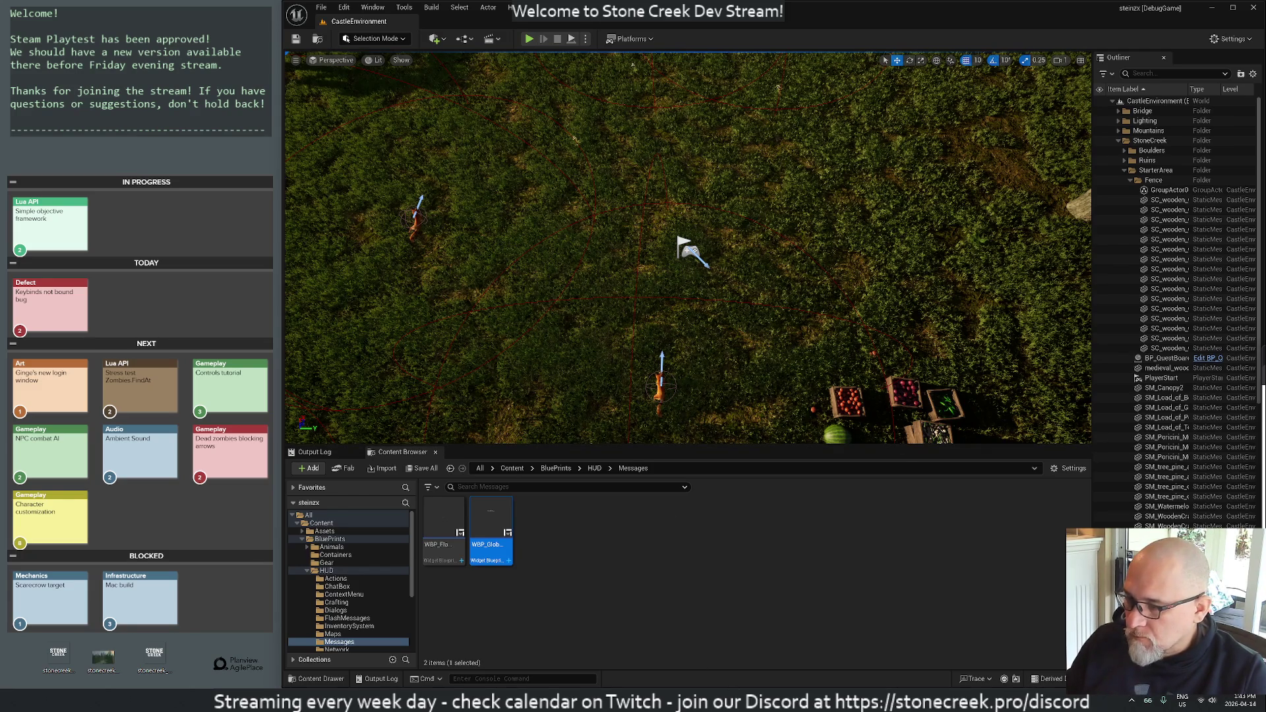
{"action": "key", "text": "alt+Tab"}
{"action": "key", "text": "alt+Tab"}
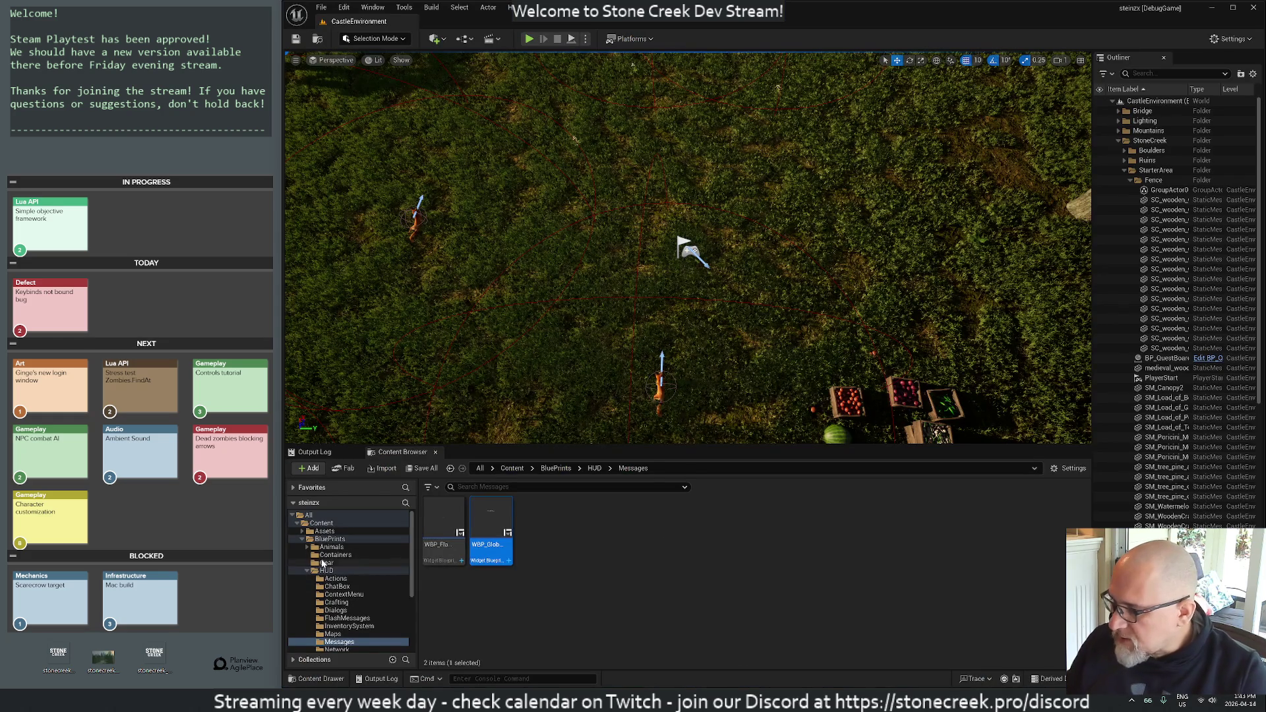
{"action": "scroll", "coordinate": [323, 567], "scroll_direction": "down", "scroll_amount": 2}
{"action": "scroll", "coordinate": [324, 587], "scroll_direction": "down", "scroll_amount": 2}
{"action": "left_click", "coordinate": [324, 595]}
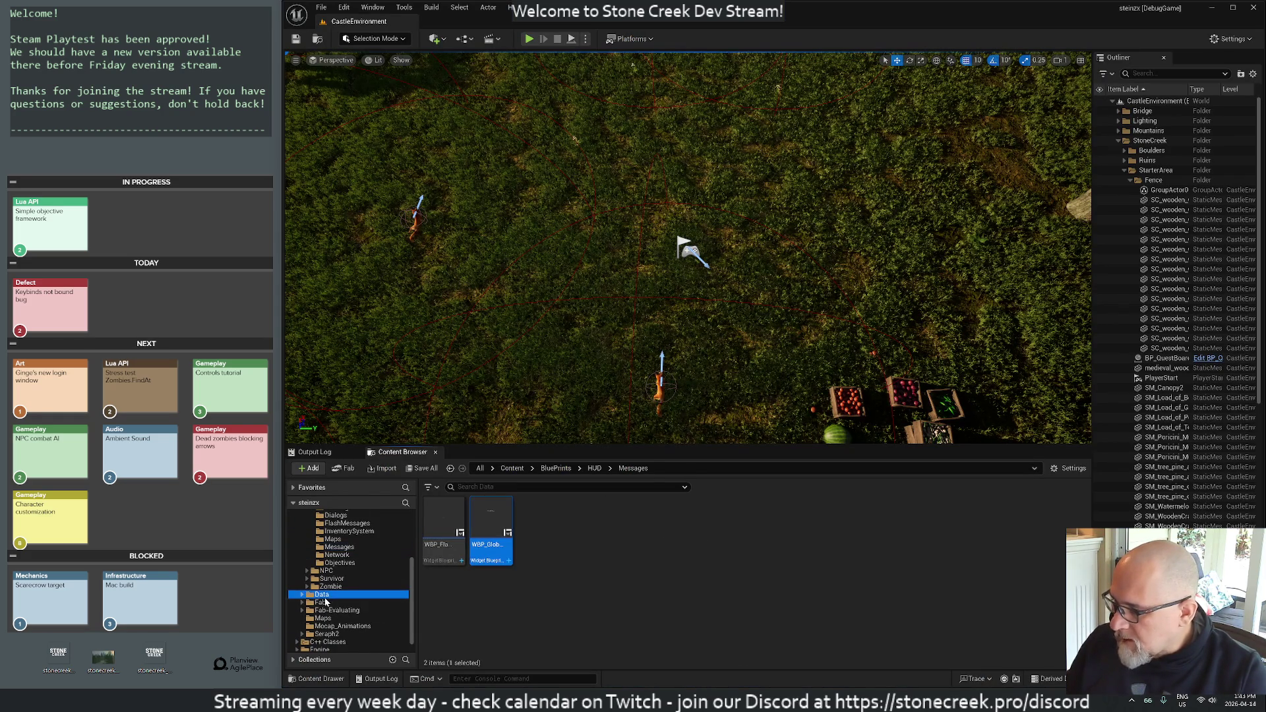
{"action": "double_click", "coordinate": [454, 534]}
{"action": "double_click", "coordinate": [457, 535]}
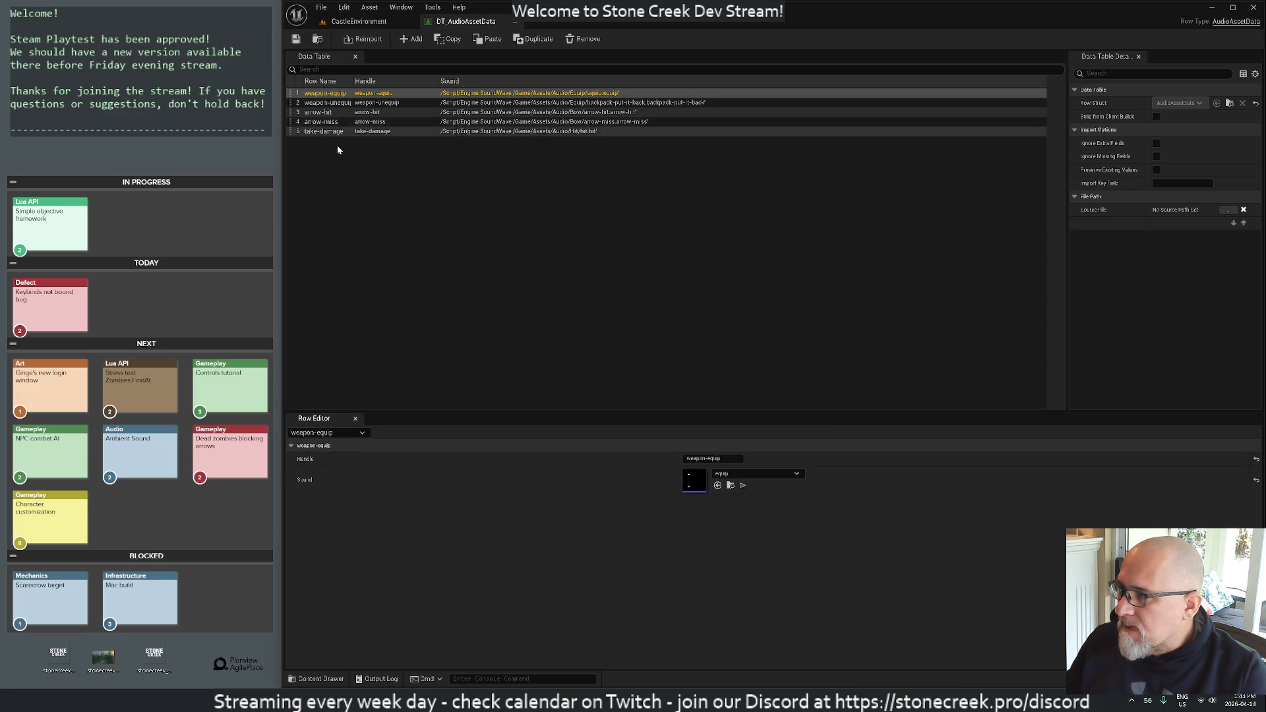
- Add a new data table row and assign it the sc_intro_wav sound
{"action": "left_click", "coordinate": [434, 319]}
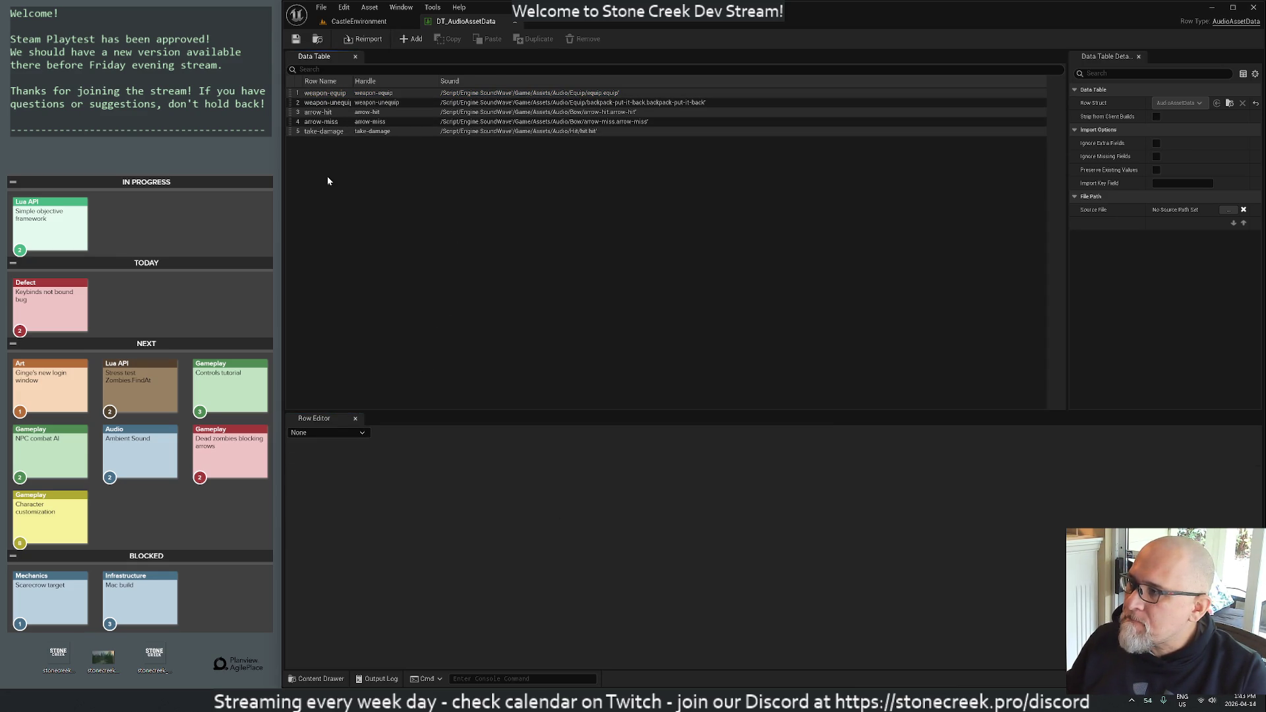
{"action": "left_click", "coordinate": [411, 39]}
{"action": "type", "text": "game-intro"}
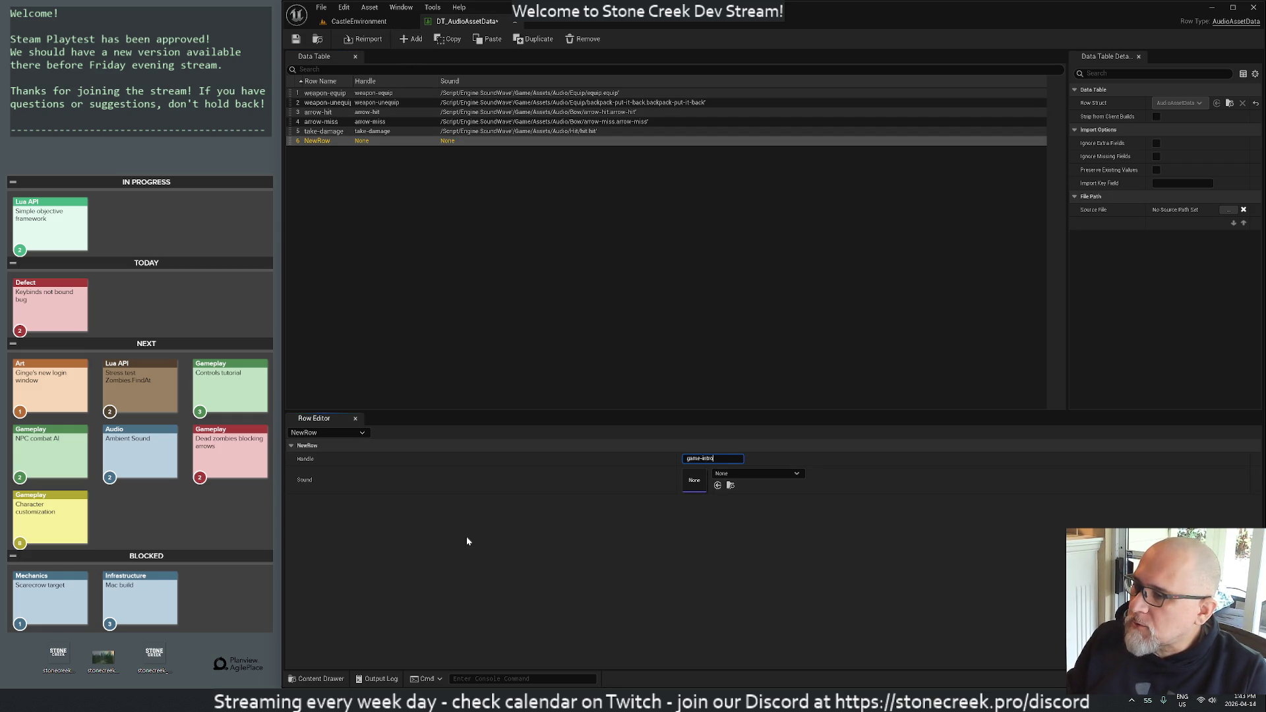
{"action": "left_click", "coordinate": [766, 473]}
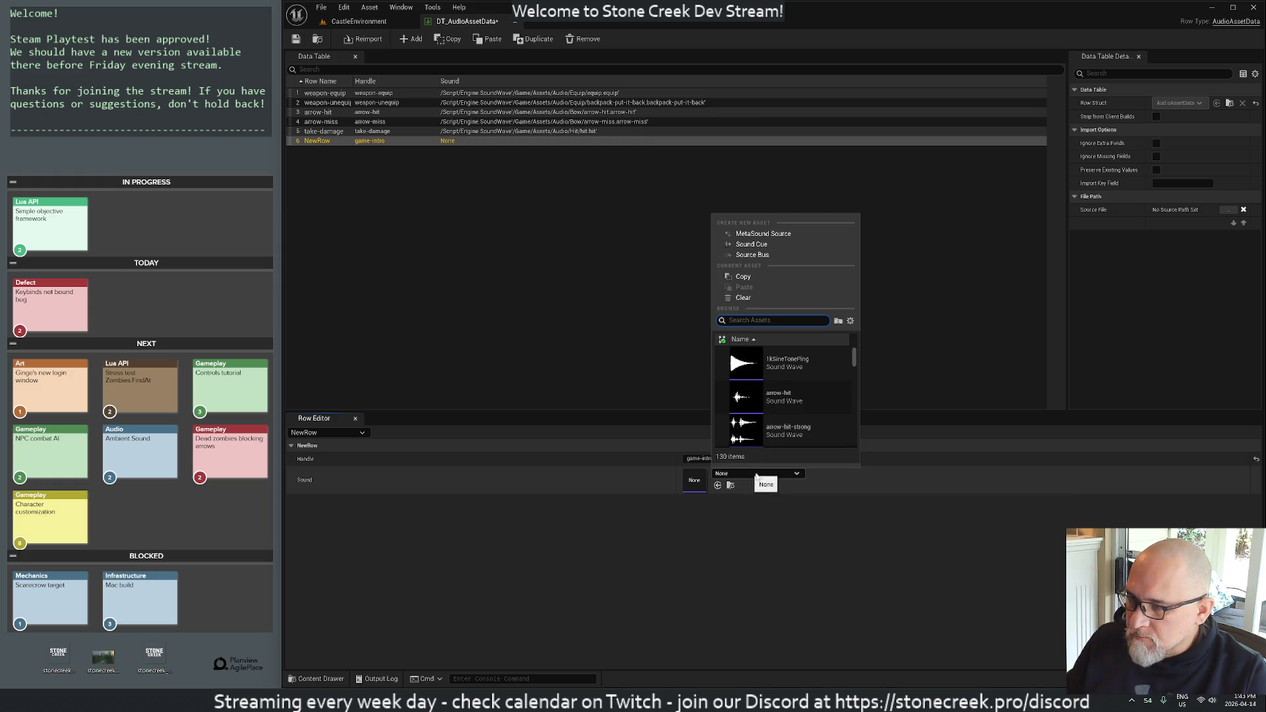
{"action": "scroll", "coordinate": [829, 410], "scroll_direction": "down", "scroll_amount": 5}
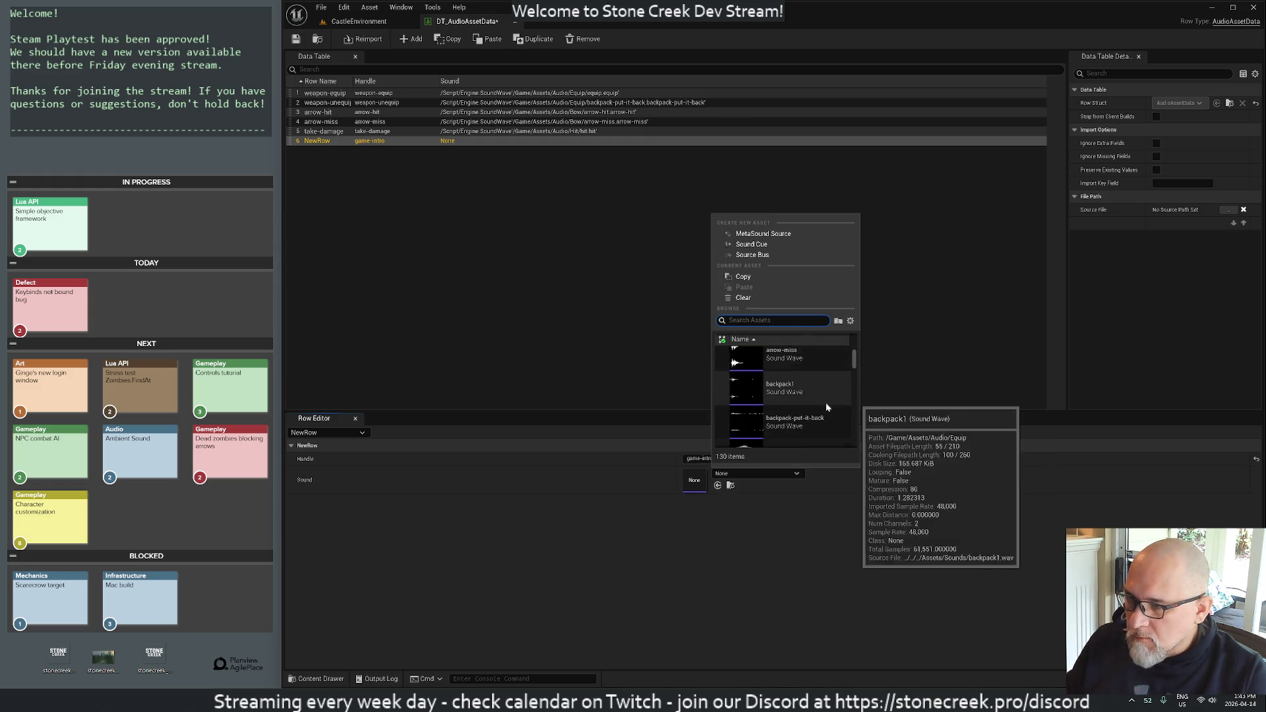
{"action": "scroll", "coordinate": [827, 408], "scroll_direction": "down", "scroll_amount": 5}
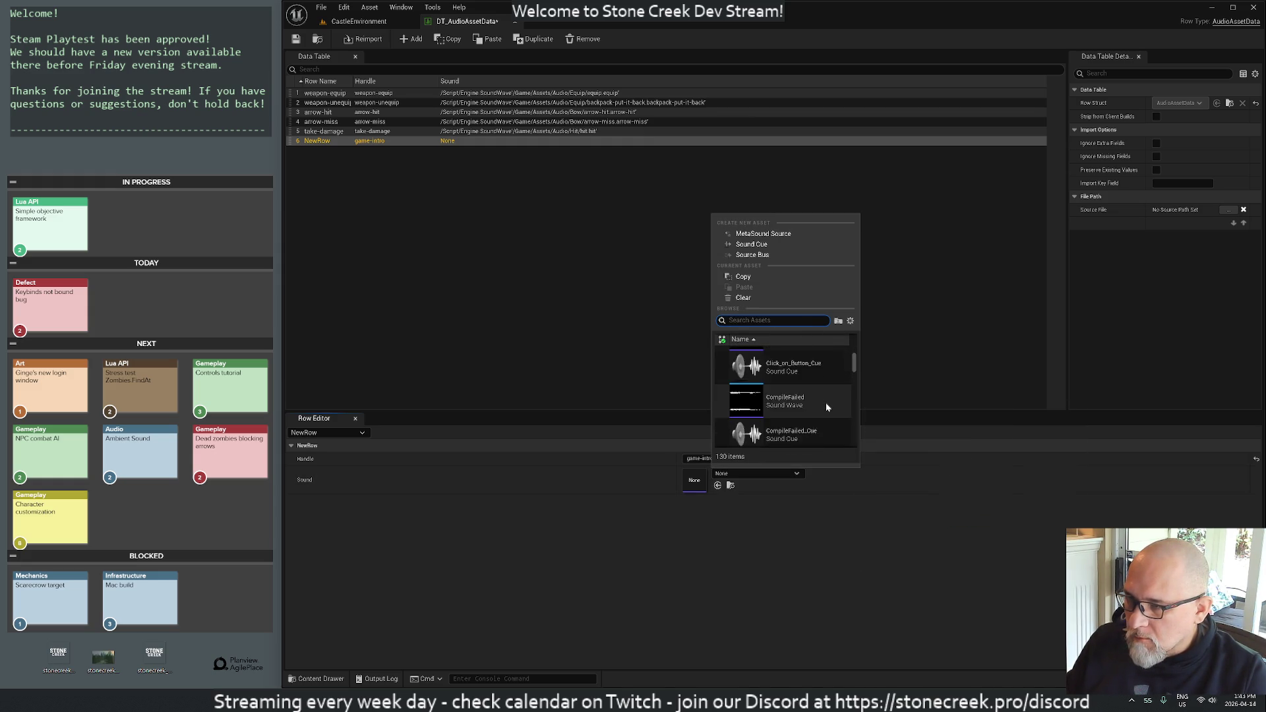
{"action": "scroll", "coordinate": [827, 409], "scroll_direction": "down", "scroll_amount": 4}
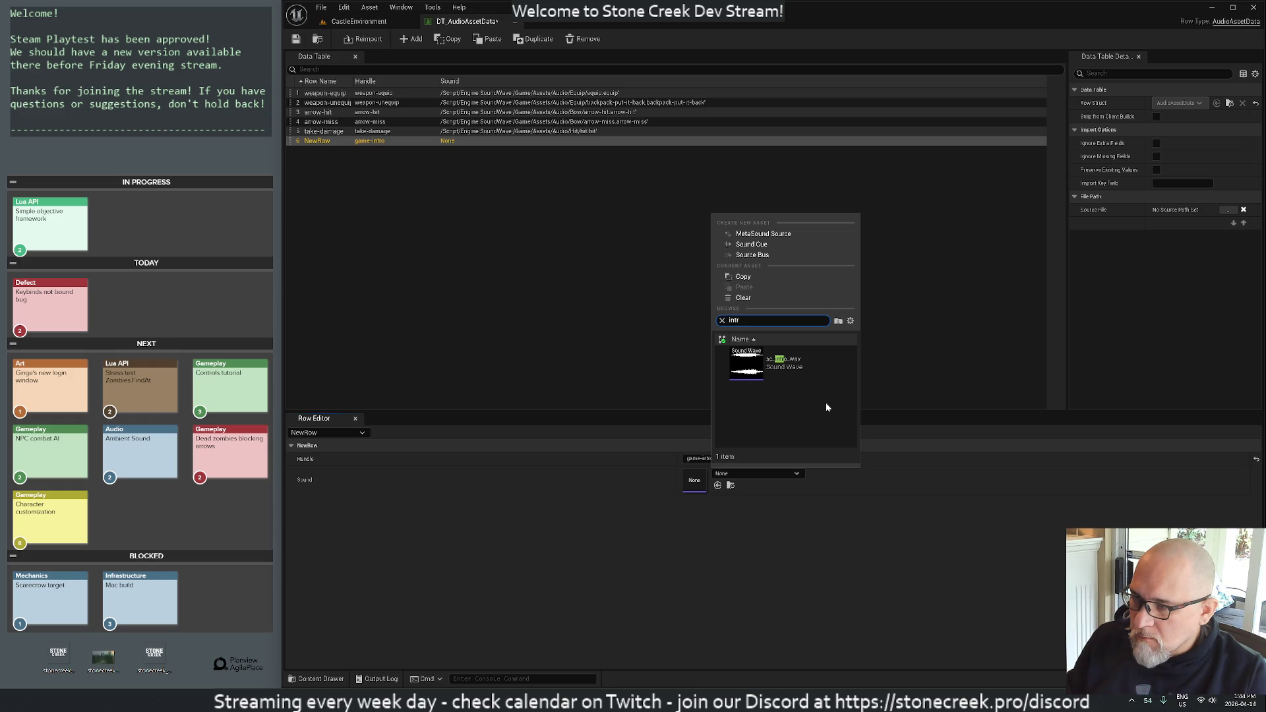
{"action": "left_click", "coordinate": [778, 374]}
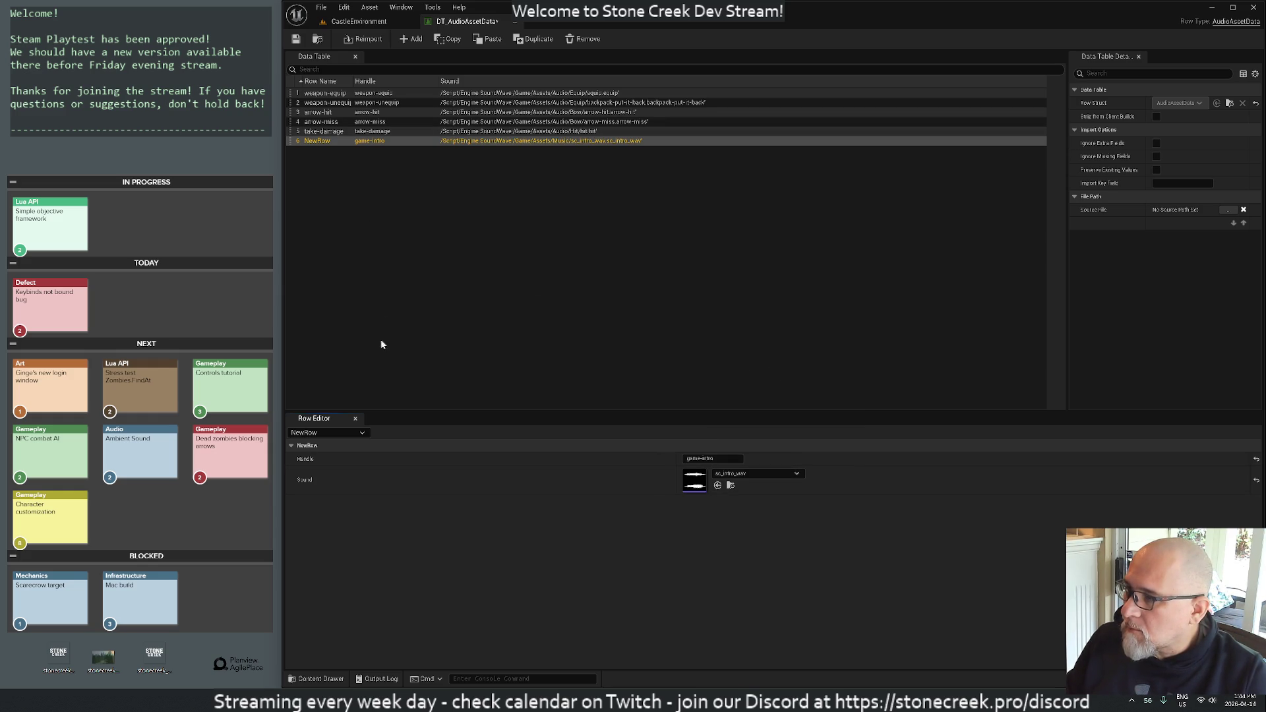
- Rename the new row to game-intro and save the data table
{"action": "right_click", "coordinate": [314, 141]}
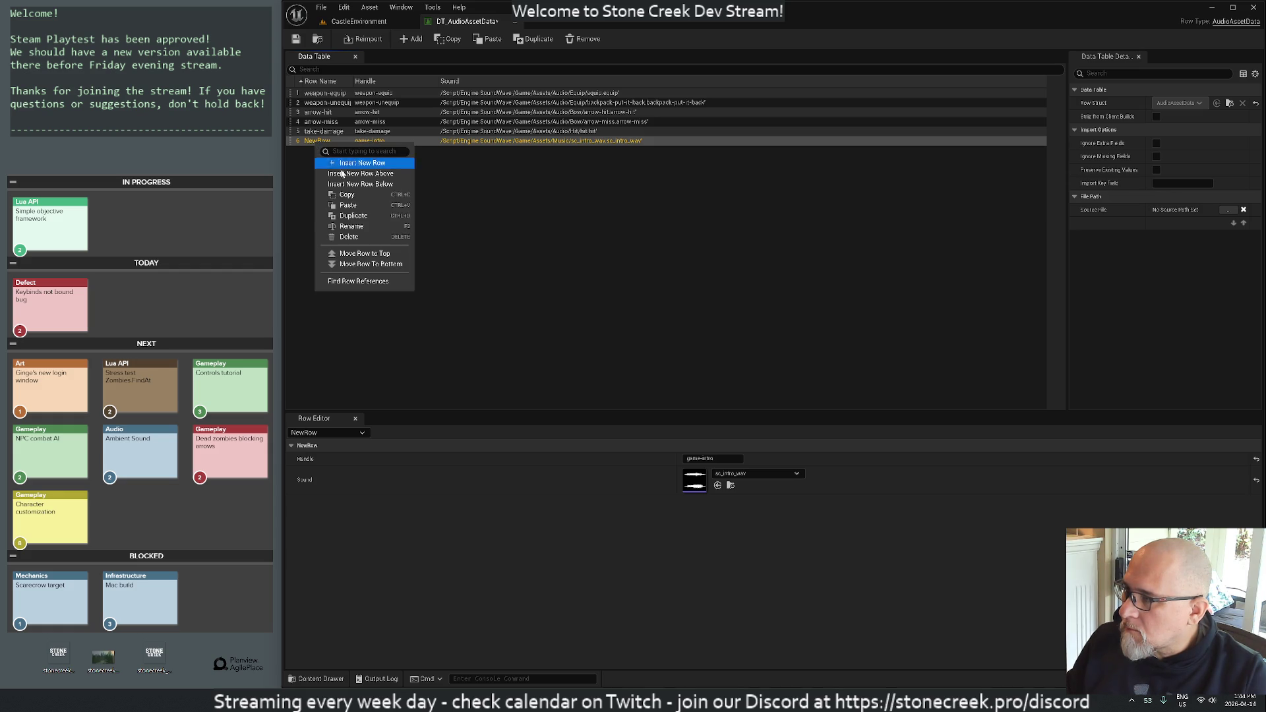
{"action": "left_click", "coordinate": [352, 227]}
{"action": "type", "text": "game-intro"}
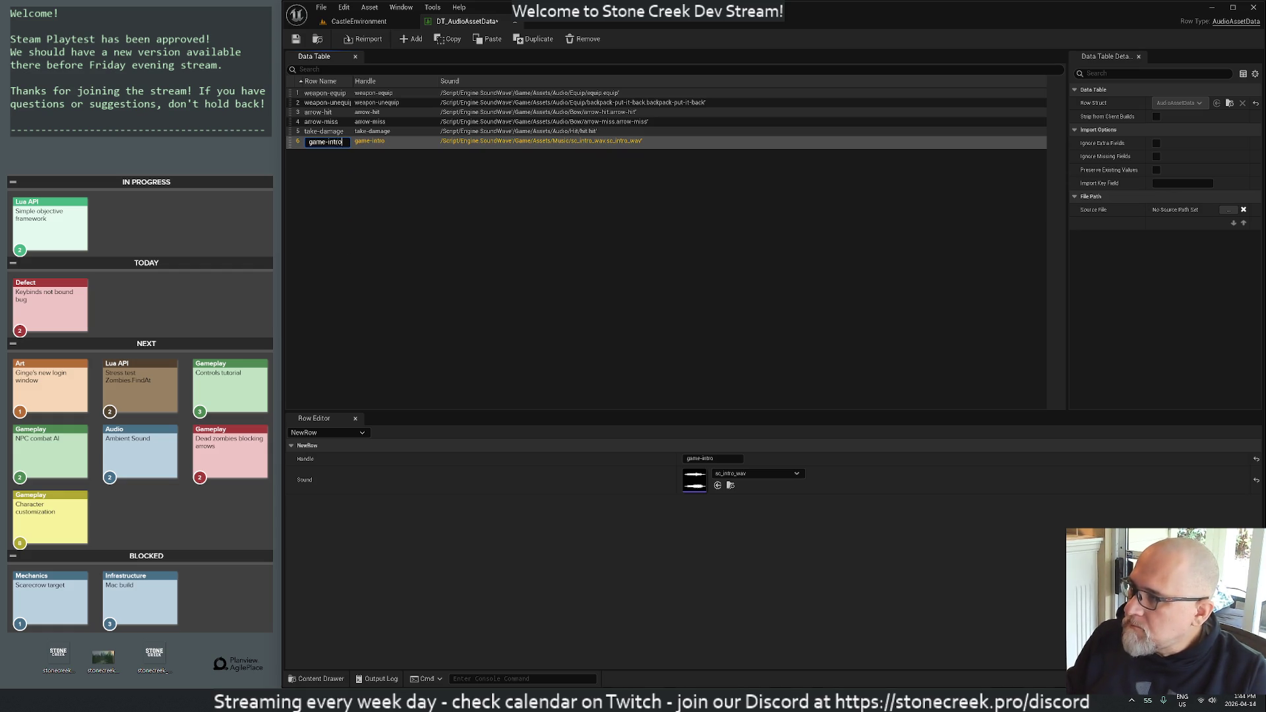
{"action": "key", "text": "Return"}
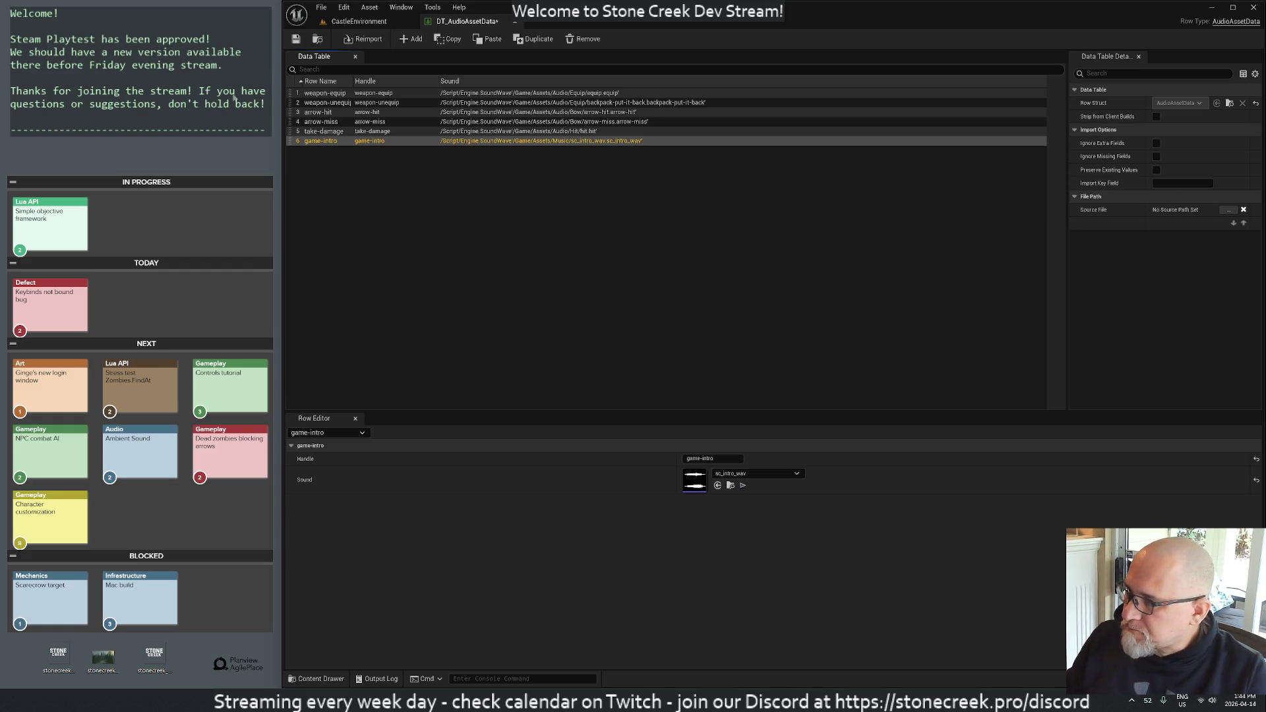
{"action": "left_click", "coordinate": [389, 226]}
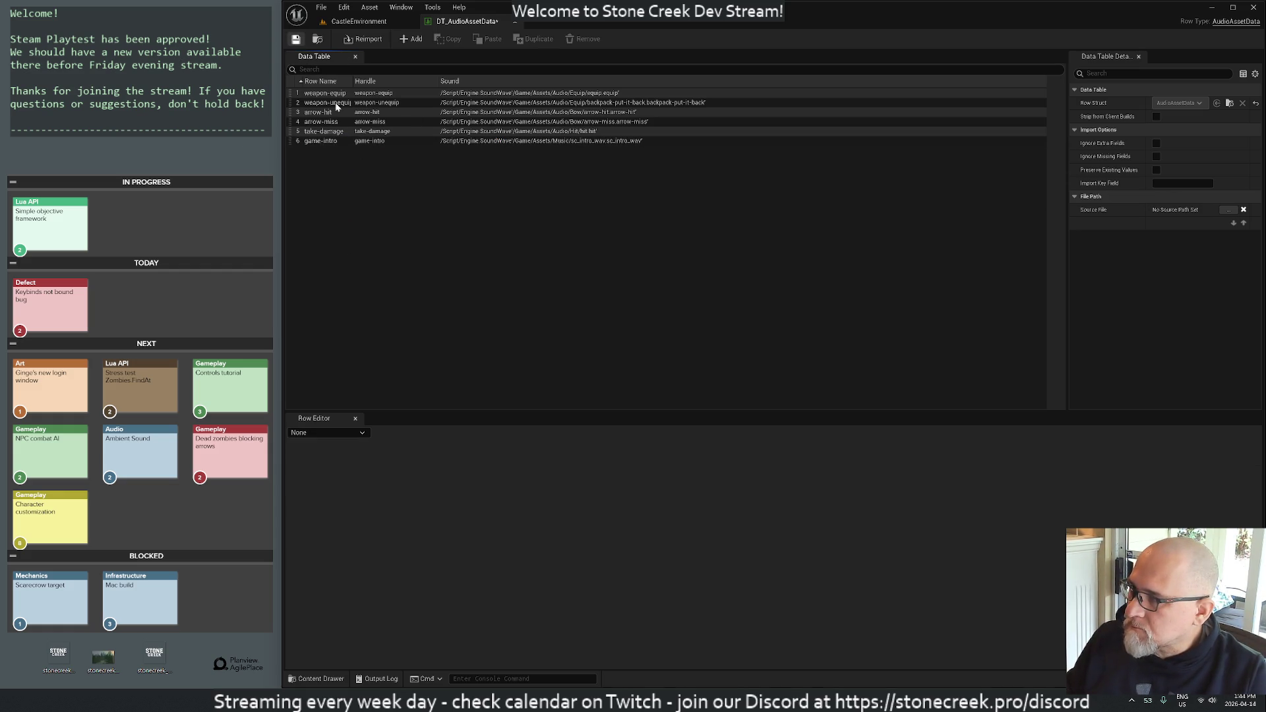
{"action": "key", "text": "ctrl+s"}
{"action": "left_click", "coordinate": [645, 461]}
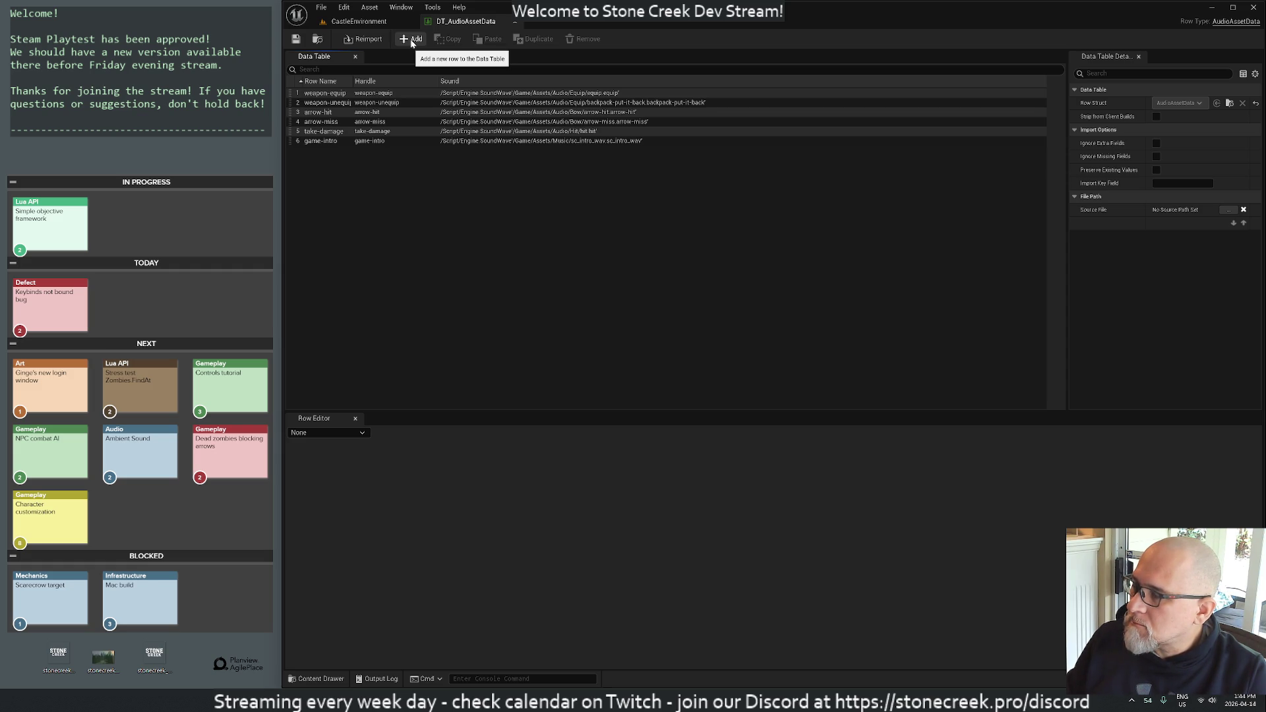
- Add a seventh row to the table with handle and row name bram
{"action": "left_click", "coordinate": [412, 41]}
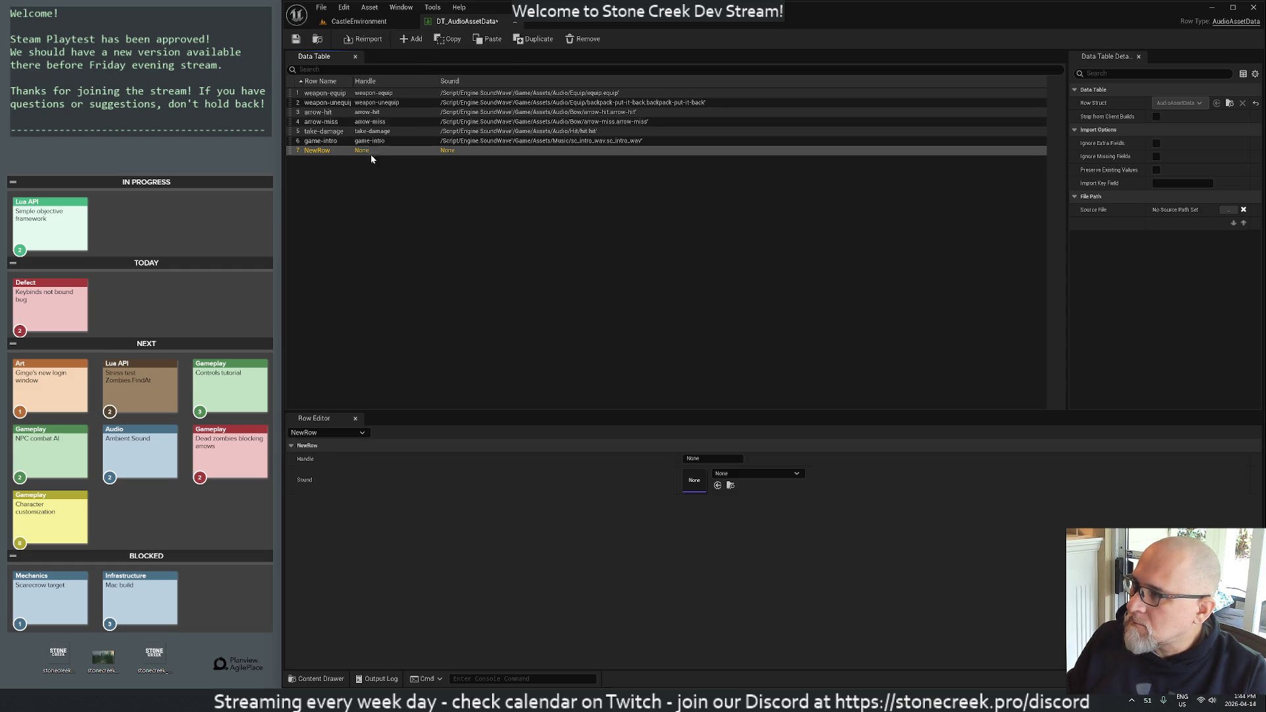
{"action": "left_click", "coordinate": [711, 458]}
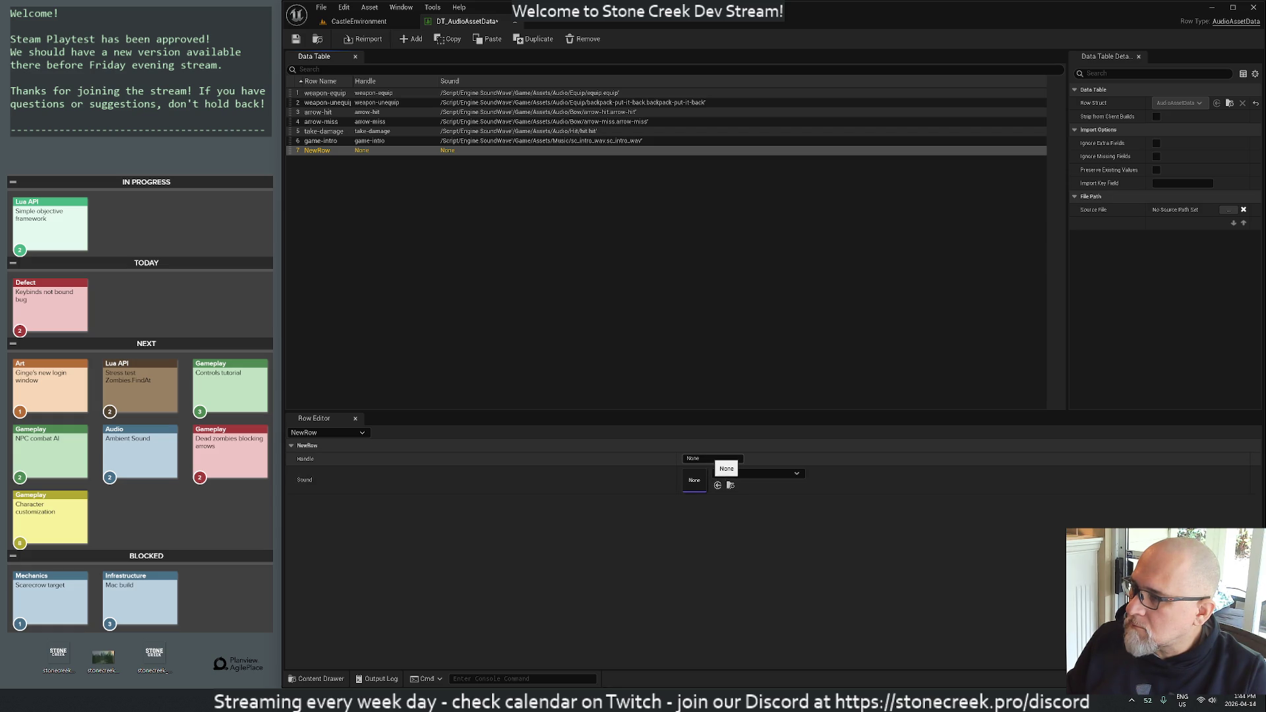
{"action": "key", "text": "Return"}
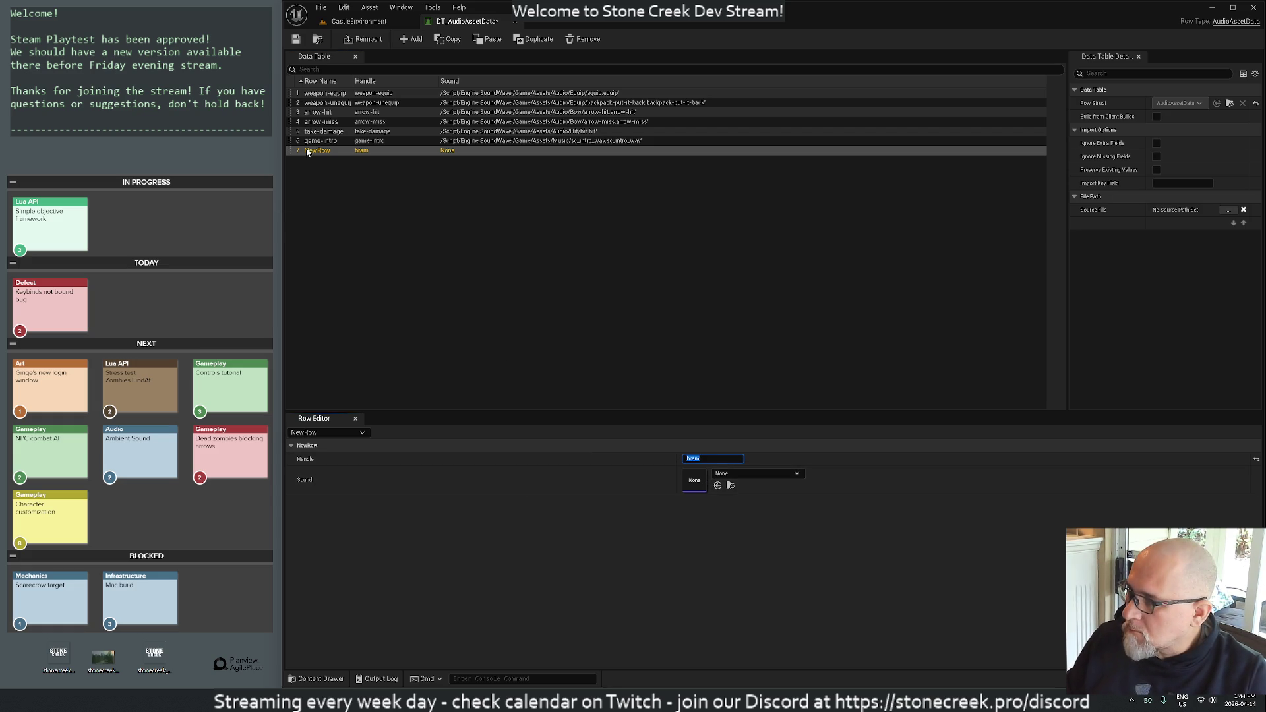
{"action": "right_click", "coordinate": [307, 153]}
{"action": "left_click", "coordinate": [337, 246]}
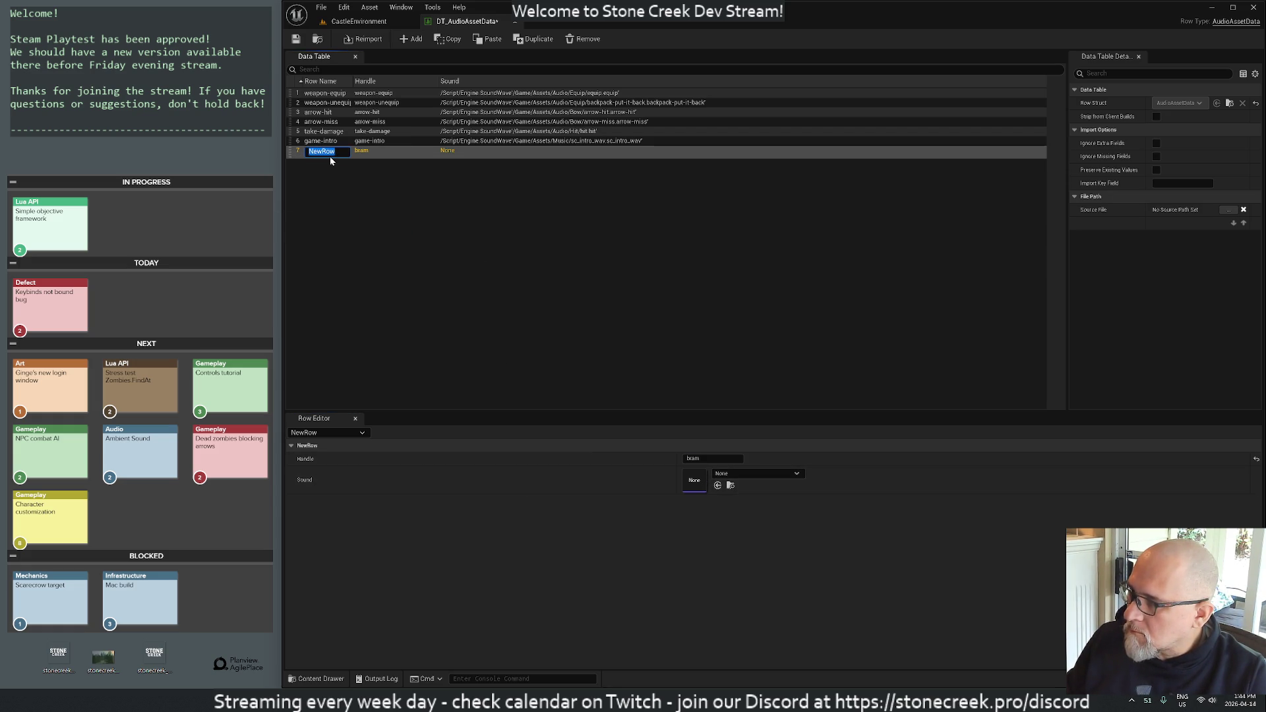
{"action": "type", "text": "beam"}
{"action": "key", "text": "Return"}
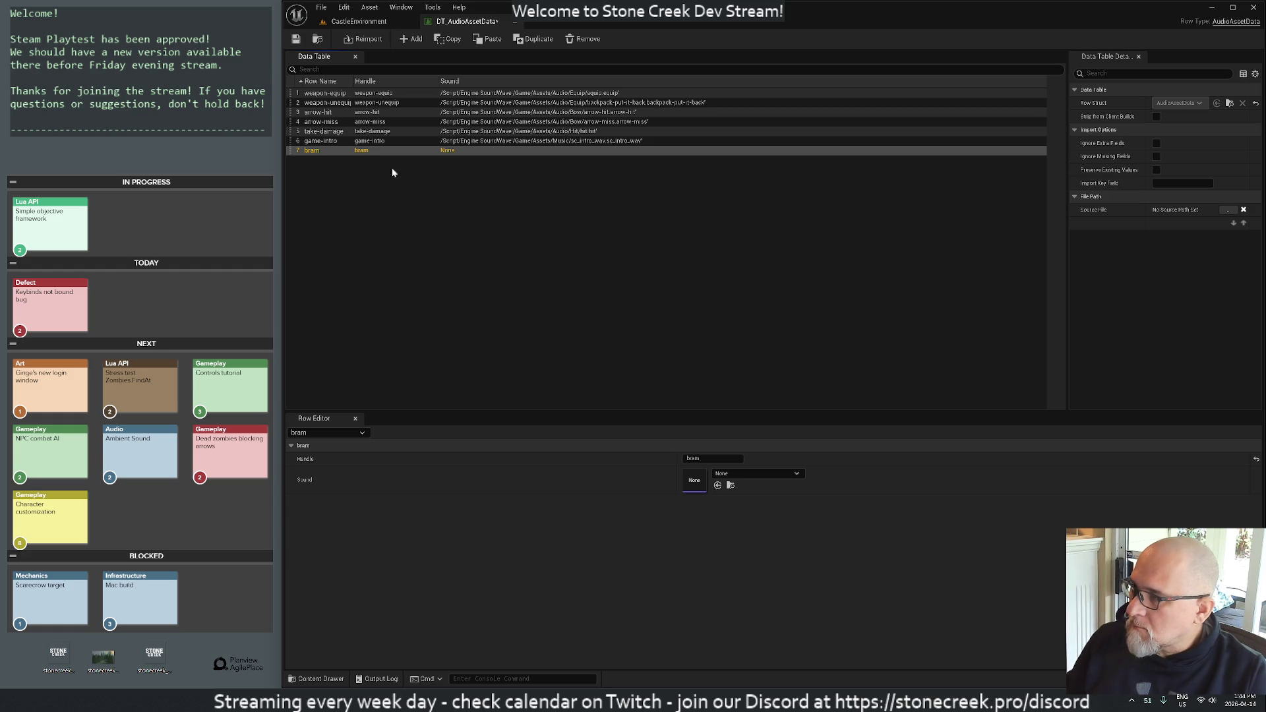
- Browse the bram row's sound list, previewing Dockable_Window_Pick_Up and InterestingStuff
{"action": "left_click", "coordinate": [739, 474]}
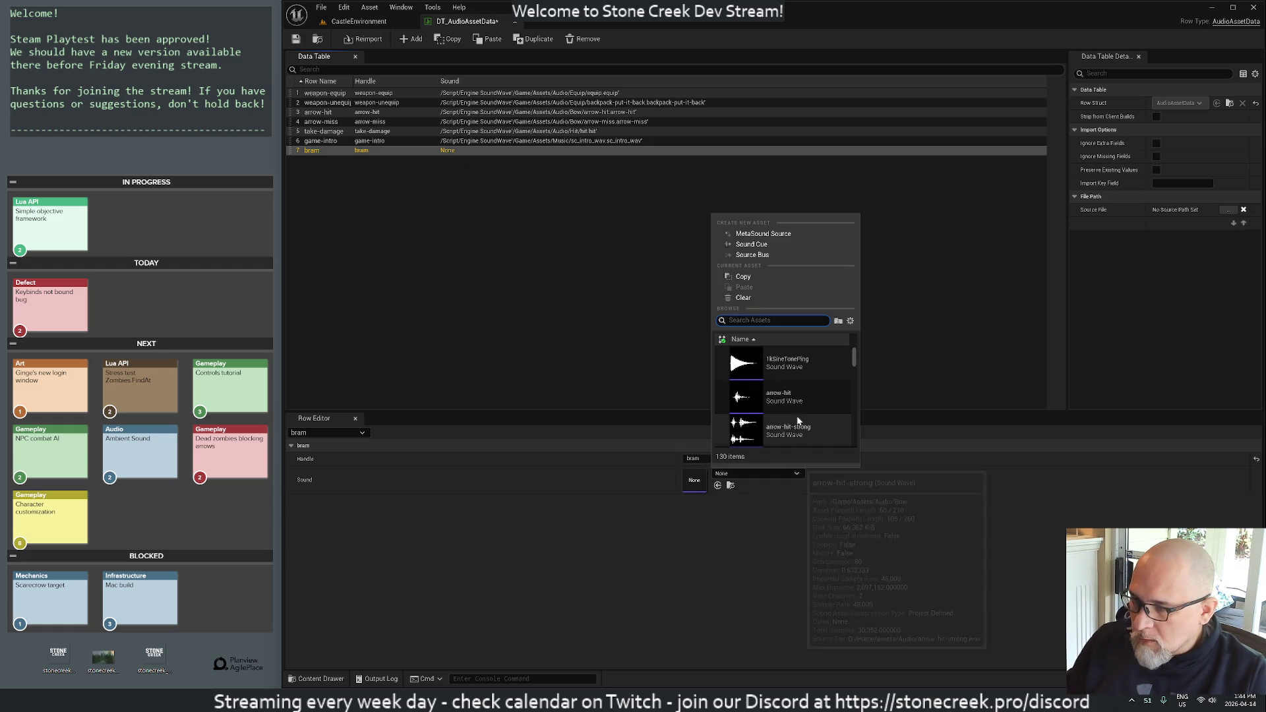
{"action": "scroll", "coordinate": [762, 405], "scroll_direction": "down", "scroll_amount": 3}
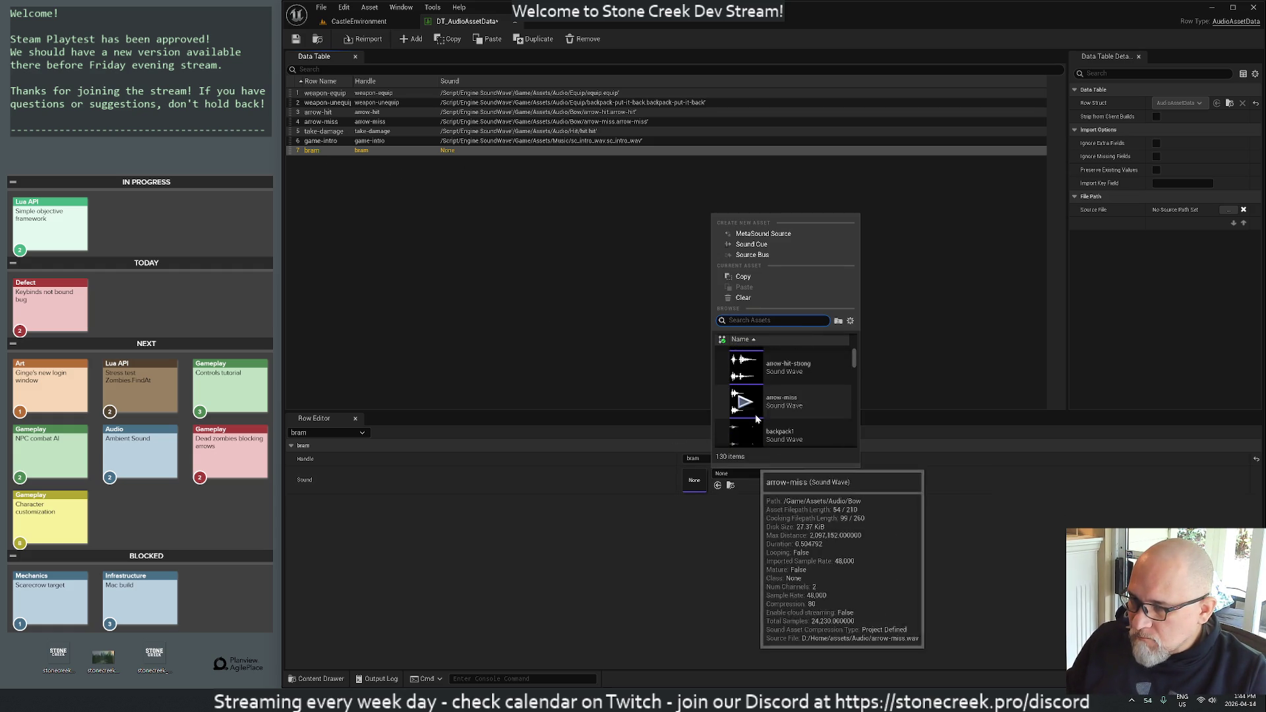
{"action": "scroll", "coordinate": [757, 420], "scroll_direction": "down", "scroll_amount": 5}
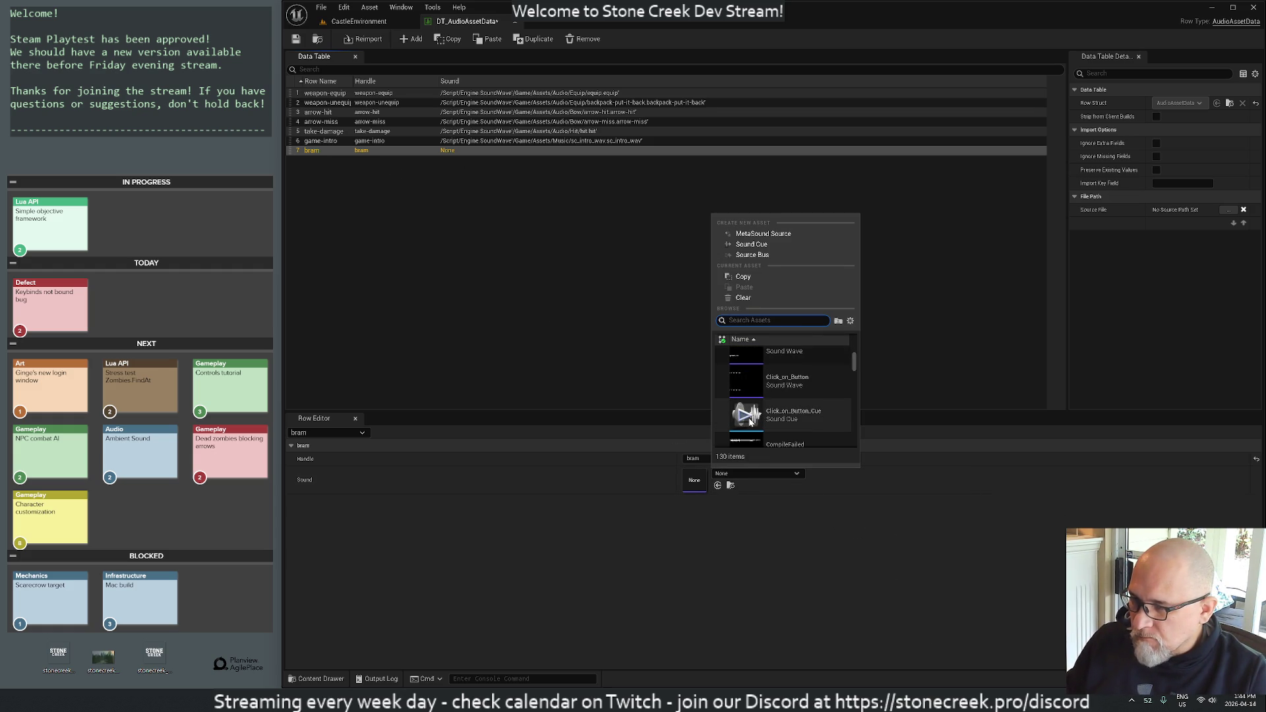
{"action": "scroll", "coordinate": [744, 415], "scroll_direction": "down", "scroll_amount": 1}
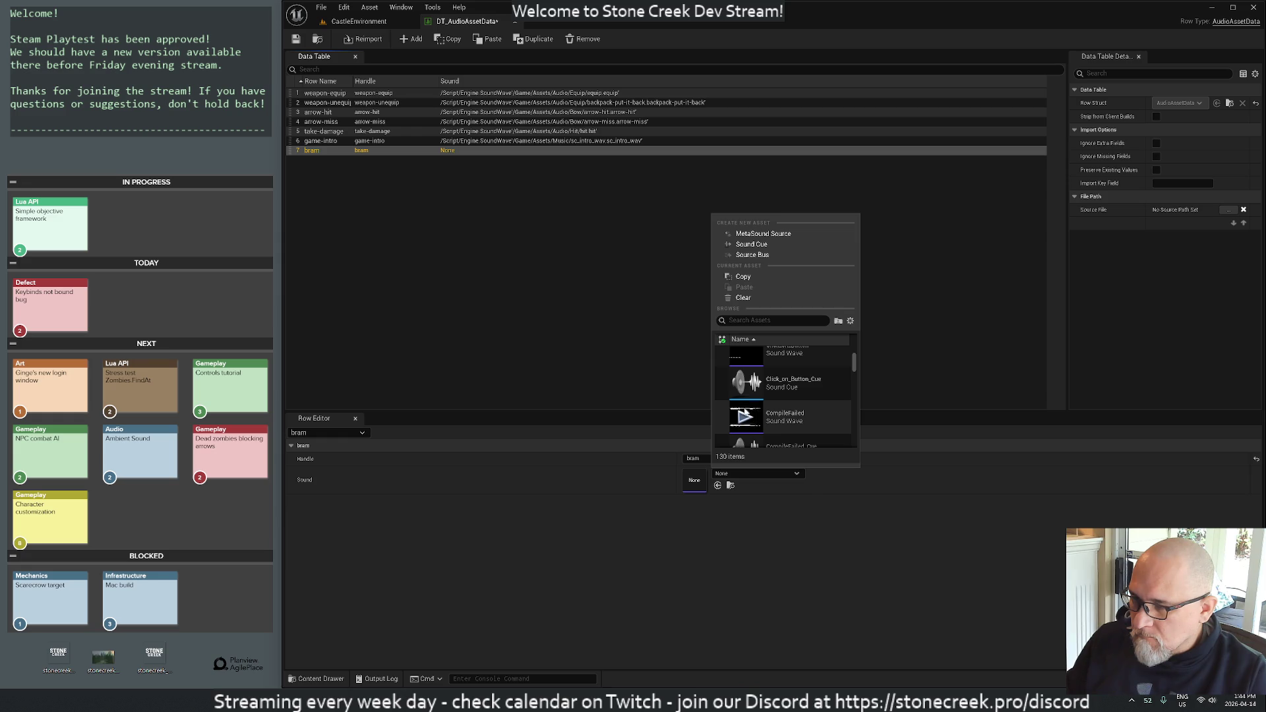
{"action": "scroll", "coordinate": [744, 417], "scroll_direction": "down", "scroll_amount": 1}
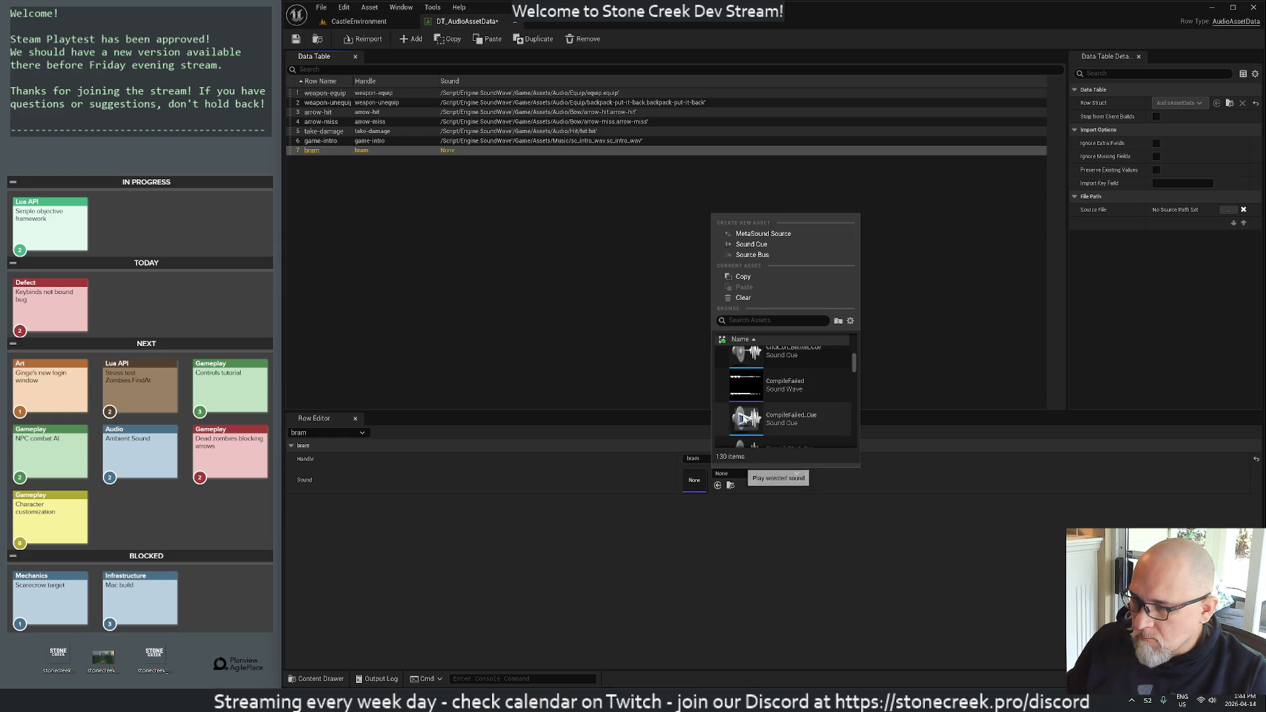
{"action": "scroll", "coordinate": [744, 418], "scroll_direction": "down", "scroll_amount": 2}
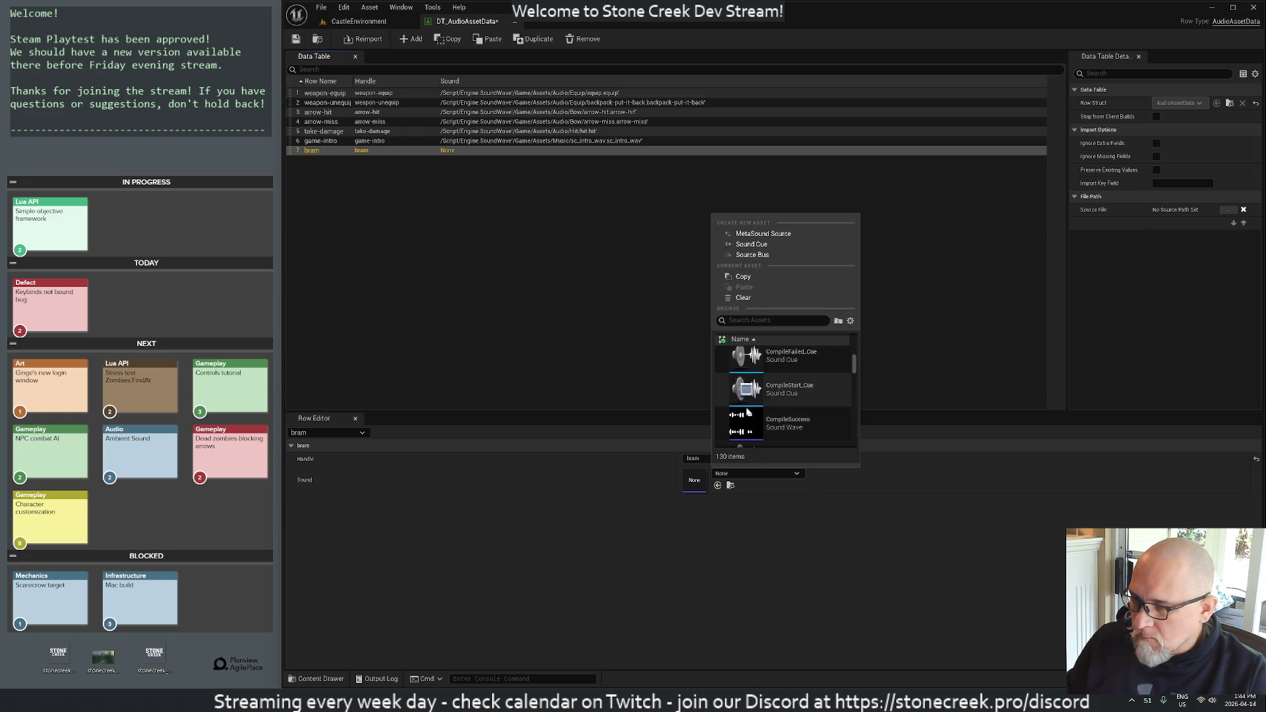
{"action": "scroll", "coordinate": [748, 420], "scroll_direction": "down", "scroll_amount": 2}
{"action": "scroll", "coordinate": [750, 421], "scroll_direction": "down", "scroll_amount": 2}
{"action": "scroll", "coordinate": [750, 426], "scroll_direction": "down", "scroll_amount": 3}
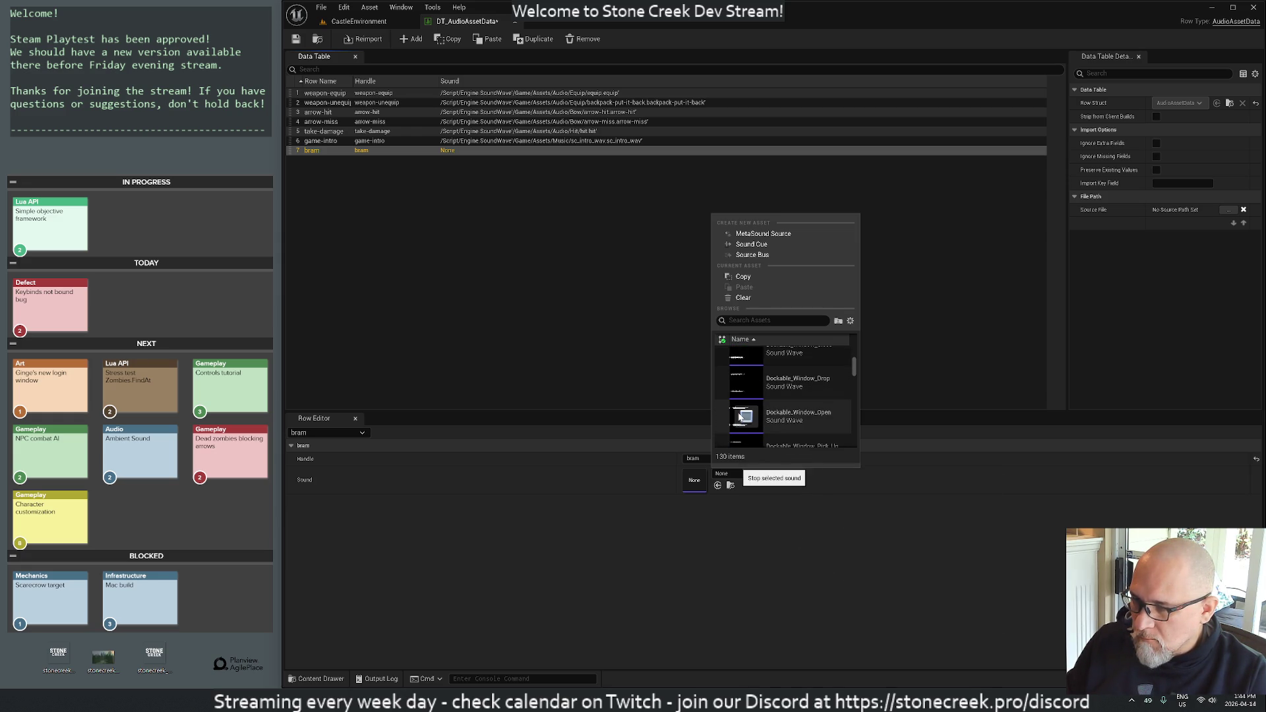
{"action": "scroll", "coordinate": [742, 420], "scroll_direction": "down", "scroll_amount": 1}
{"action": "left_click", "coordinate": [745, 405]}
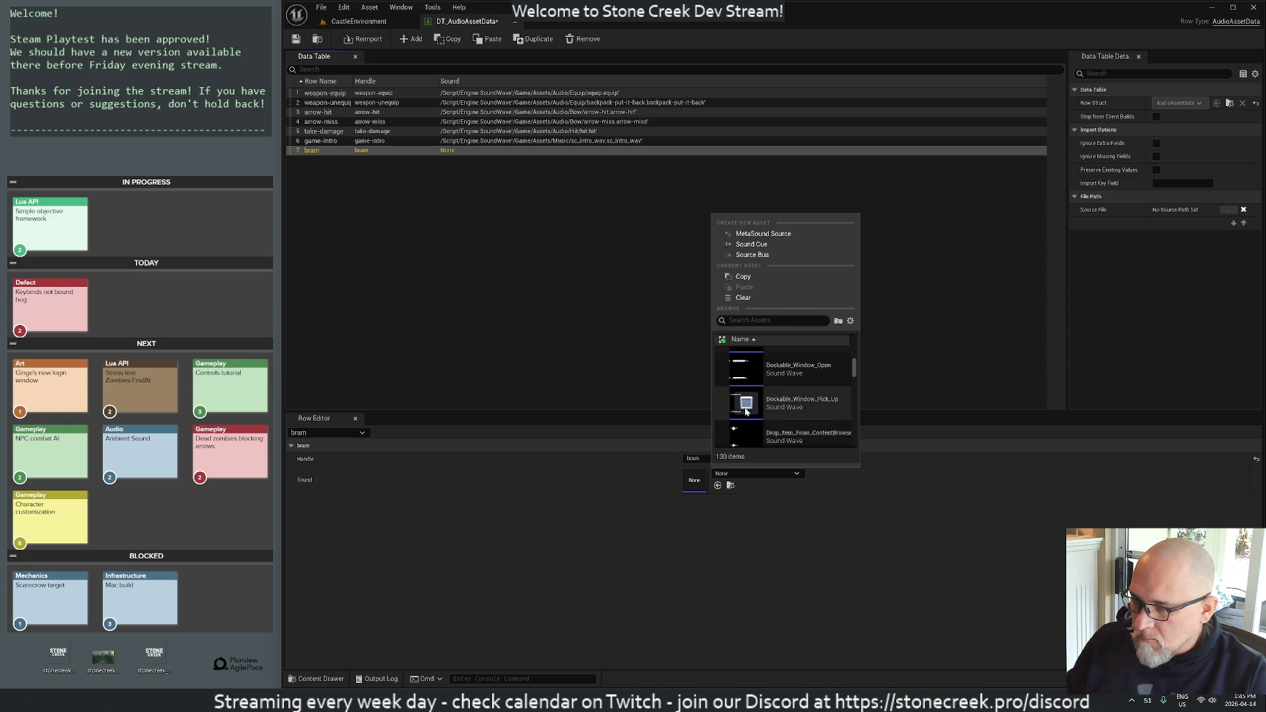
{"action": "scroll", "coordinate": [743, 375], "scroll_direction": "down", "scroll_amount": 5}
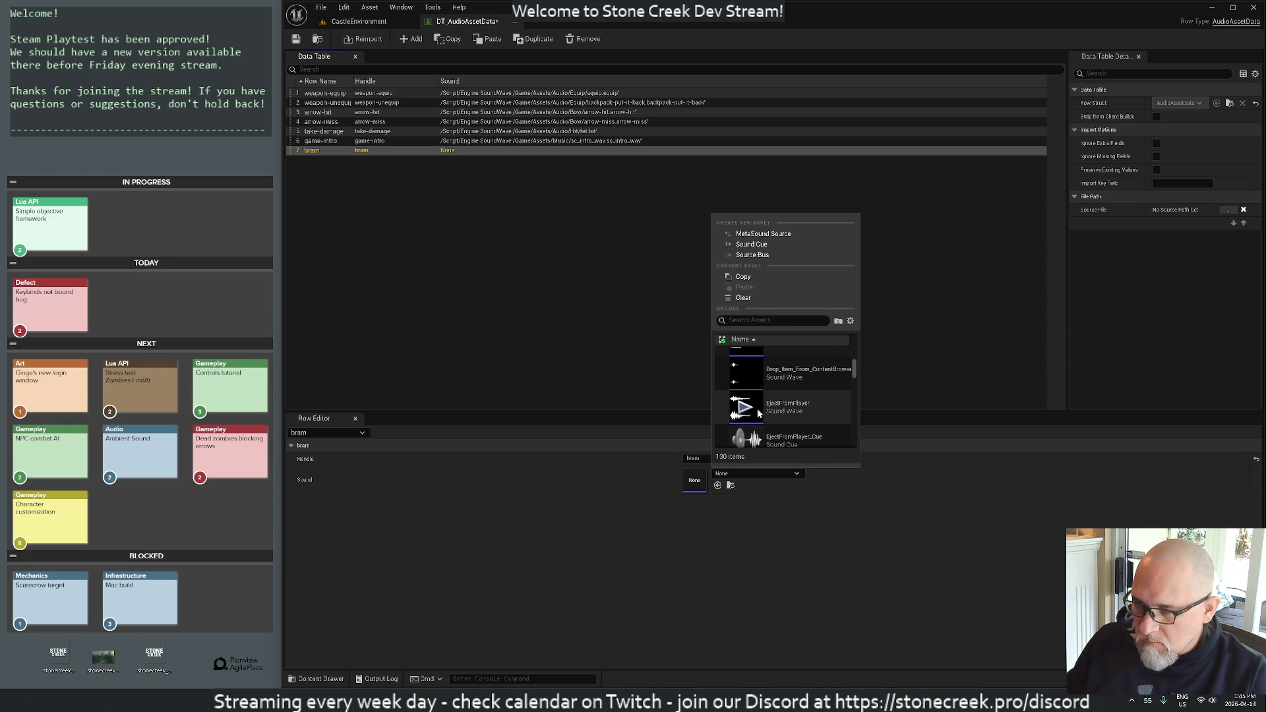
{"action": "scroll", "coordinate": [754, 410], "scroll_direction": "down", "scroll_amount": 3}
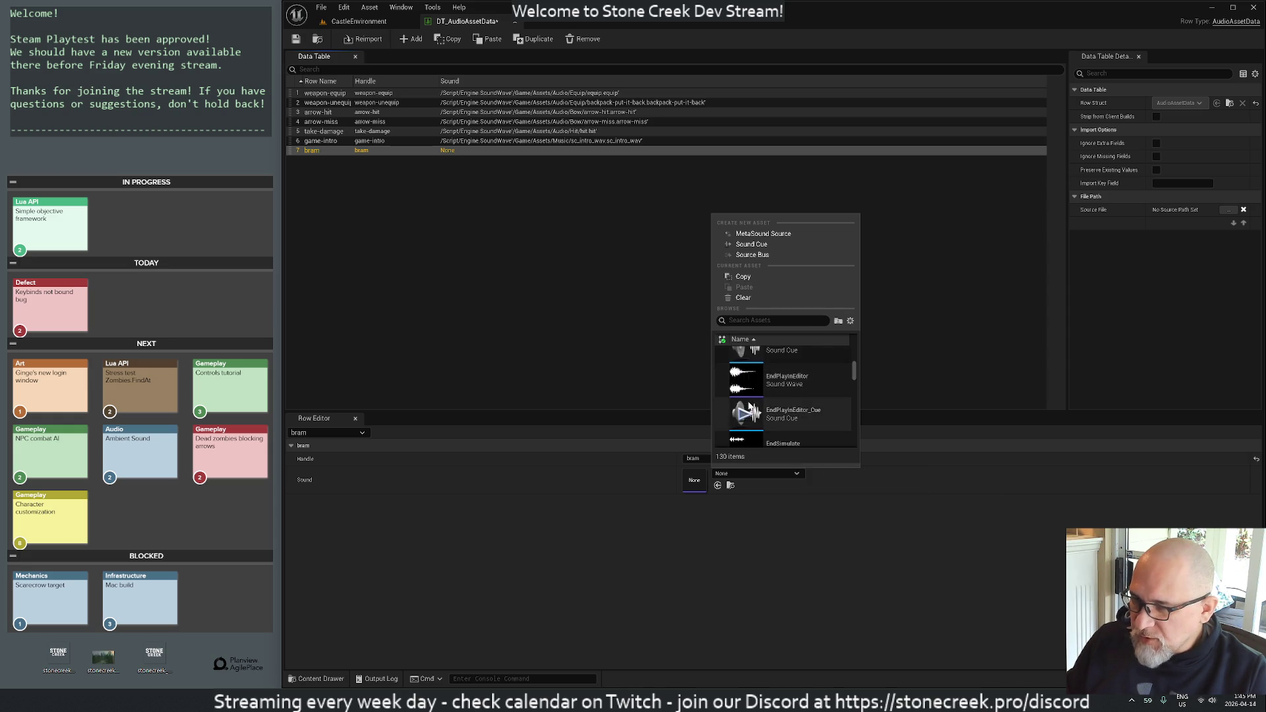
{"action": "scroll", "coordinate": [750, 405], "scroll_direction": "down", "scroll_amount": 2}
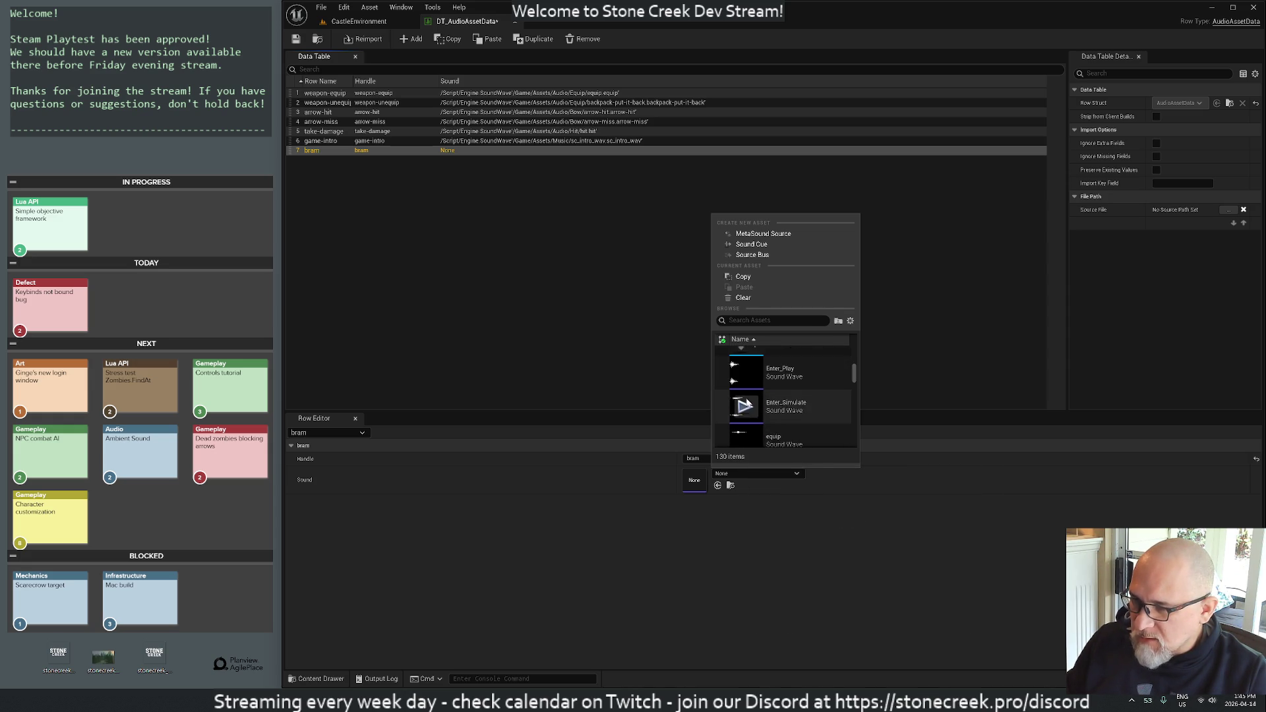
{"action": "scroll", "coordinate": [747, 396], "scroll_direction": "down", "scroll_amount": 3}
{"action": "scroll", "coordinate": [748, 405], "scroll_direction": "down", "scroll_amount": 8}
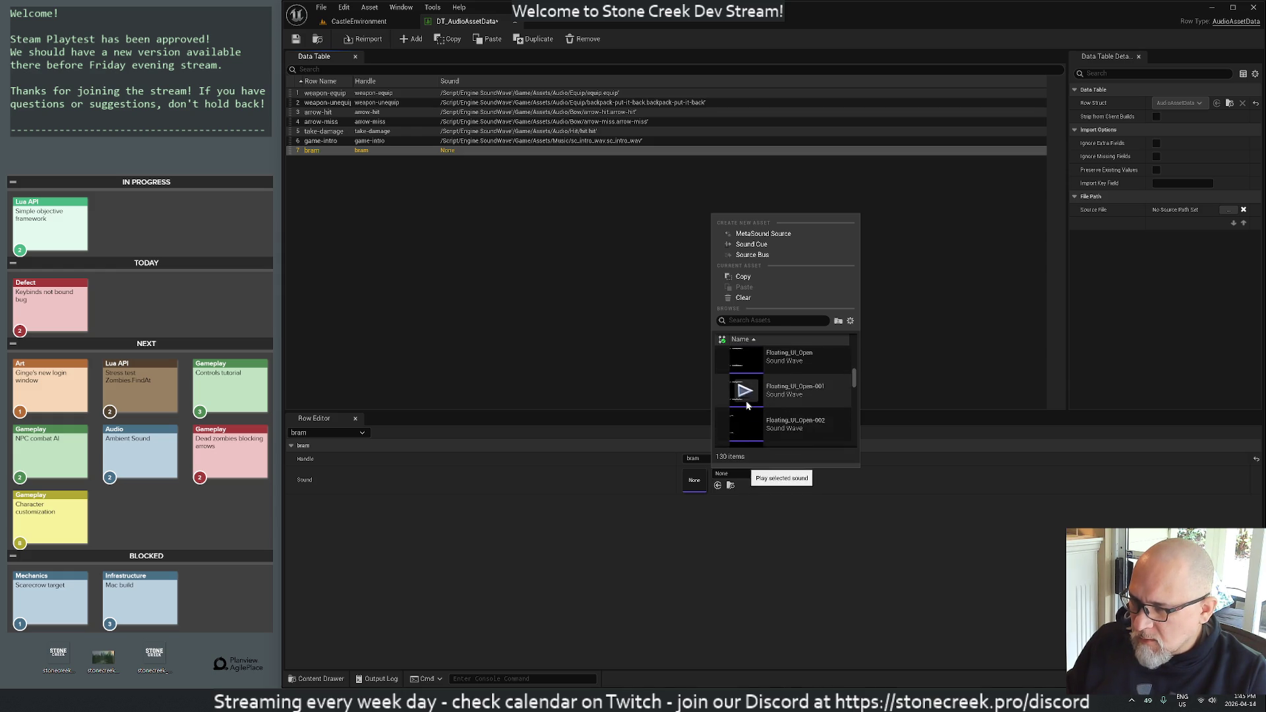
{"action": "scroll", "coordinate": [745, 404], "scroll_direction": "down", "scroll_amount": 1}
{"action": "left_click", "coordinate": [742, 397]}
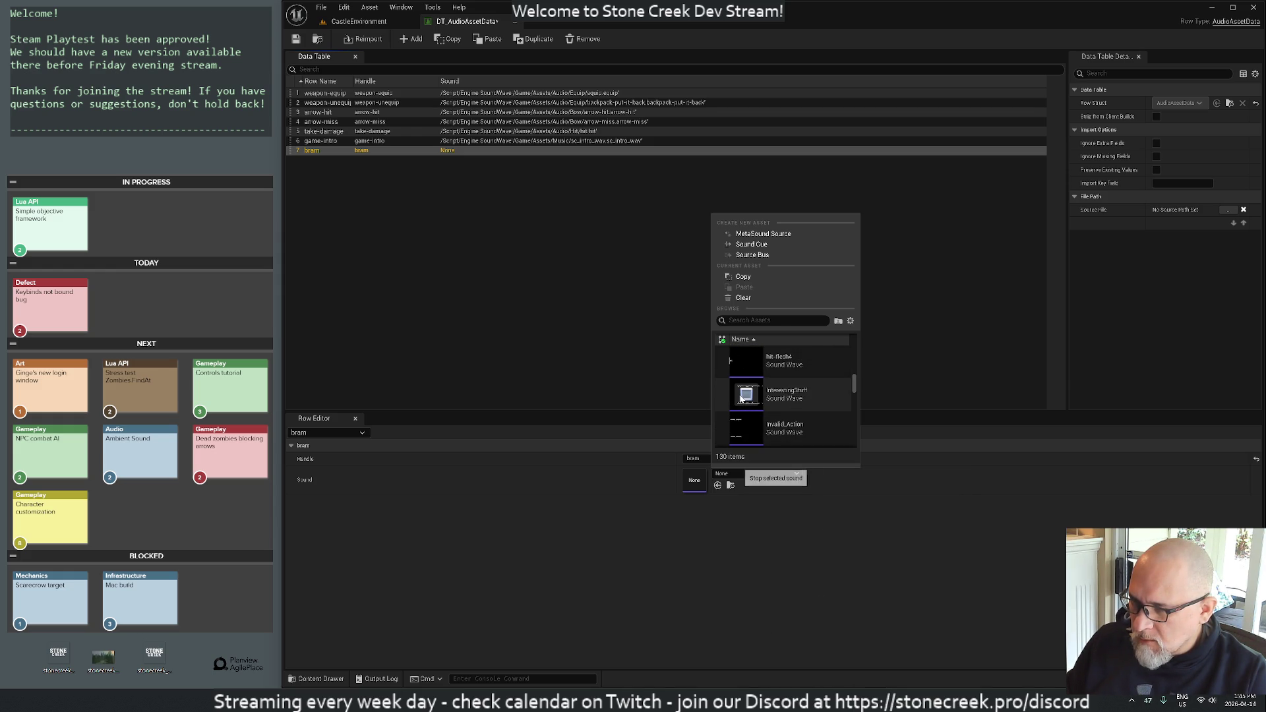
- Preview Laser_Pull and PossessPlayer, then assign PossessPlayer as the bram row's sound
{"action": "scroll", "coordinate": [749, 402], "scroll_direction": "down", "scroll_amount": 1}
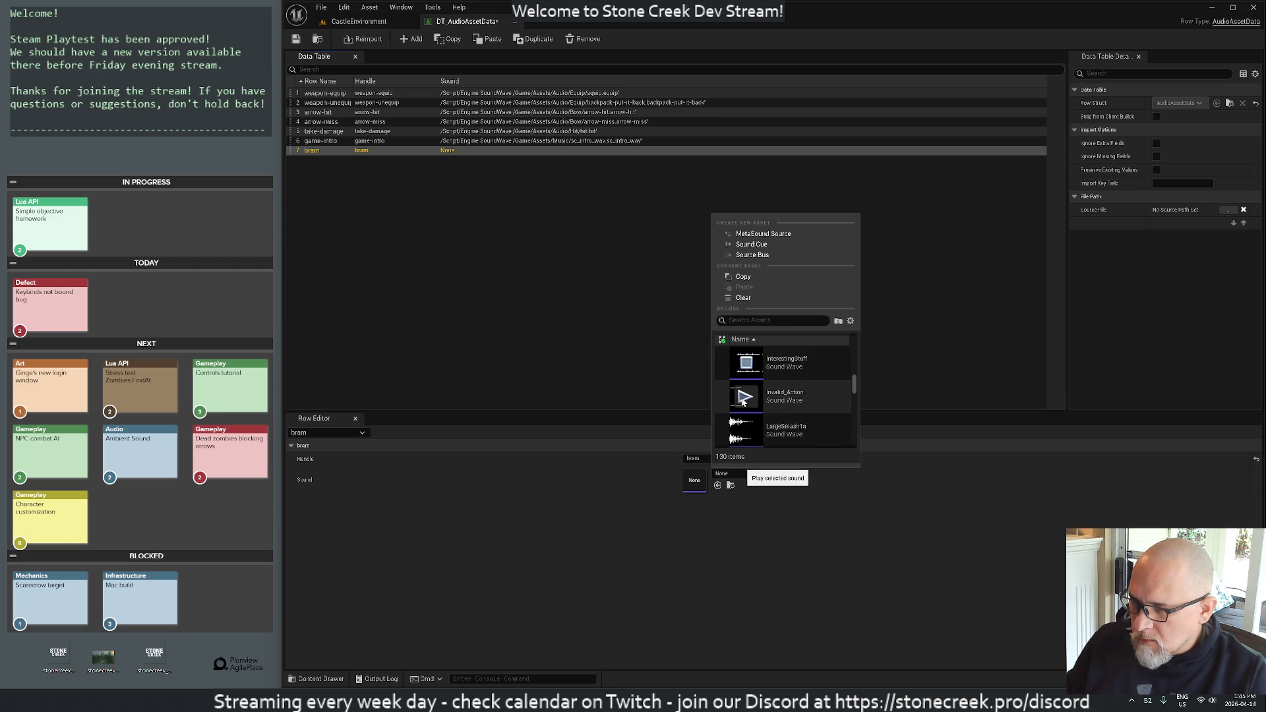
{"action": "scroll", "coordinate": [750, 406], "scroll_direction": "down", "scroll_amount": 2}
{"action": "scroll", "coordinate": [750, 412], "scroll_direction": "down", "scroll_amount": 1}
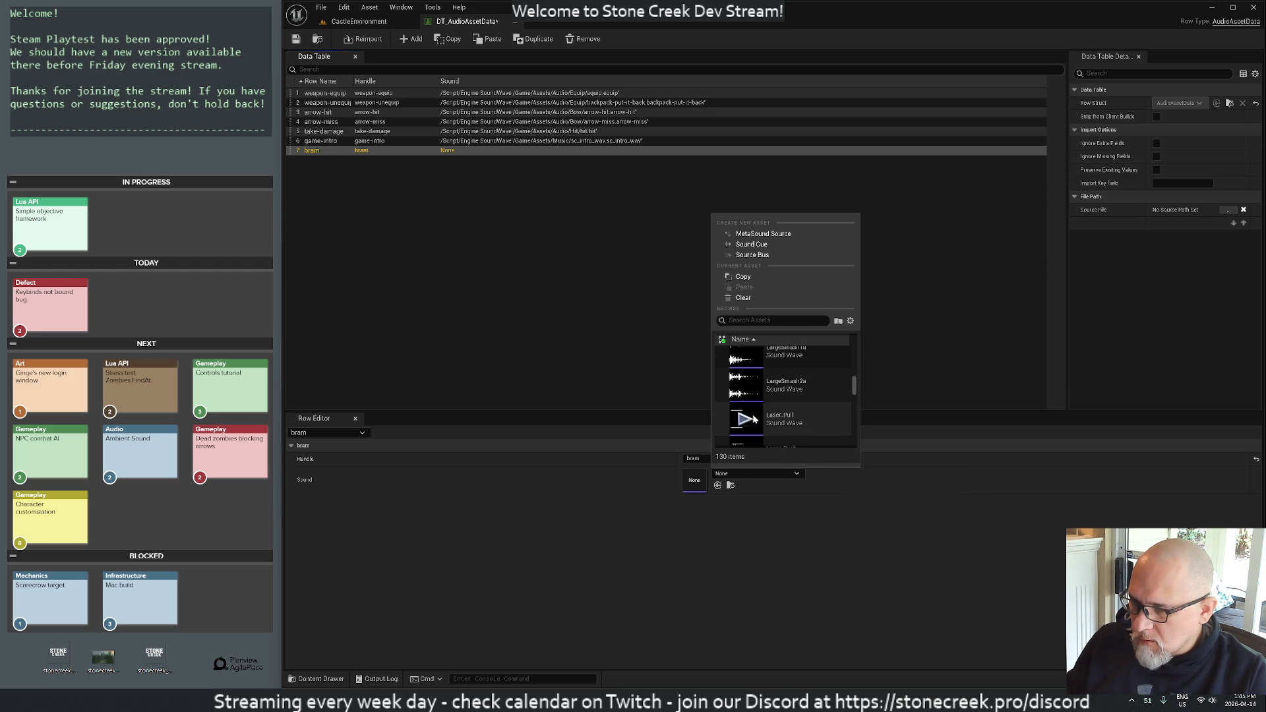
{"action": "left_click", "coordinate": [747, 404]}
{"action": "scroll", "coordinate": [747, 405], "scroll_direction": "down", "scroll_amount": 1}
{"action": "scroll", "coordinate": [747, 405], "scroll_direction": "down", "scroll_amount": 1}
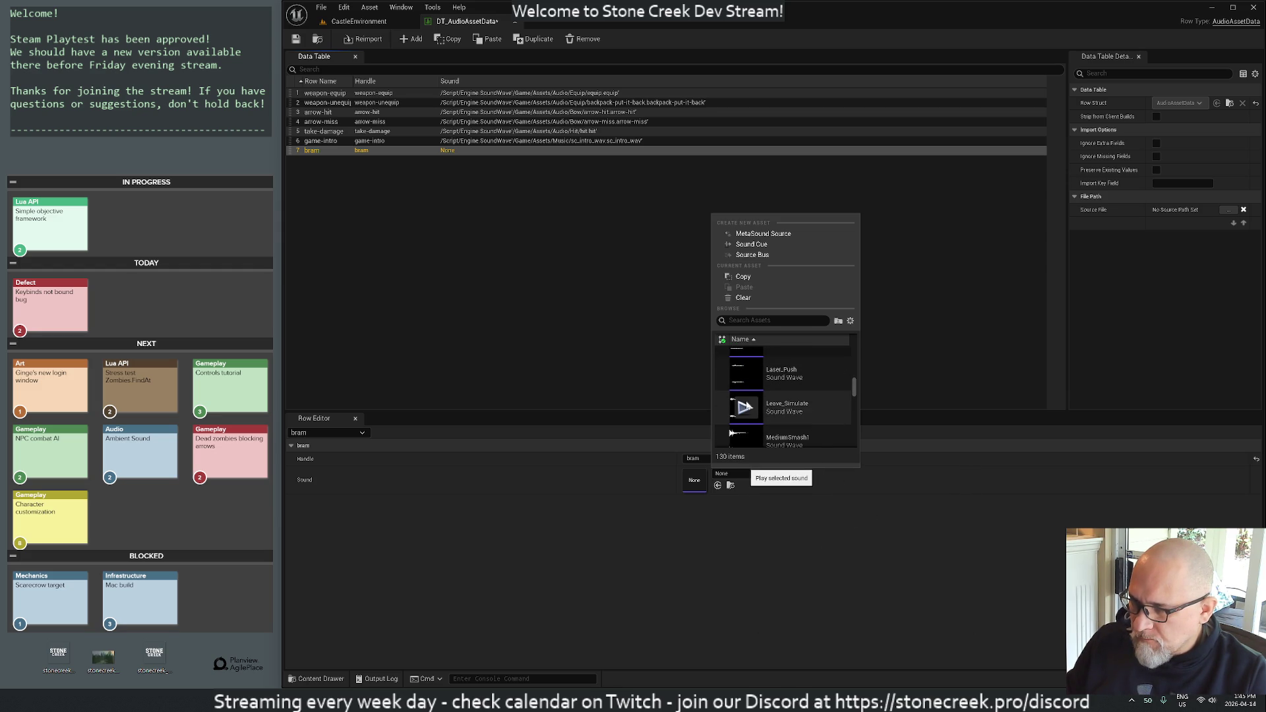
{"action": "scroll", "coordinate": [748, 416], "scroll_direction": "down", "scroll_amount": 2}
{"action": "scroll", "coordinate": [748, 420], "scroll_direction": "down", "scroll_amount": 5}
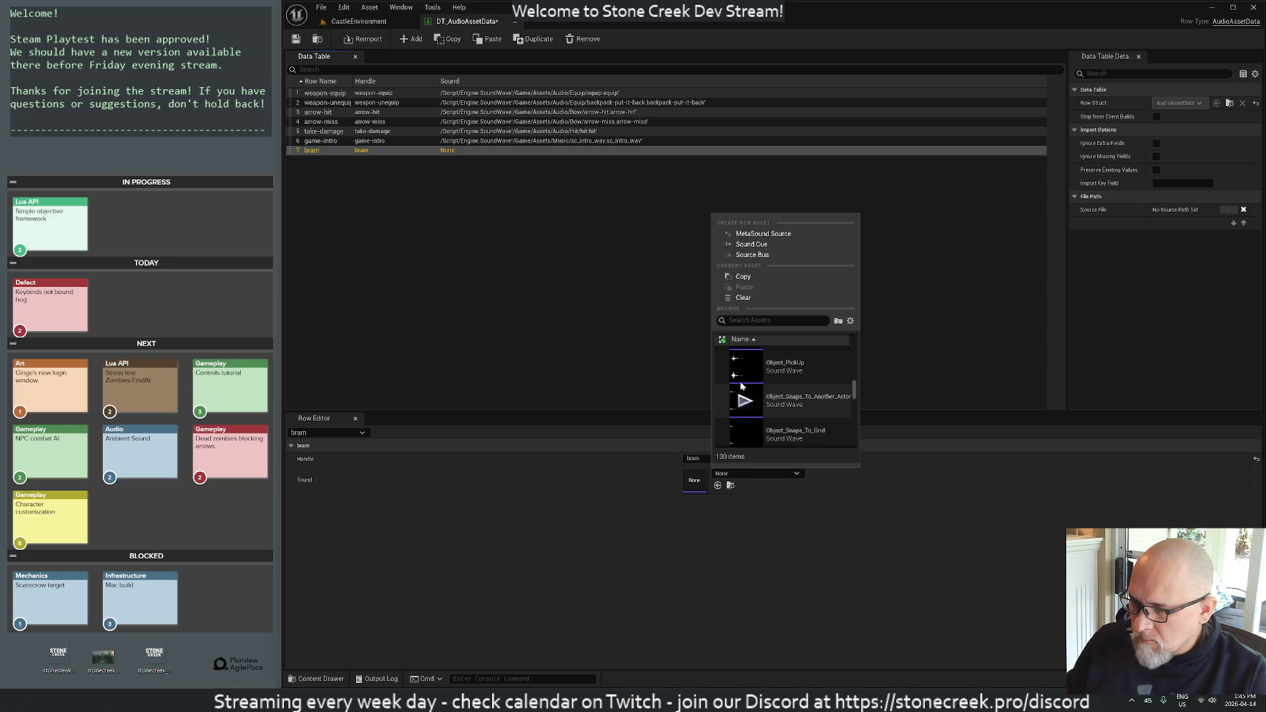
{"action": "scroll", "coordinate": [746, 417], "scroll_direction": "down", "scroll_amount": 1}
{"action": "scroll", "coordinate": [756, 412], "scroll_direction": "down", "scroll_amount": 1}
{"action": "left_click", "coordinate": [748, 408]}
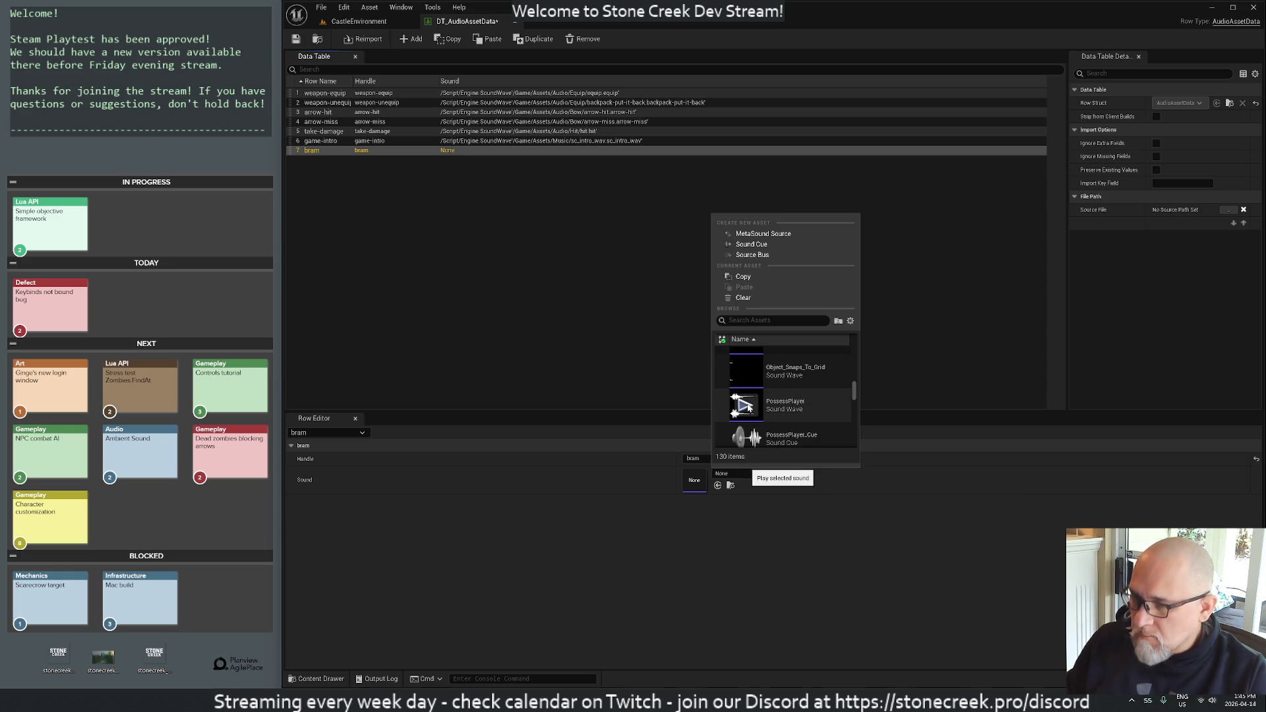
{"action": "scroll", "coordinate": [749, 416], "scroll_direction": "down", "scroll_amount": 1}
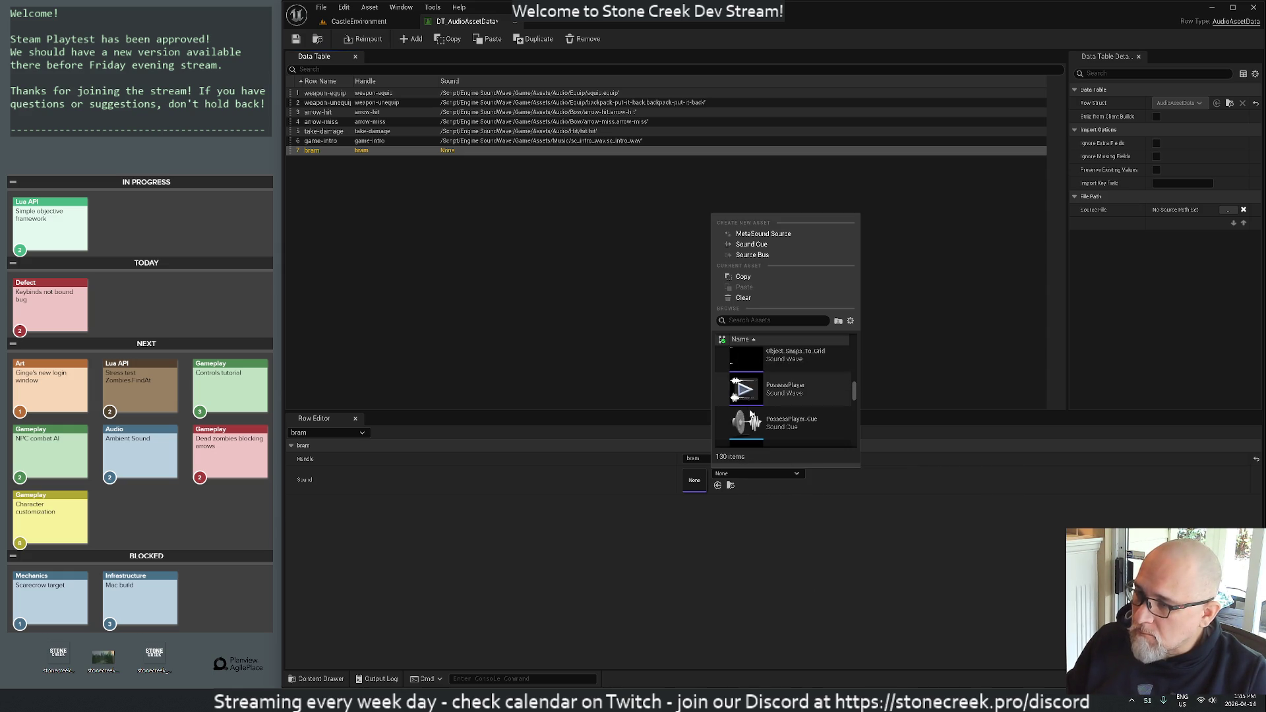
{"action": "left_click", "coordinate": [746, 395]}
{"action": "left_click", "coordinate": [788, 389]}
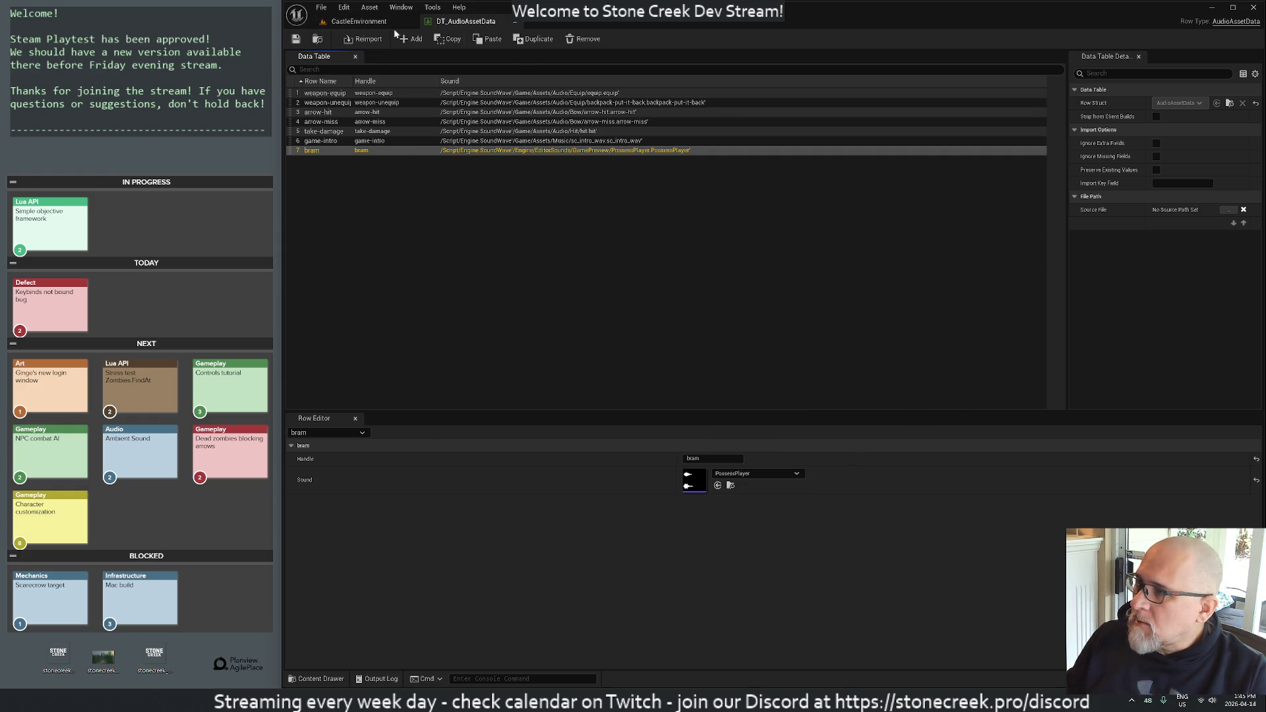
{"action": "left_click", "coordinate": [359, 22]}
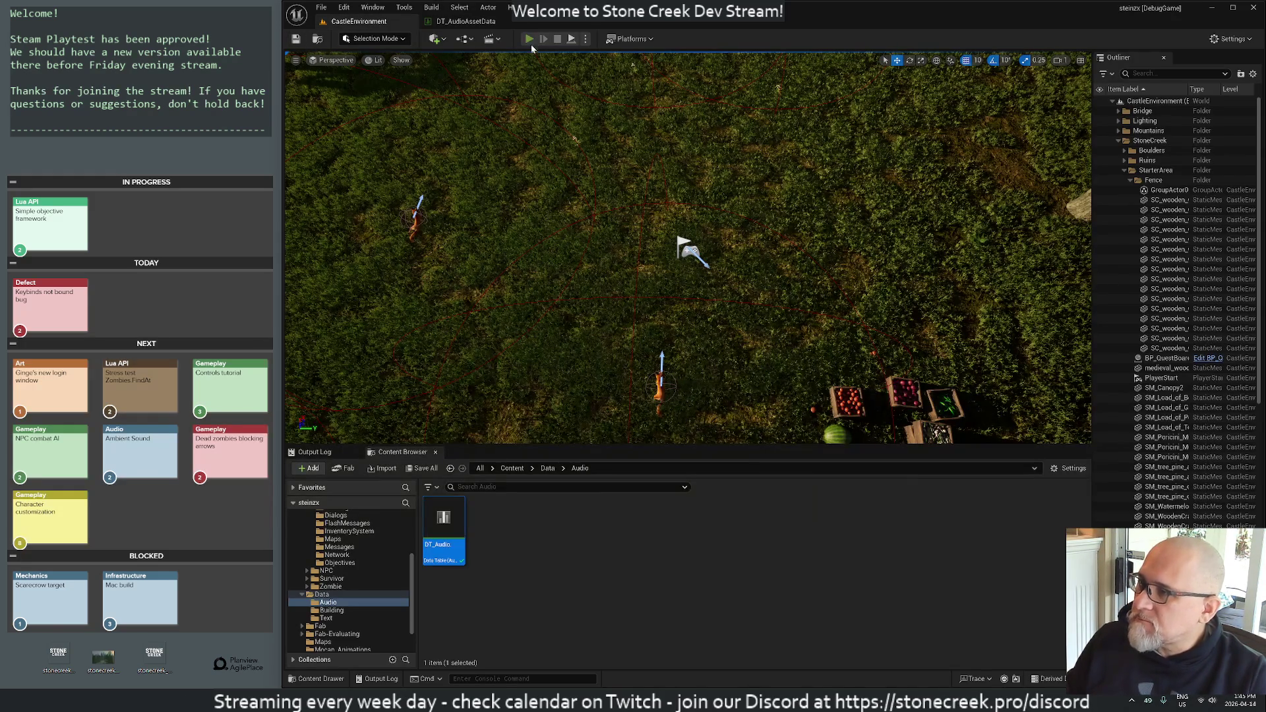
- Play the level and run Notifications.Global('Braaaaaaammmm',3,'bram') in the in-game Lua terminal
{"action": "left_click", "coordinate": [530, 39]}
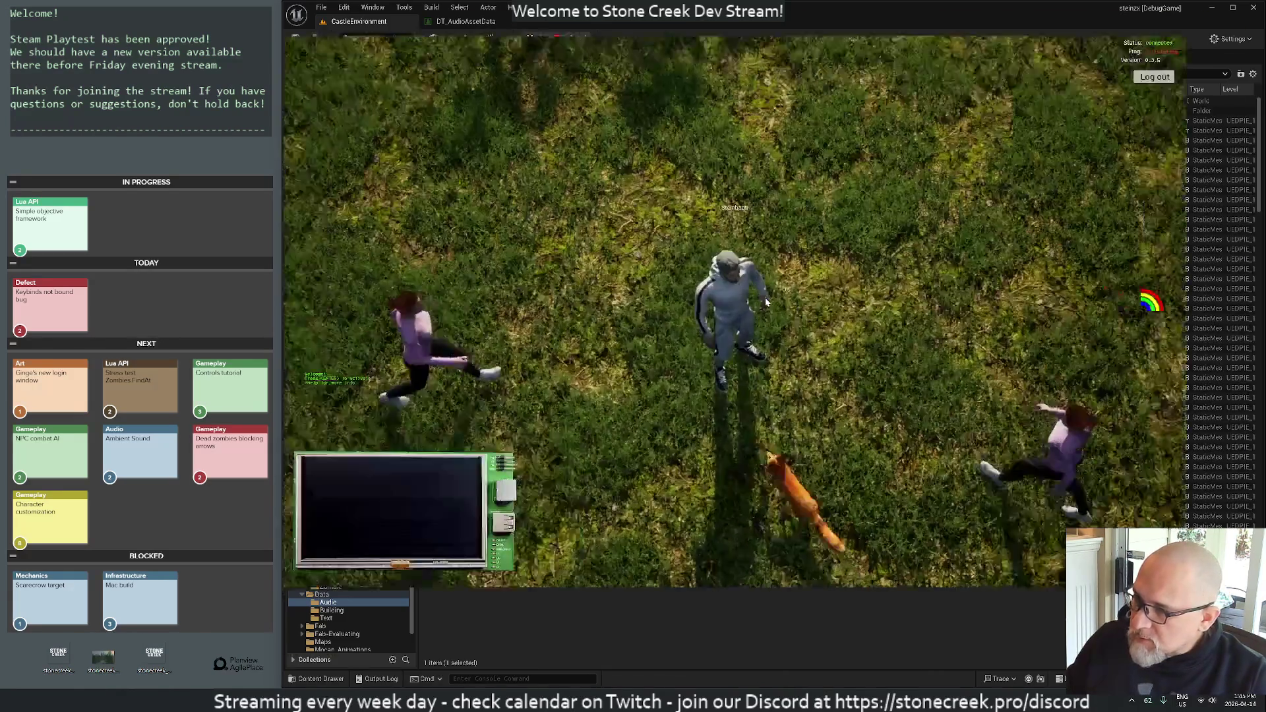
{"action": "type", "text": "/rep"}
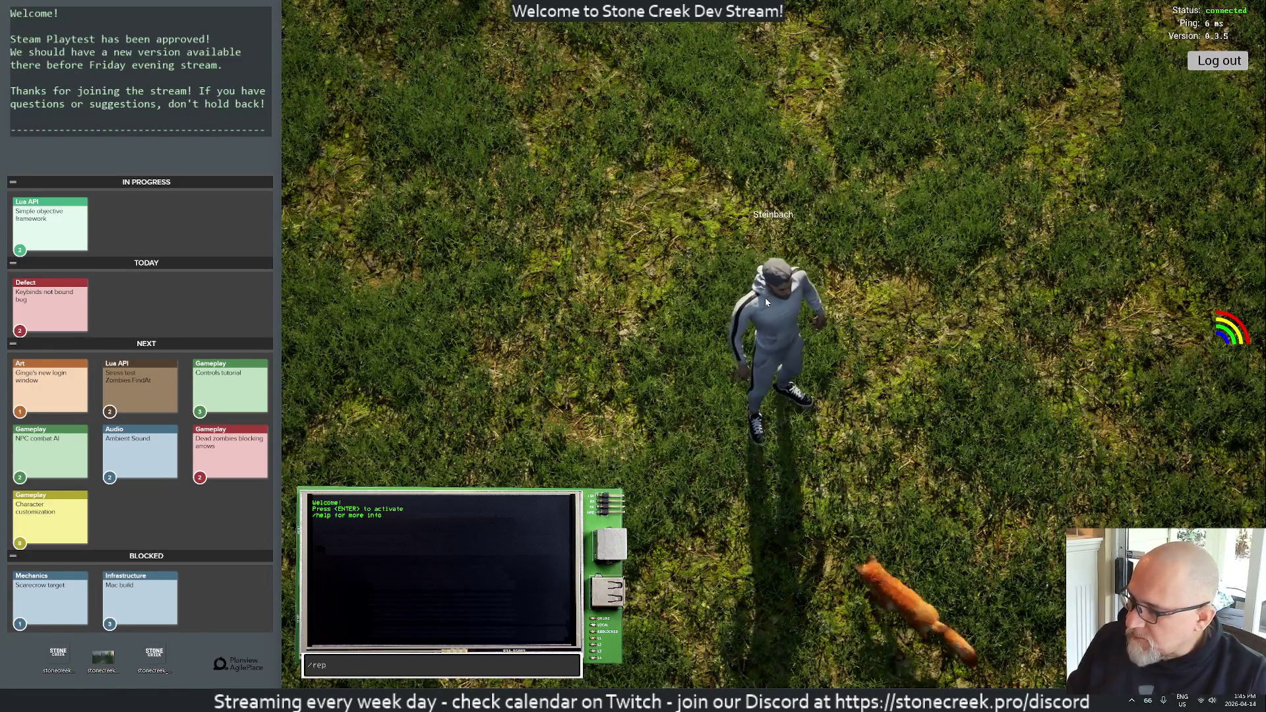
{"action": "key", "text": "Return"}
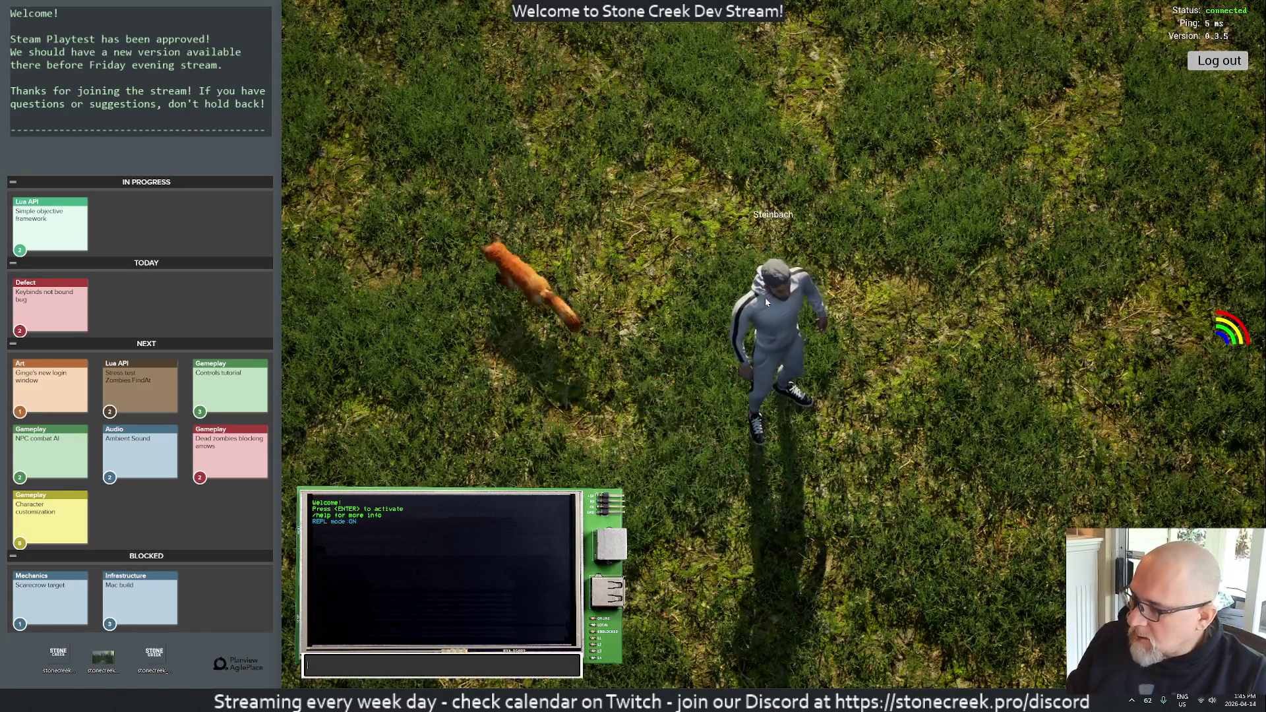
{"action": "type", "text": "Notifications"}
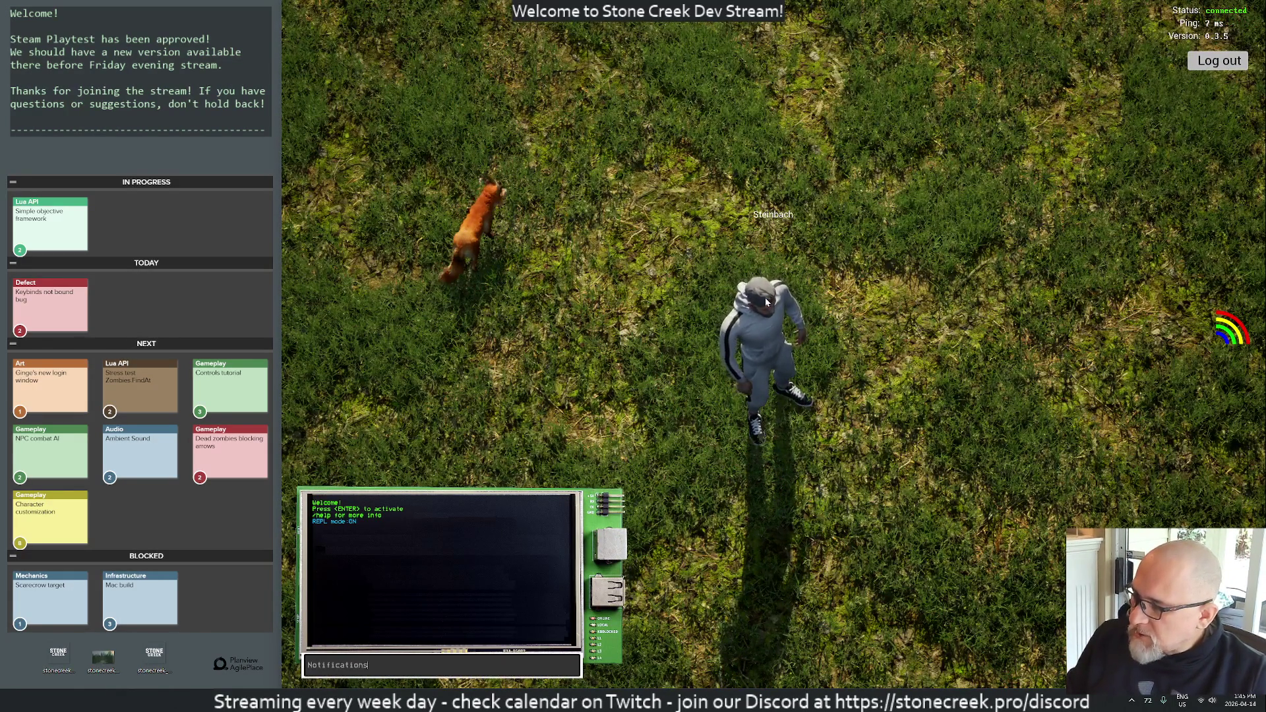
{"action": "type", "text": ".Global(\"Braaaaaaamm"}
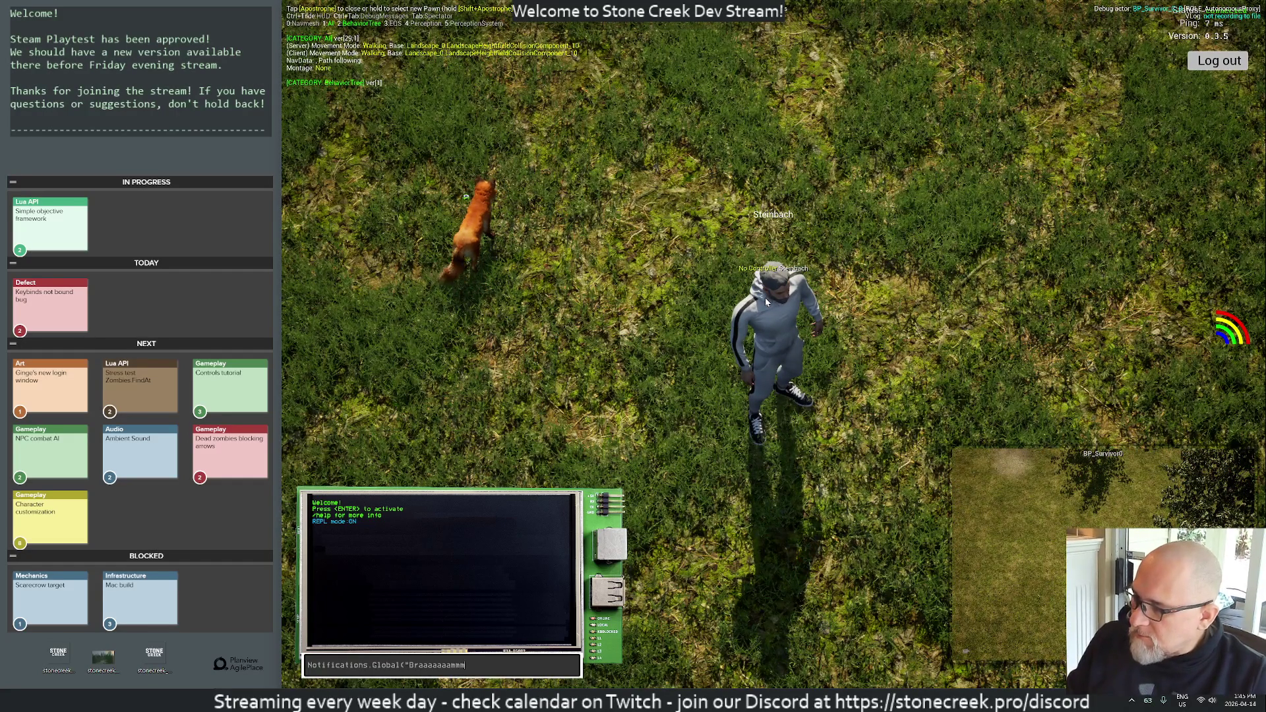
{"action": "type", "text": "mm\",3,\""}
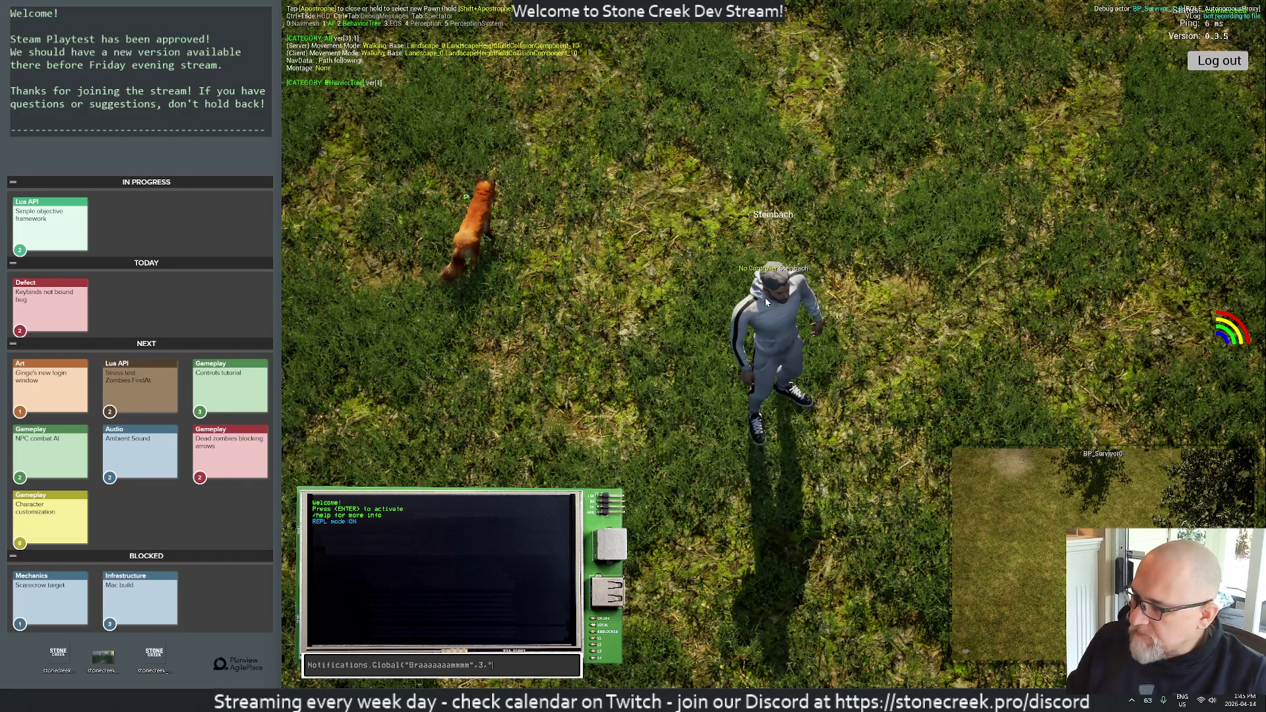
{"action": "type", "text": "bram\")"}
{"action": "key", "text": "shift+Left"}
{"action": "key", "text": "shift+Left"}
{"action": "key", "text": "shift+Left"}
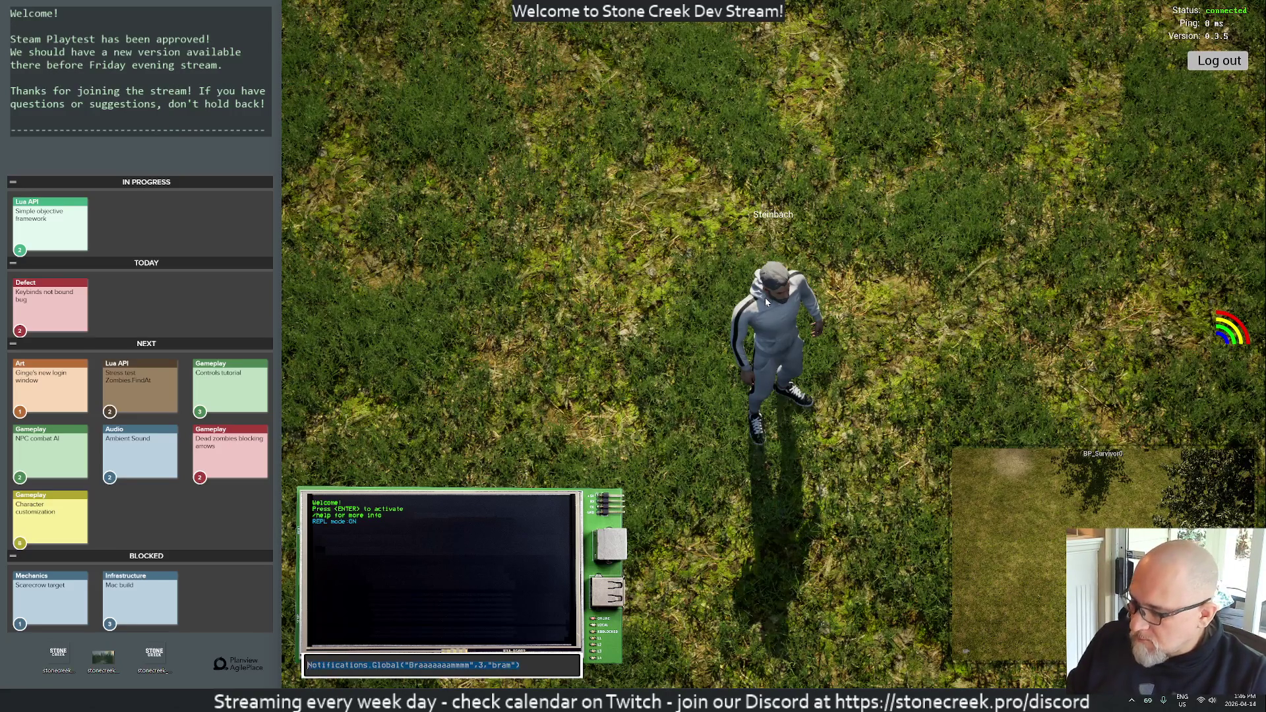
{"action": "key", "text": "End"}
{"action": "key", "text": "Return"}
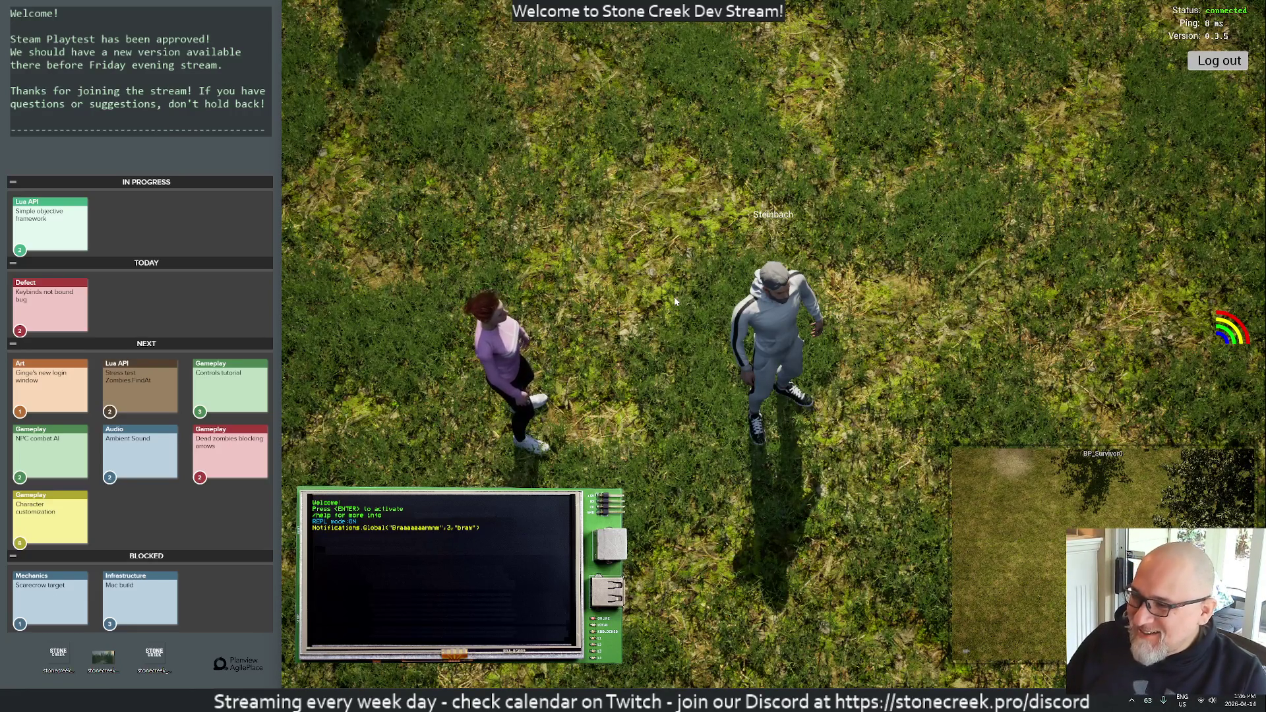
- Make the player character punch, then exit the fullscreen game view
{"action": "left_click", "coordinate": [682, 442]}
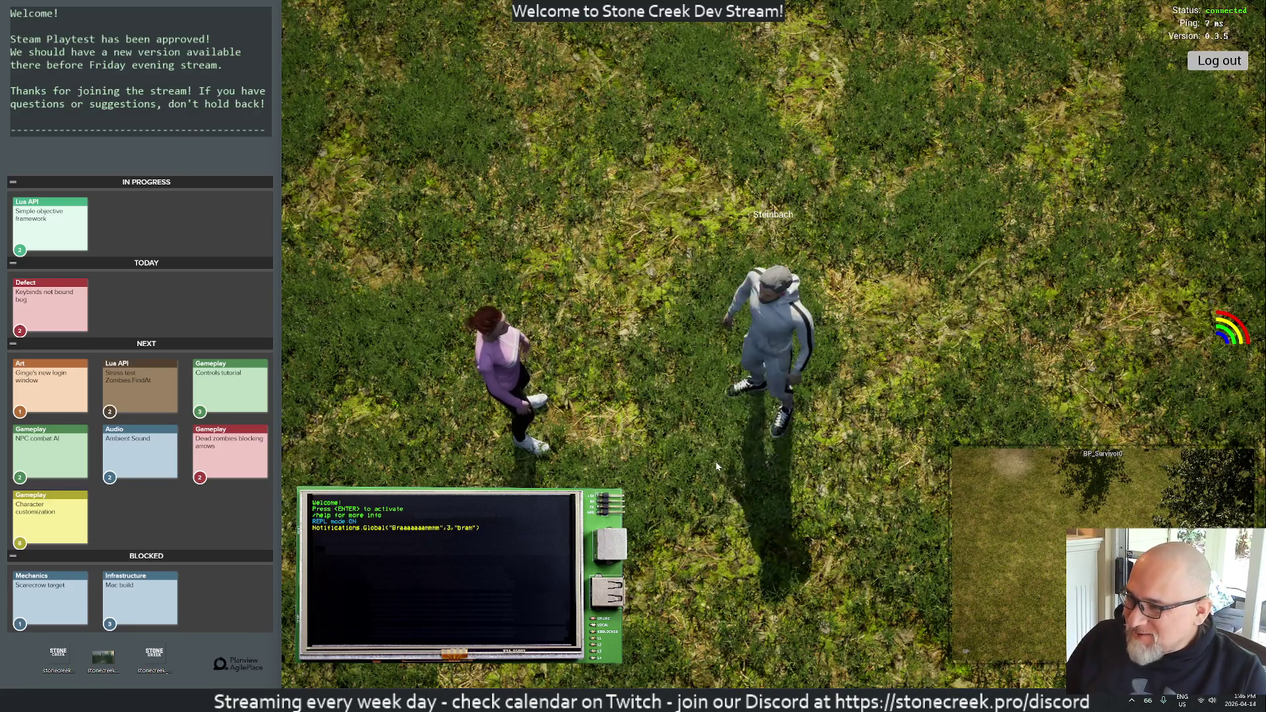
{"action": "scroll", "coordinate": [658, 467], "scroll_direction": "down", "scroll_amount": 5}
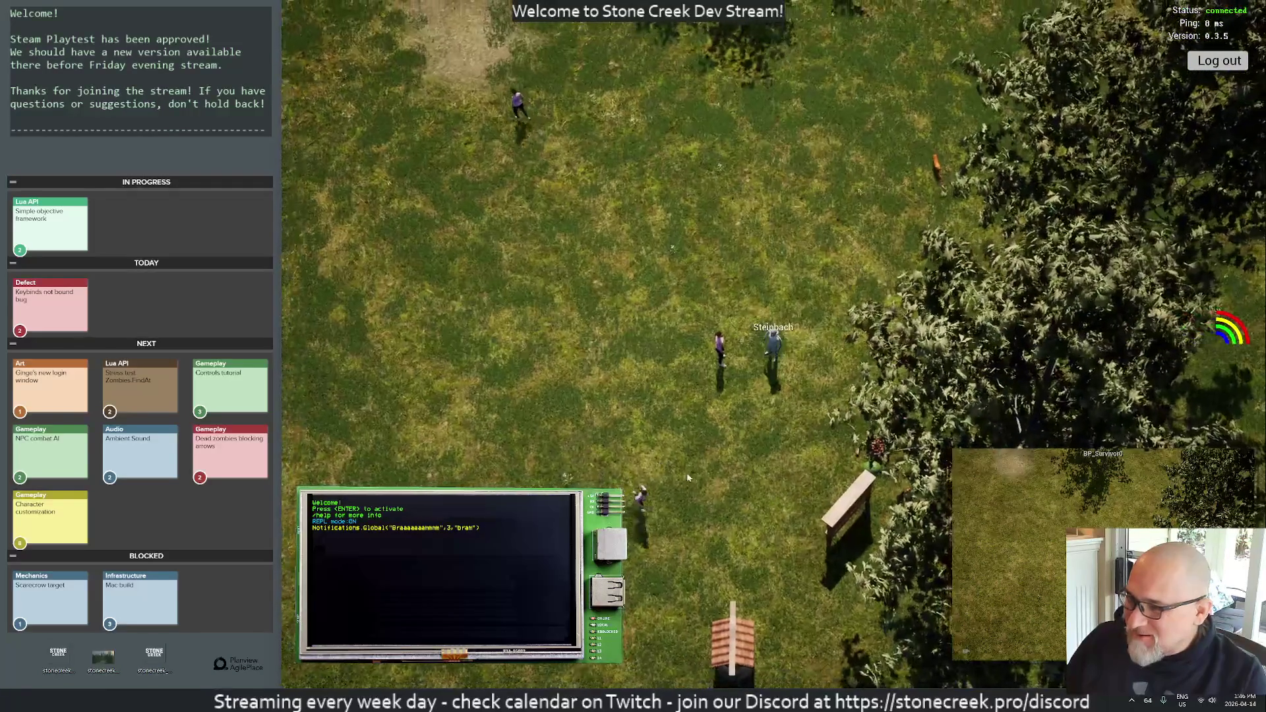
{"action": "key", "text": "F11"}
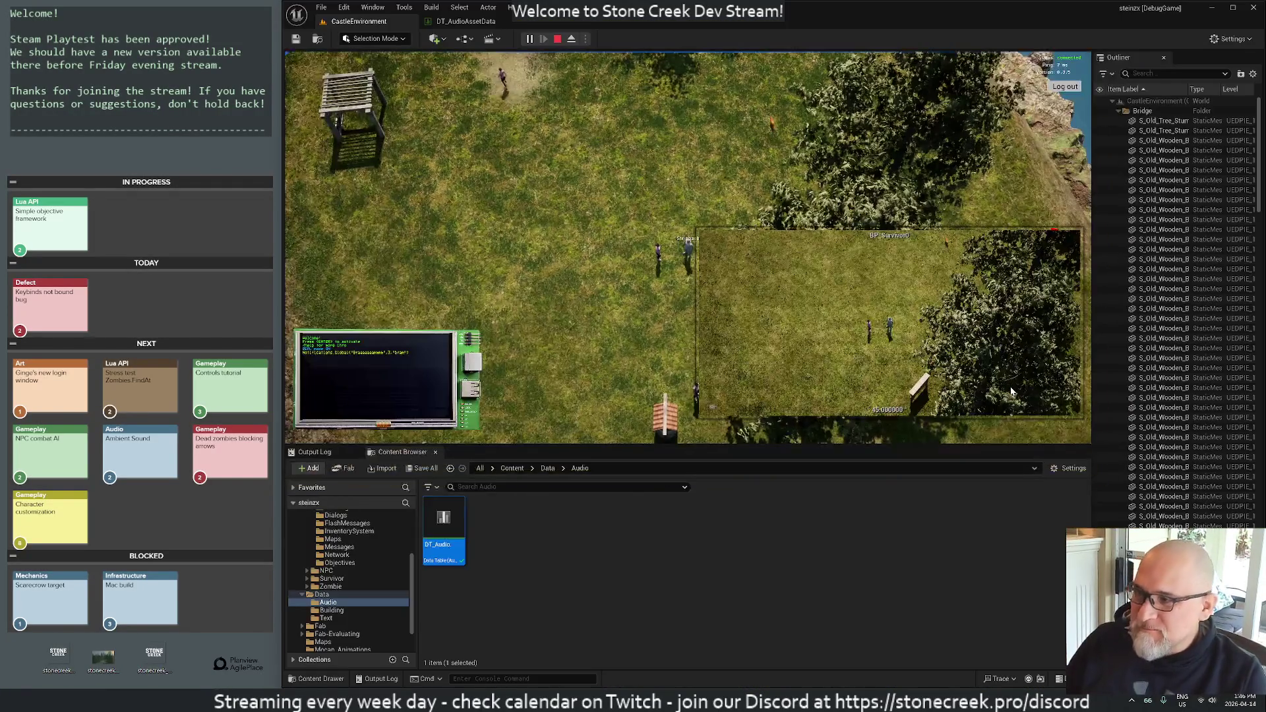
- Stop the play session, quit Unreal Editor, and close the MainPlayerController, MainGameState and GlobalNotificationWidget tabs
{"action": "left_click", "coordinate": [559, 39]}
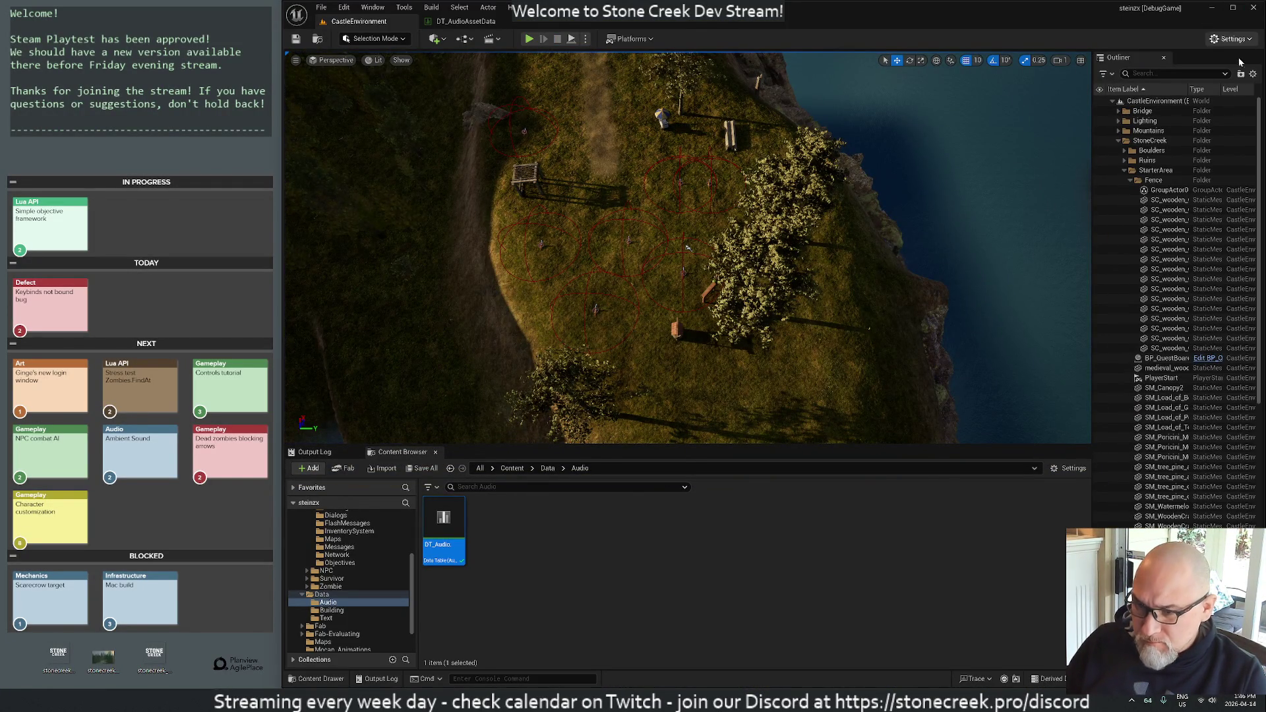
{"action": "left_click", "coordinate": [1246, 8]}
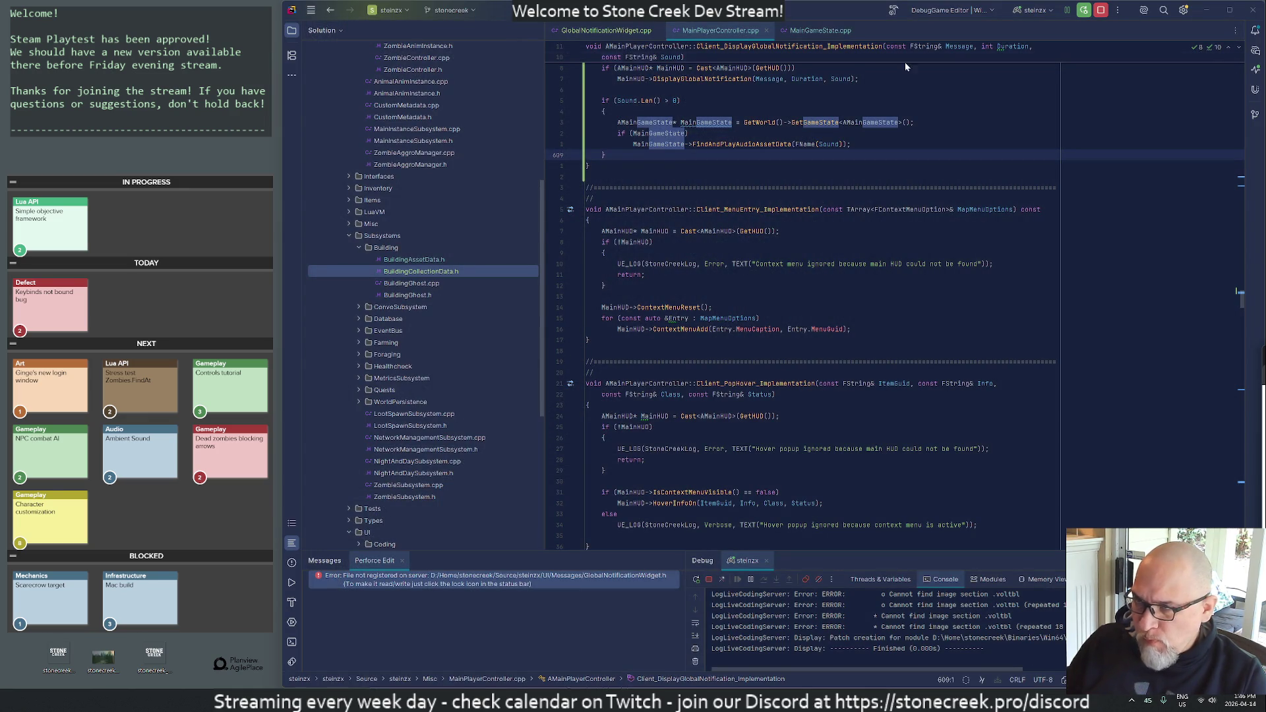
{"action": "left_click", "coordinate": [766, 30]}
{"action": "left_click", "coordinate": [752, 31]}
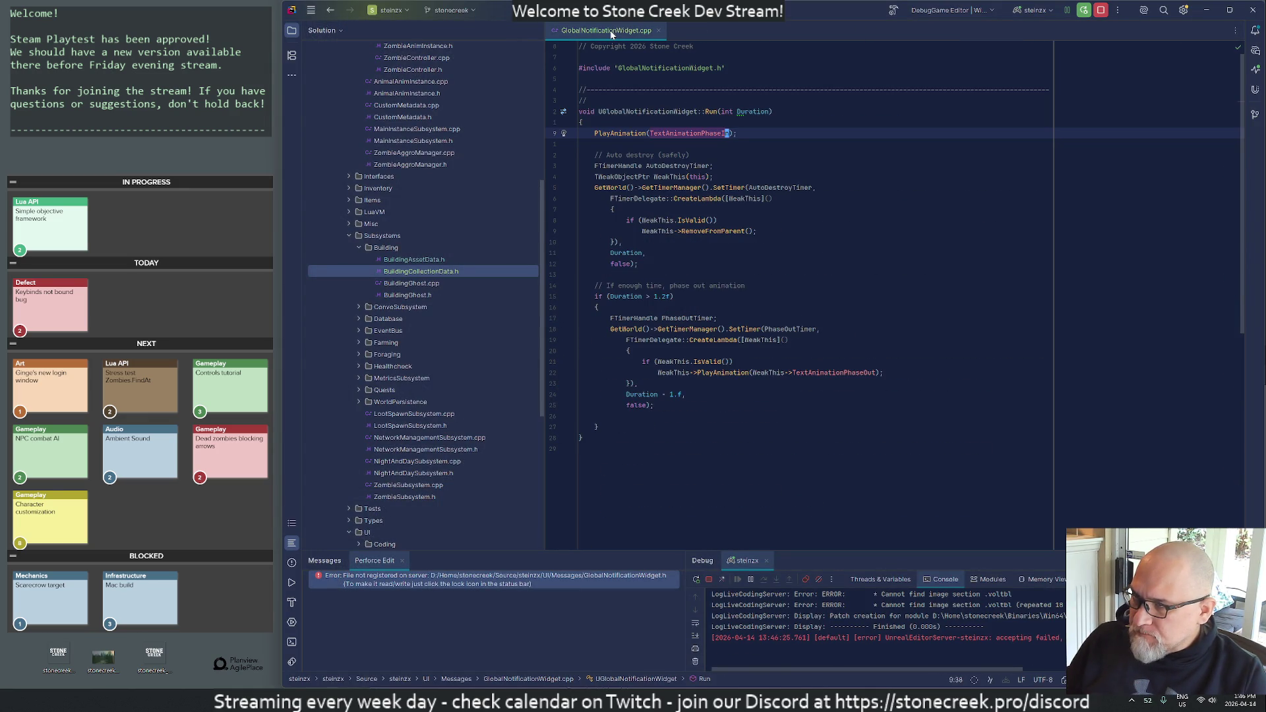
{"action": "left_click", "coordinate": [658, 30]}
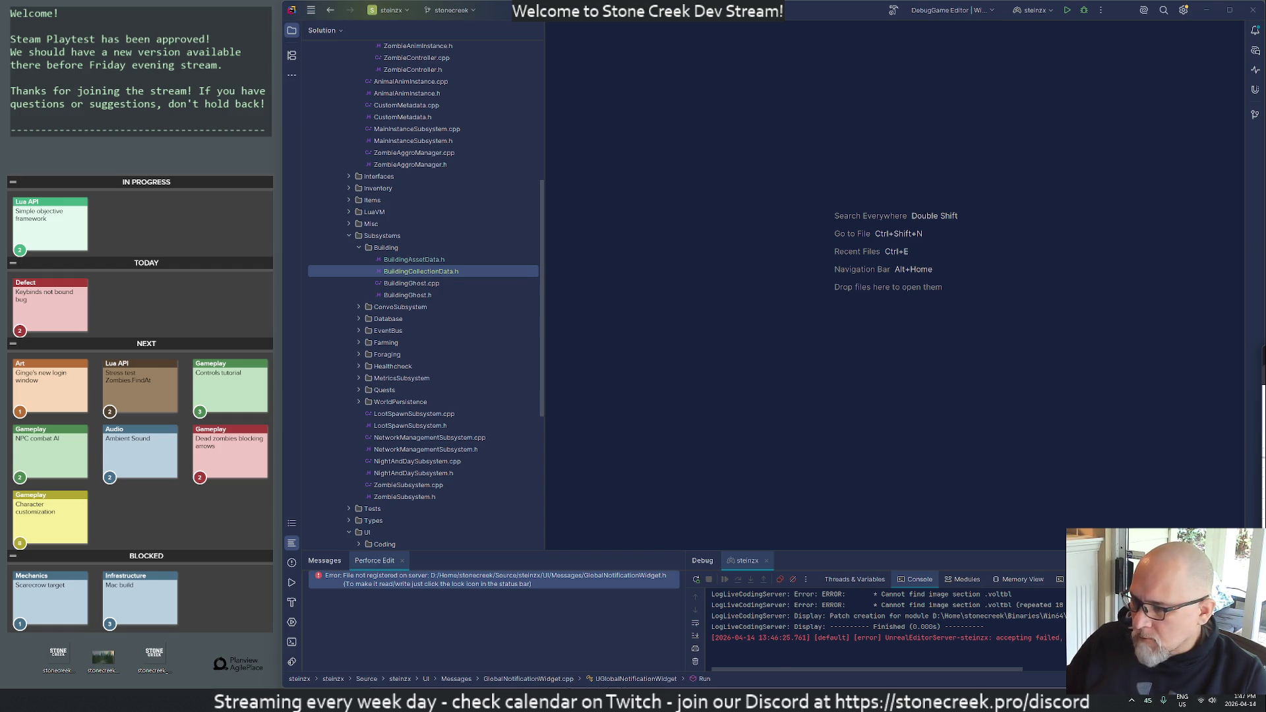
{"action": "mouse_move", "coordinate": [657, 699]}
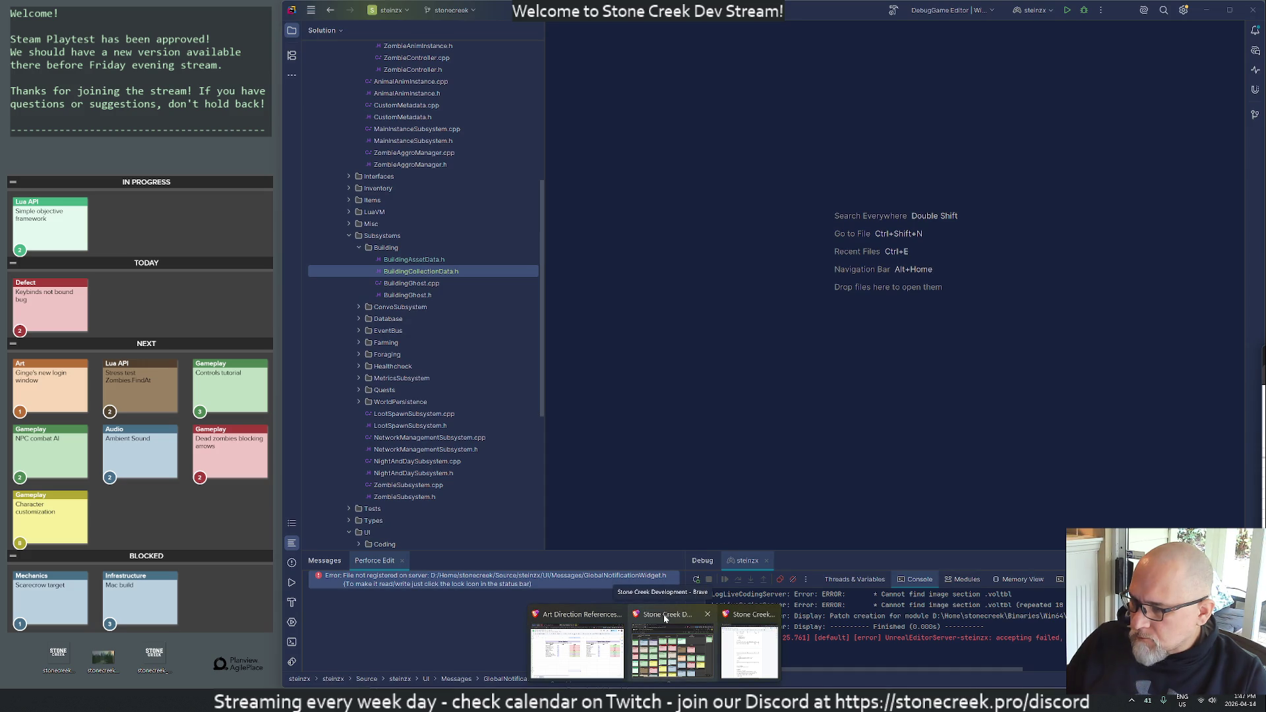
{"action": "left_click", "coordinate": [665, 617]}
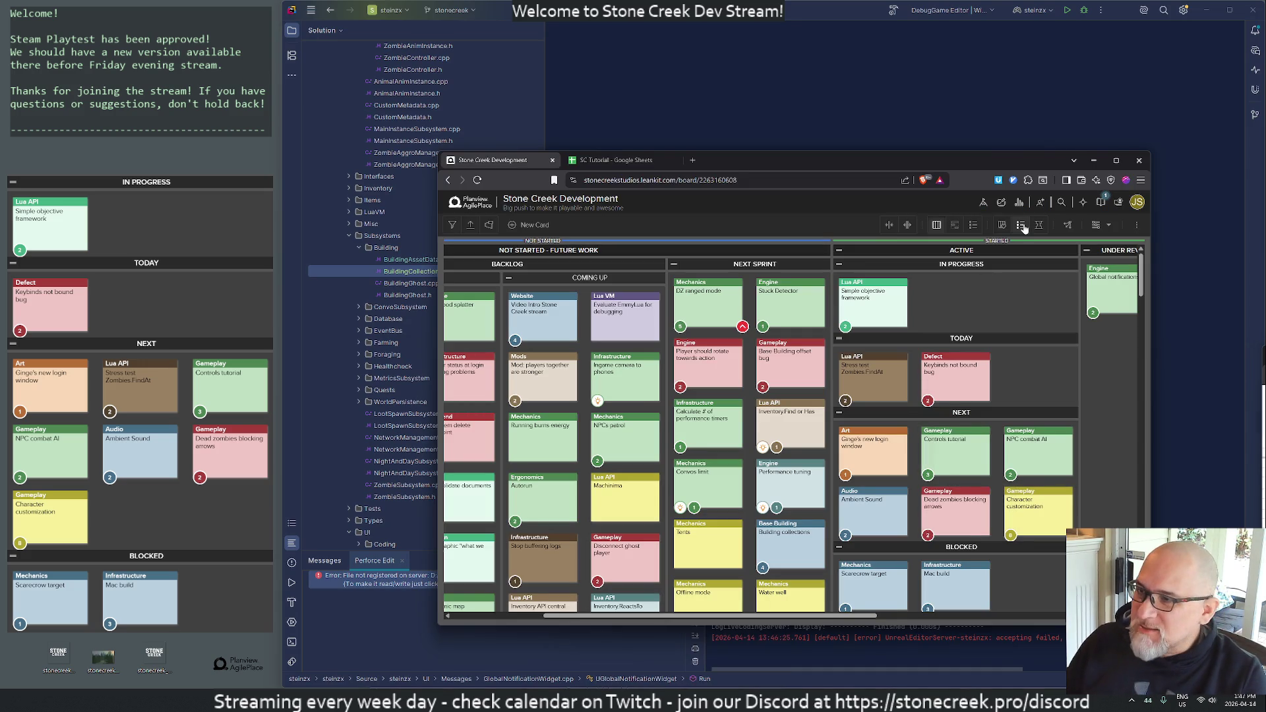
{"action": "left_click_drag", "start_coordinate": [822, 160], "coordinate": [804, 92]}
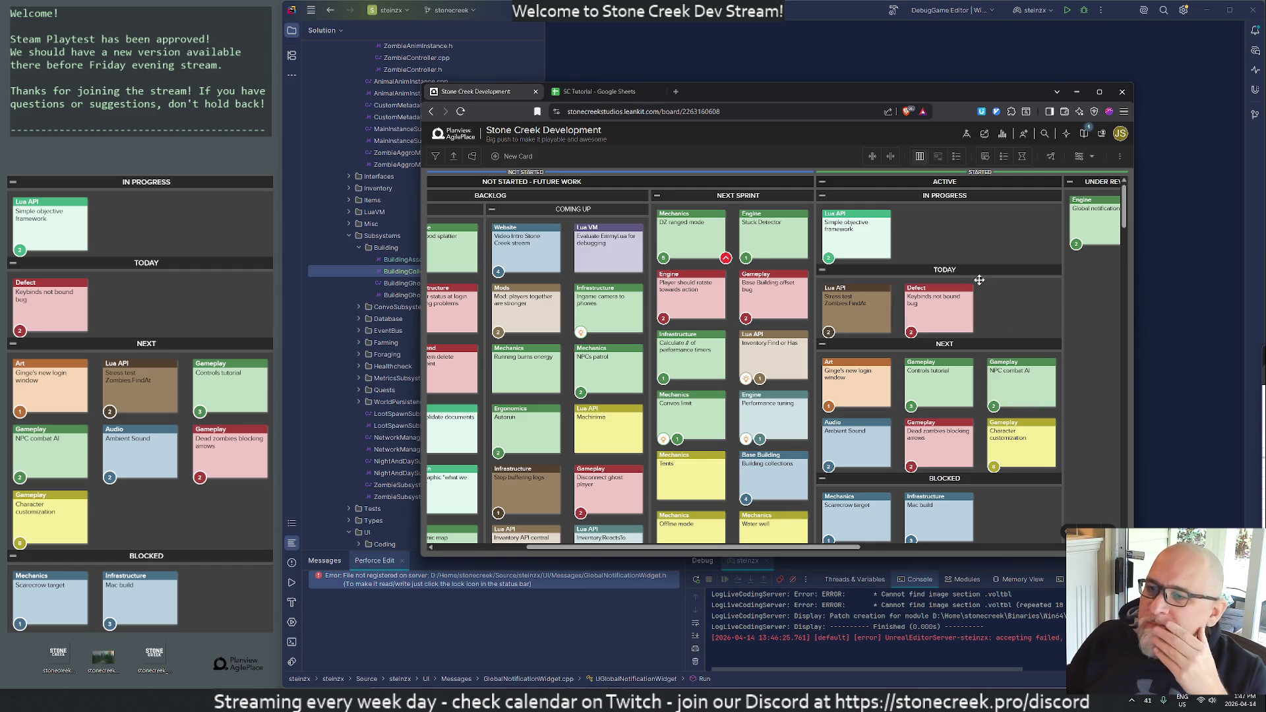
{"action": "left_click", "coordinate": [858, 301]}
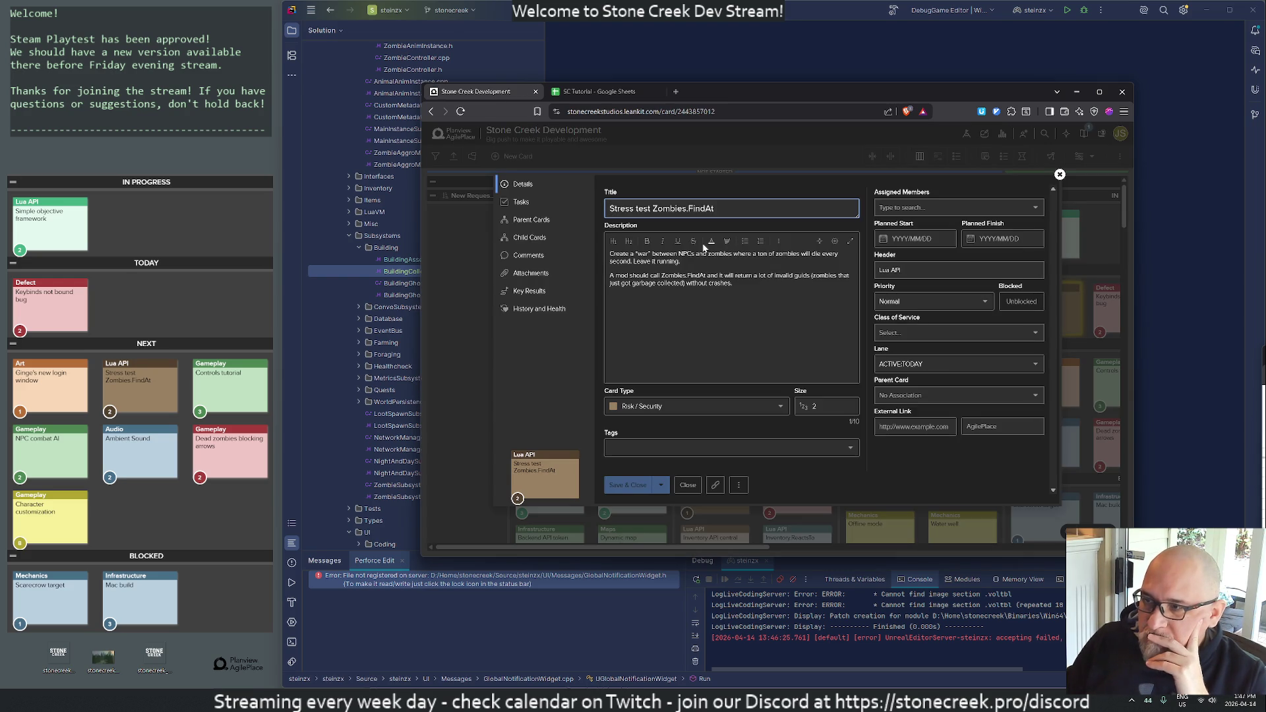
{"action": "left_click", "coordinate": [1060, 174]}
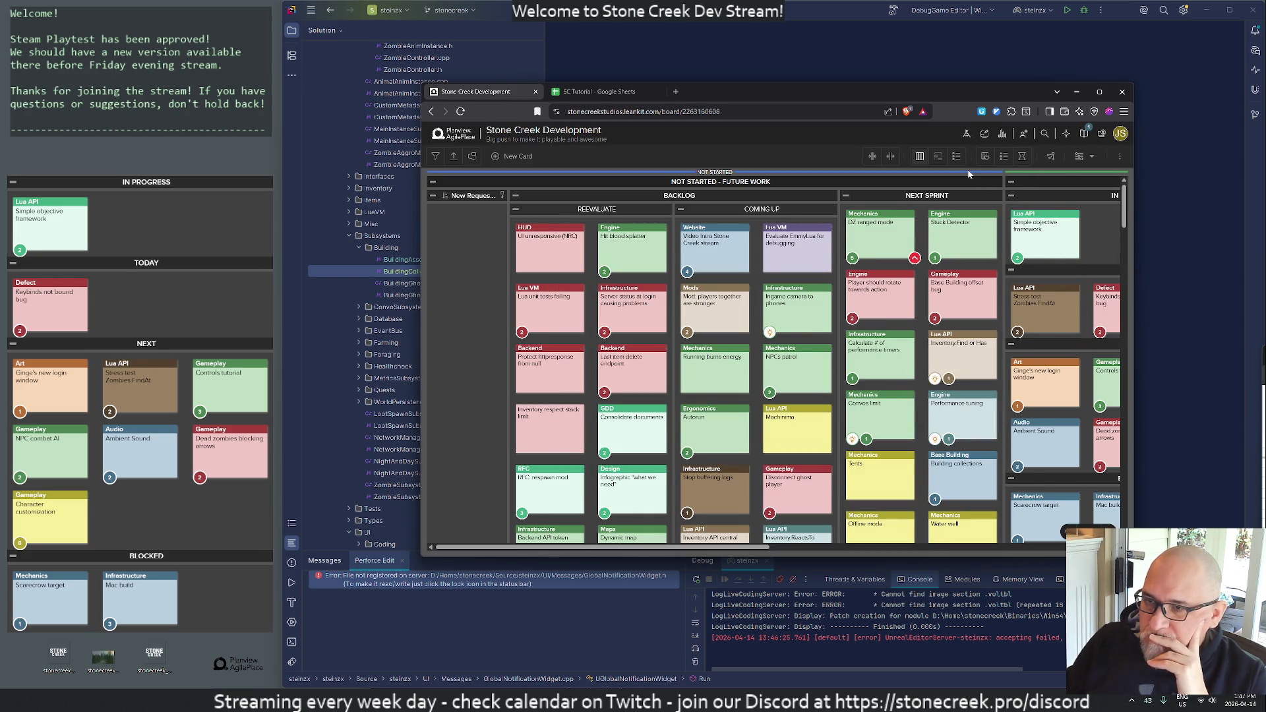
{"action": "left_click", "coordinate": [1078, 94]}
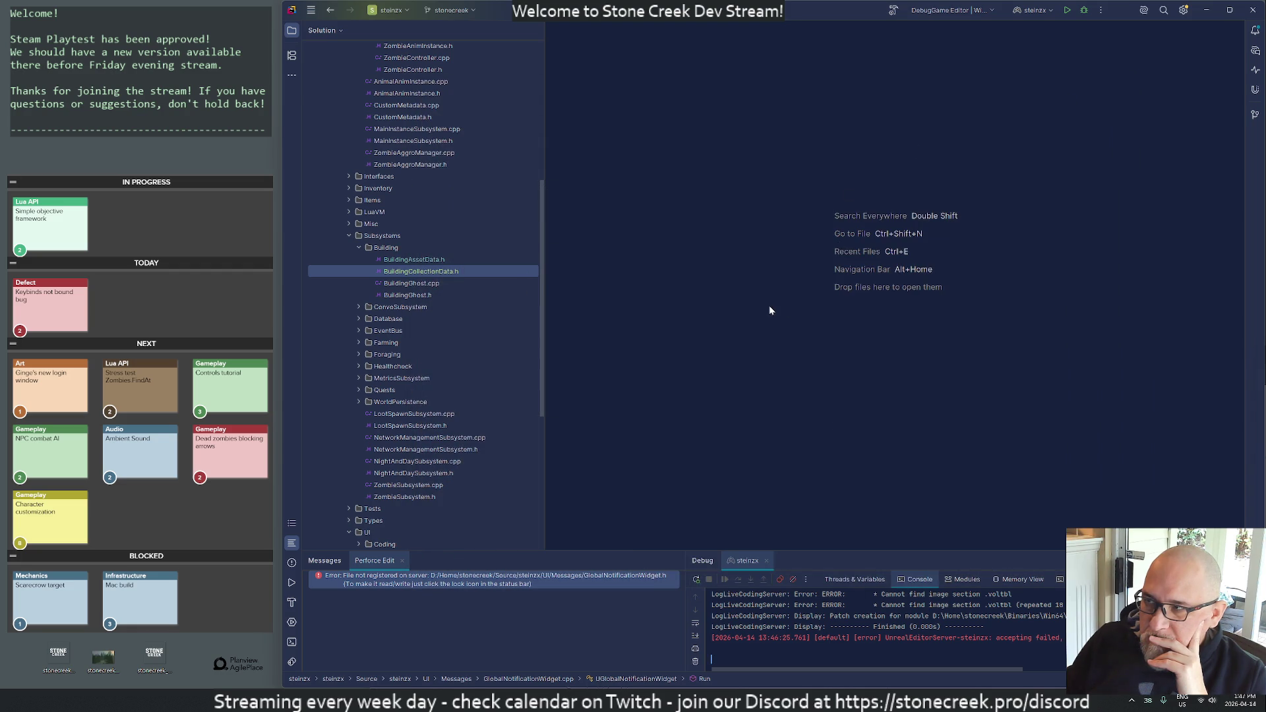
- Build the game project and start it under the debugger from Rider's toolbar
{"action": "left_click", "coordinate": [1085, 11]}
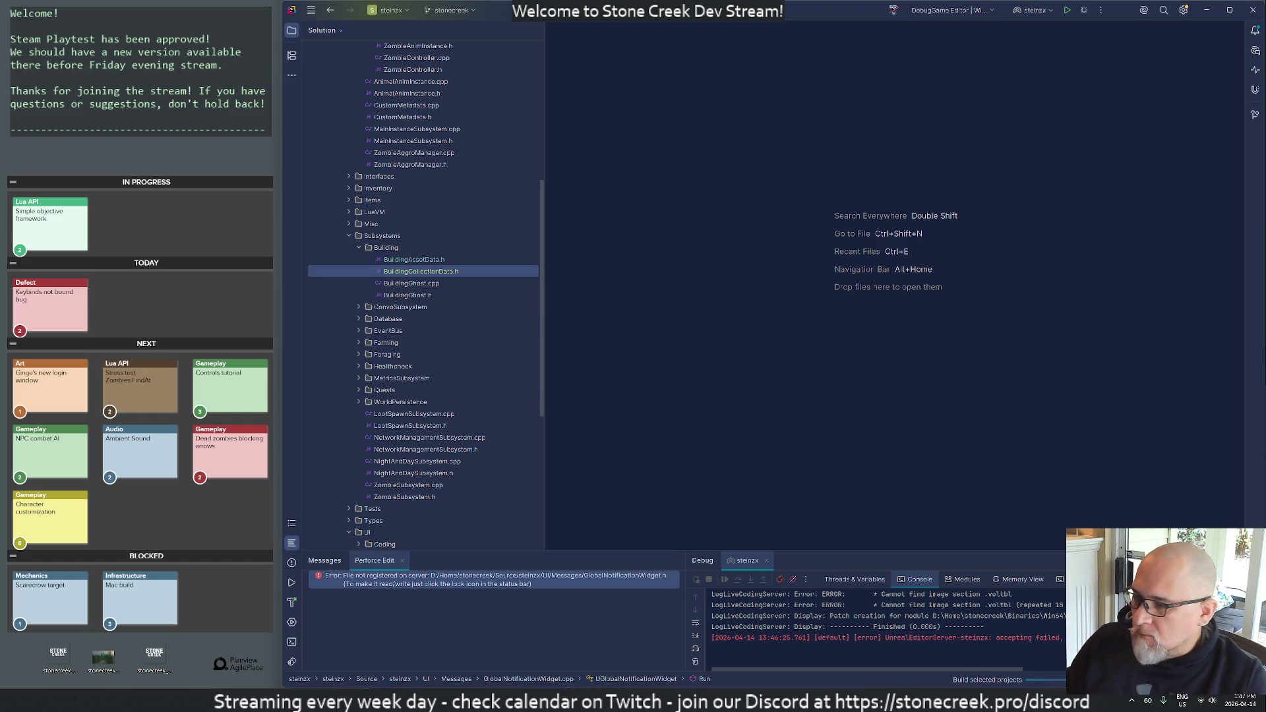
{"action": "key", "text": "super"}
- Launch VS Code and run ./monitor-development.sh from codesync/servers to watch the development scripts
{"action": "type", "text": "co"}
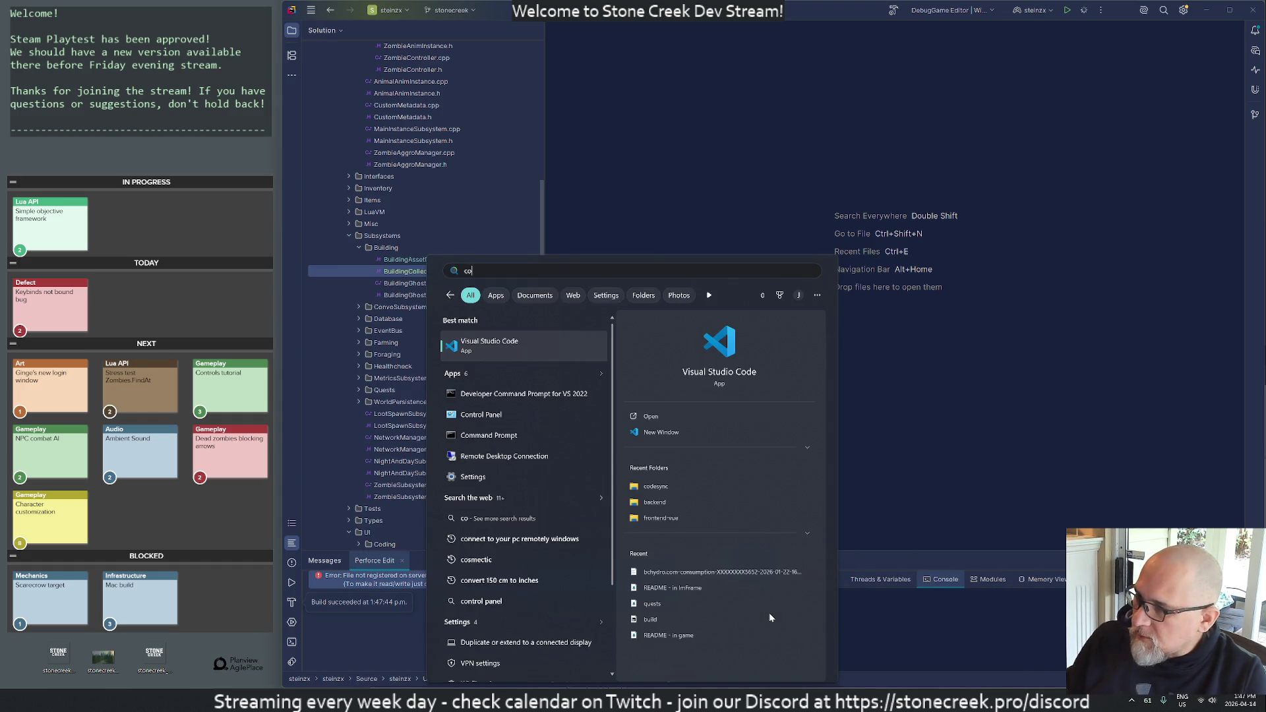
{"action": "key", "text": "Return"}
{"action": "type", "text": "cd home/codesync/"}
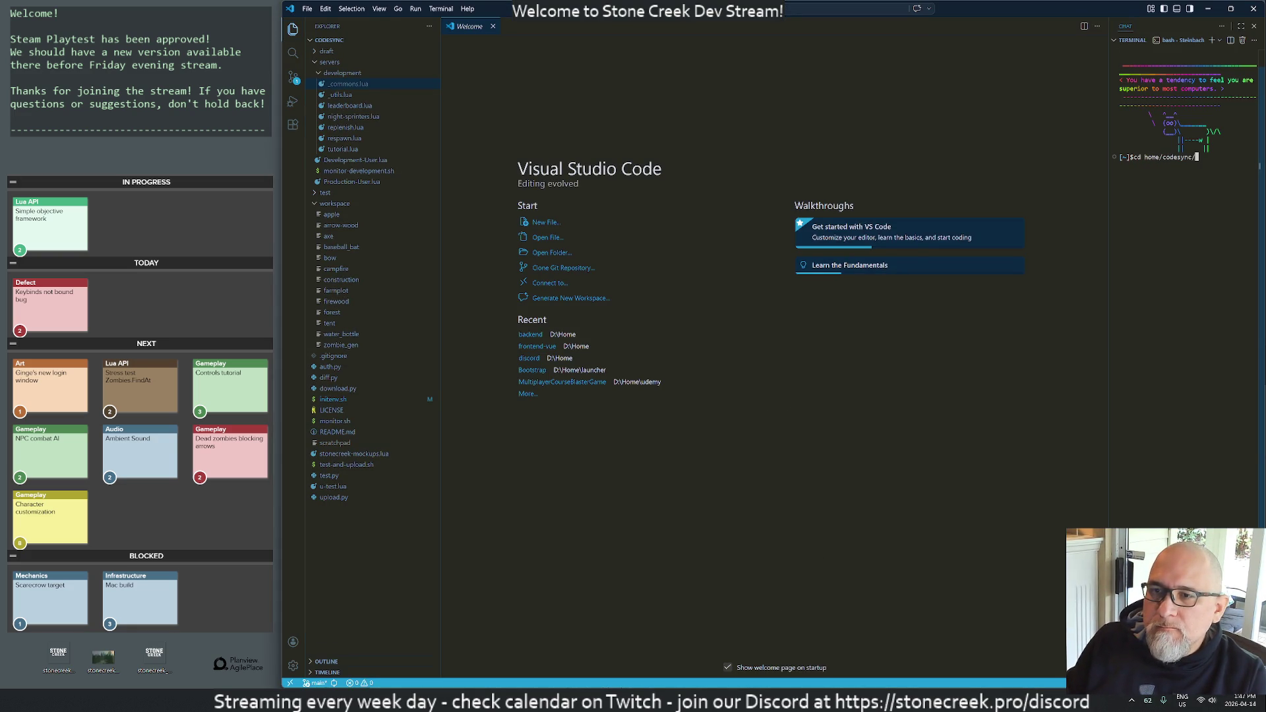
{"action": "key", "text": "Return"}
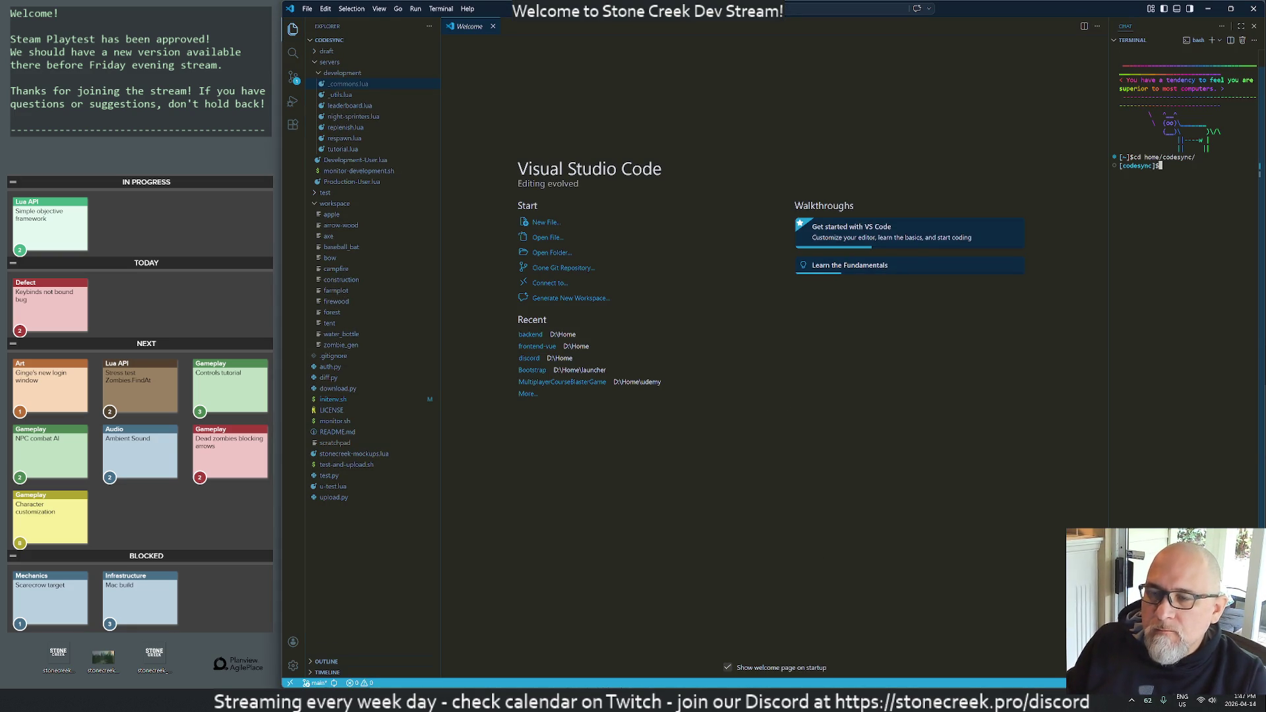
{"action": "type", "text": "./"}
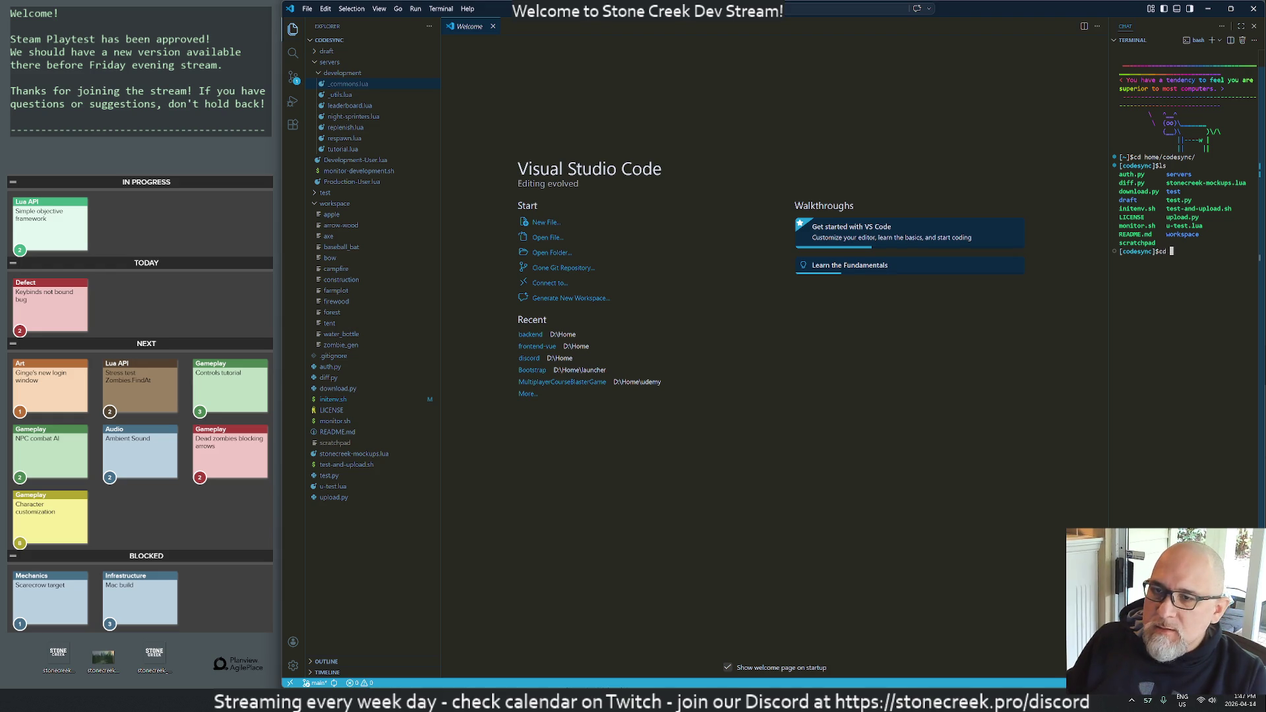
{"action": "key", "text": "Return"}
{"action": "type", "text": "ls"}
{"action": "key", "text": "Return"}
{"action": "type", "text": "./mon"}
{"action": "key", "text": "Tab"}
{"action": "key", "text": "Return"}
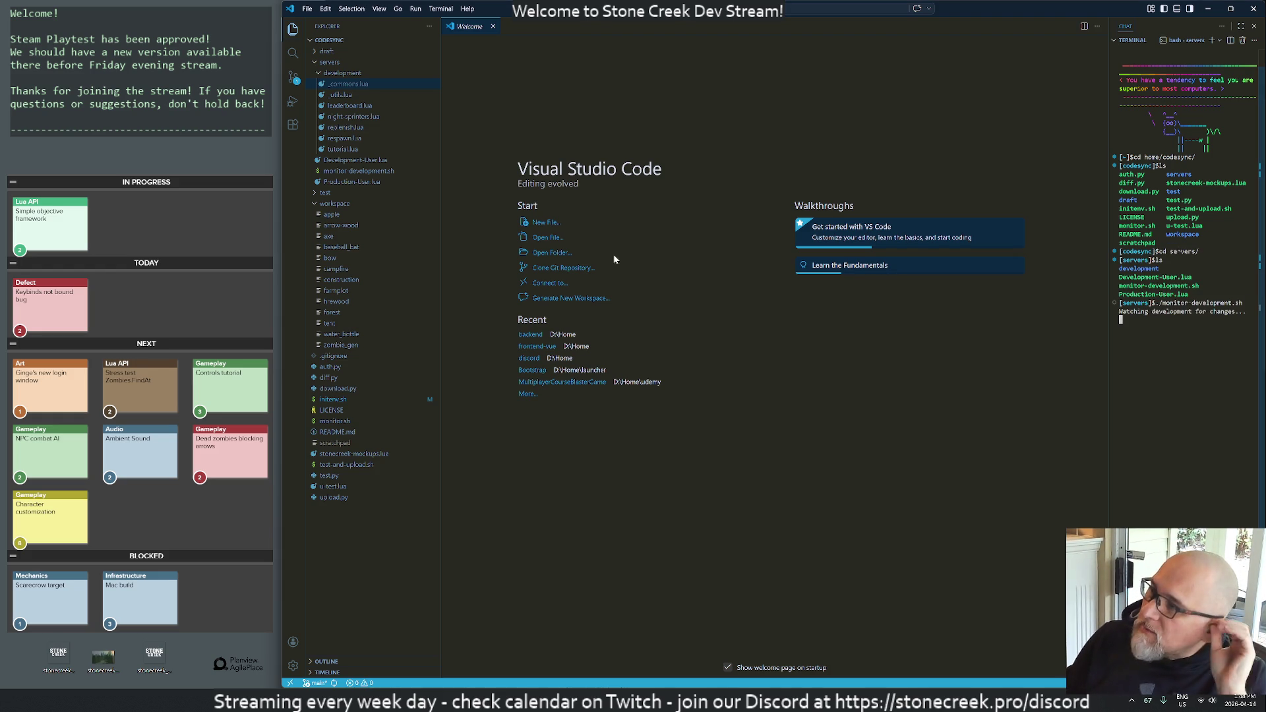
- Open _commons.lua and change MAX_NPCs from 20 to 50 in vim, keeping SPRINTER_PERCENT_CHANCE at 0
{"action": "left_click", "coordinate": [315, 205]}
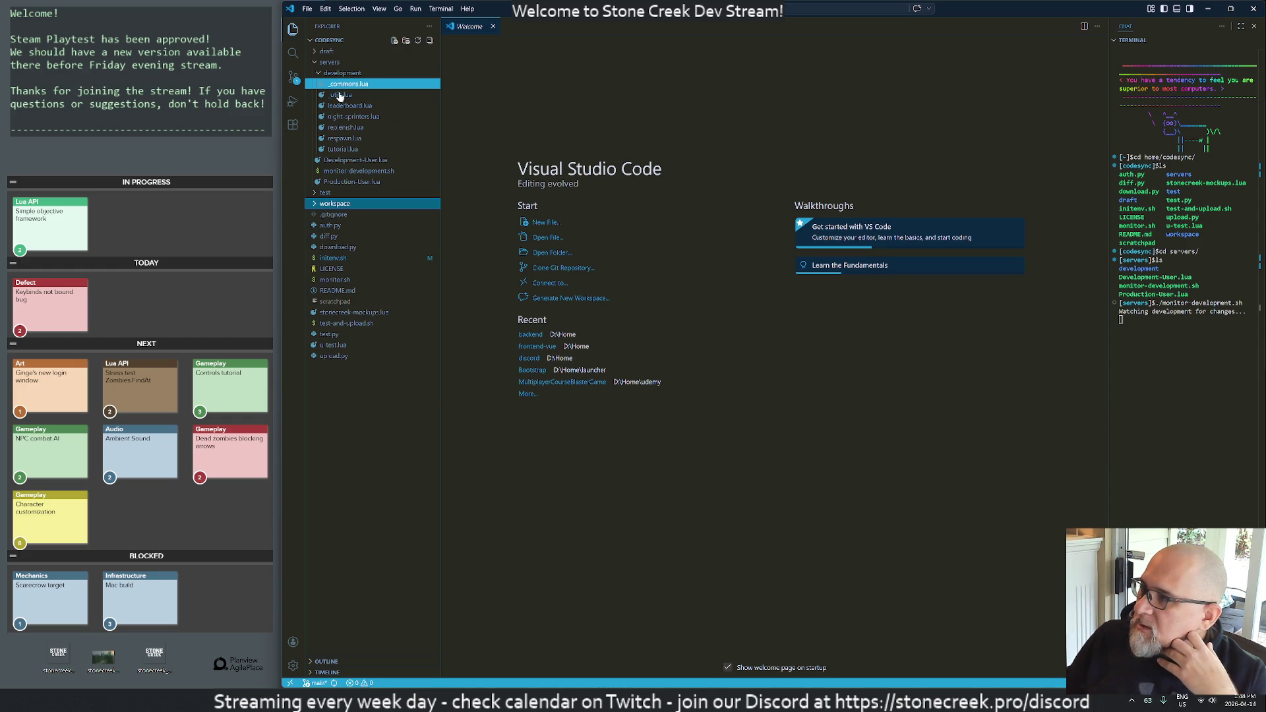
{"action": "left_click", "coordinate": [338, 86]}
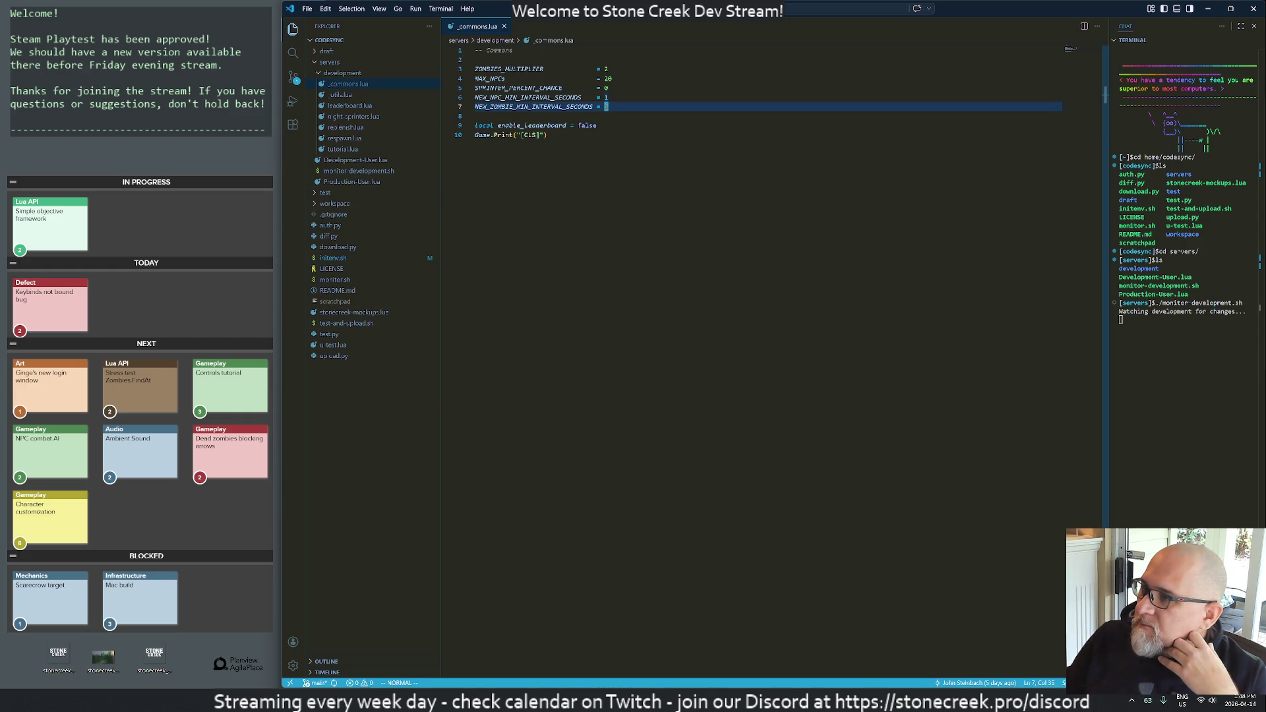
{"action": "left_click", "coordinate": [606, 68]}
{"action": "key", "text": "j"}
{"action": "key", "text": "r"}
{"action": "key", "text": "5"}
{"action": "key", "text": "k"}
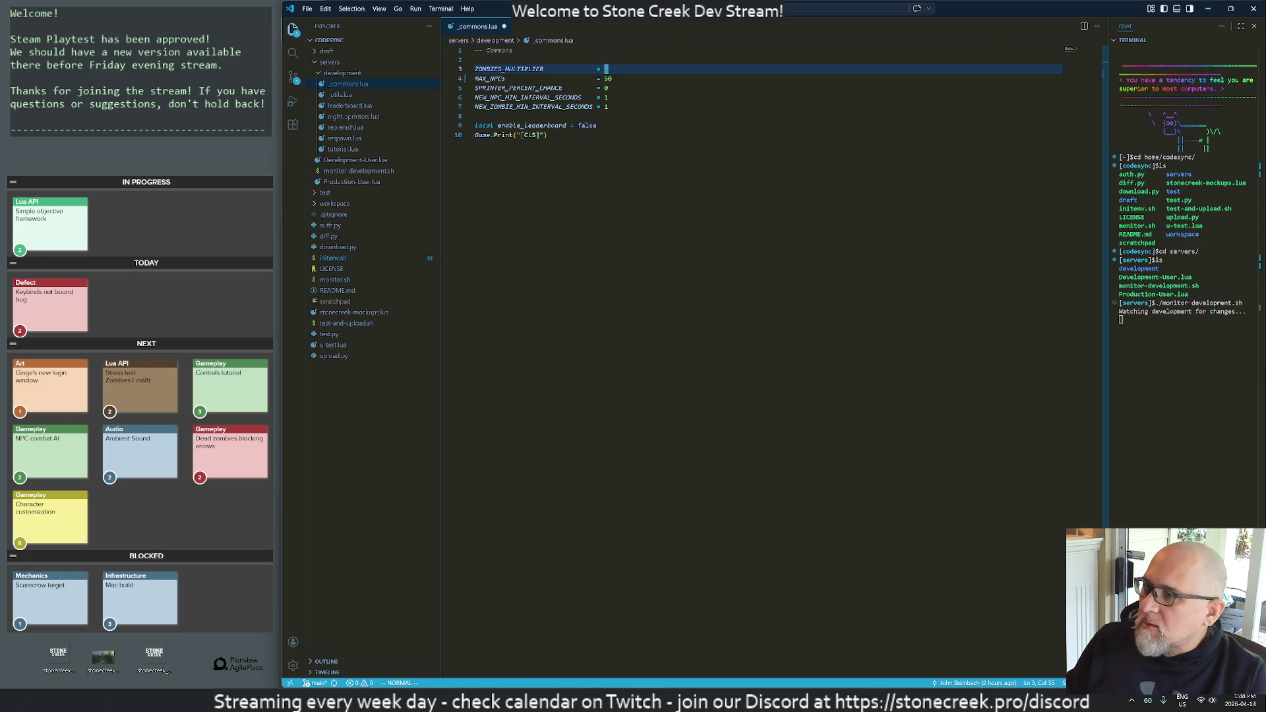
{"action": "key", "text": "j"}
{"action": "key", "text": "j"}
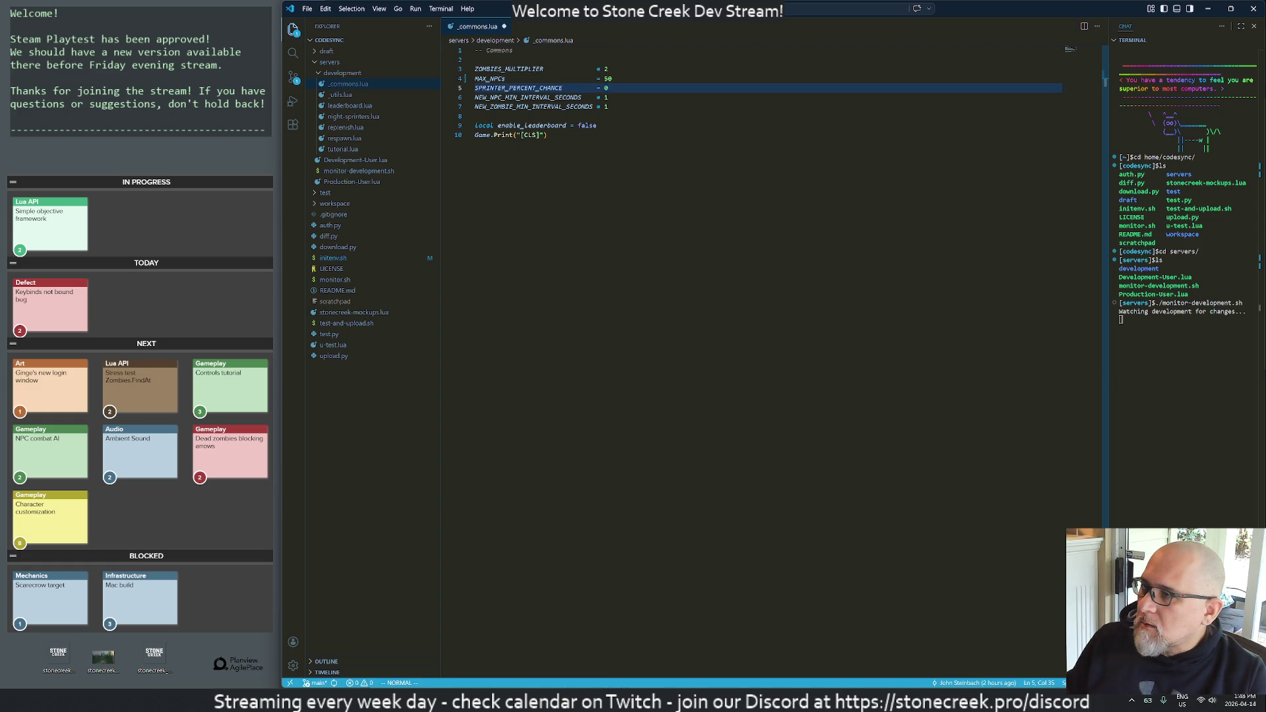
{"action": "key", "text": "r"}
{"action": "key", "text": "0"}
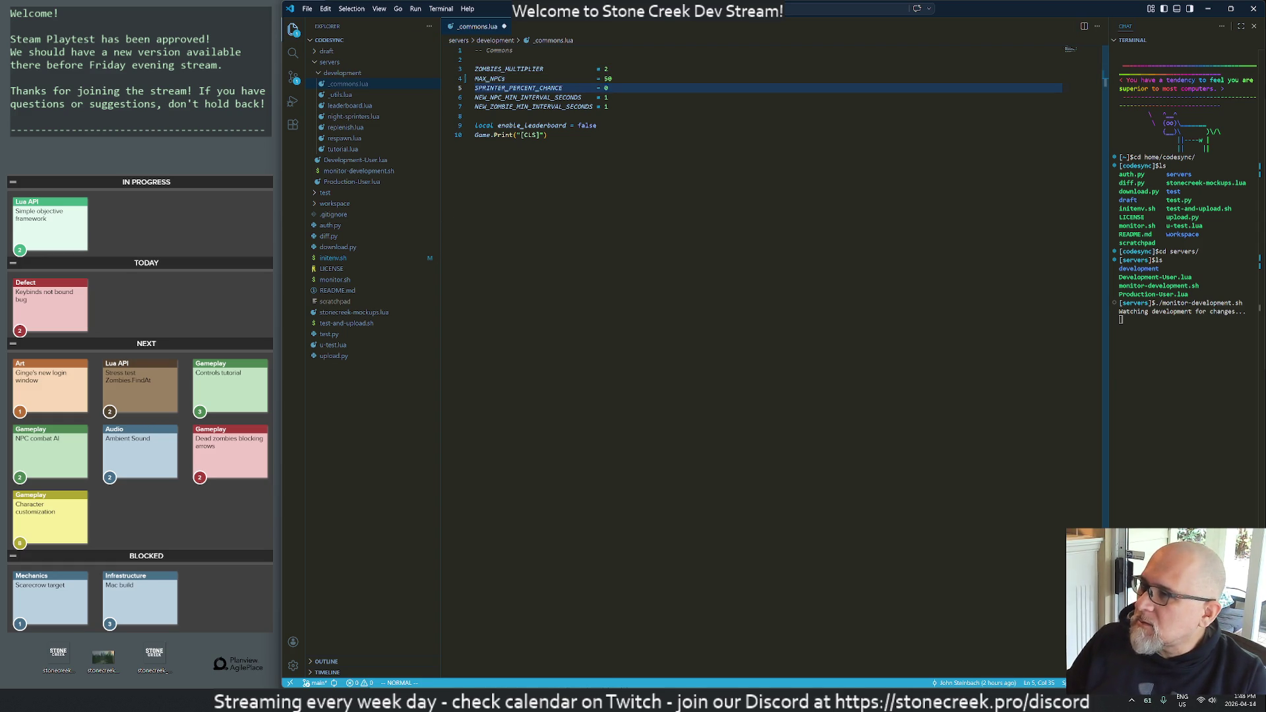
{"action": "key", "text": "j"}
{"action": "key", "text": "j"}
{"action": "key", "text": "j"}
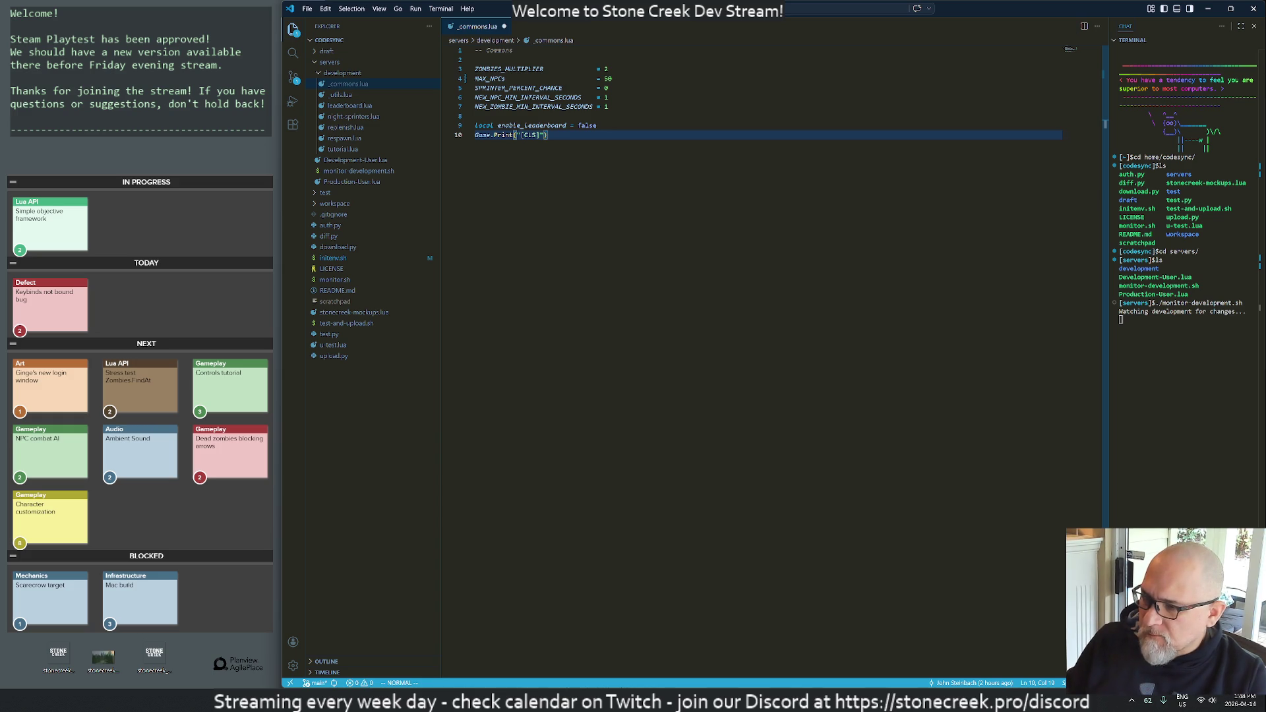
{"action": "key", "text": "alt+Tab"}
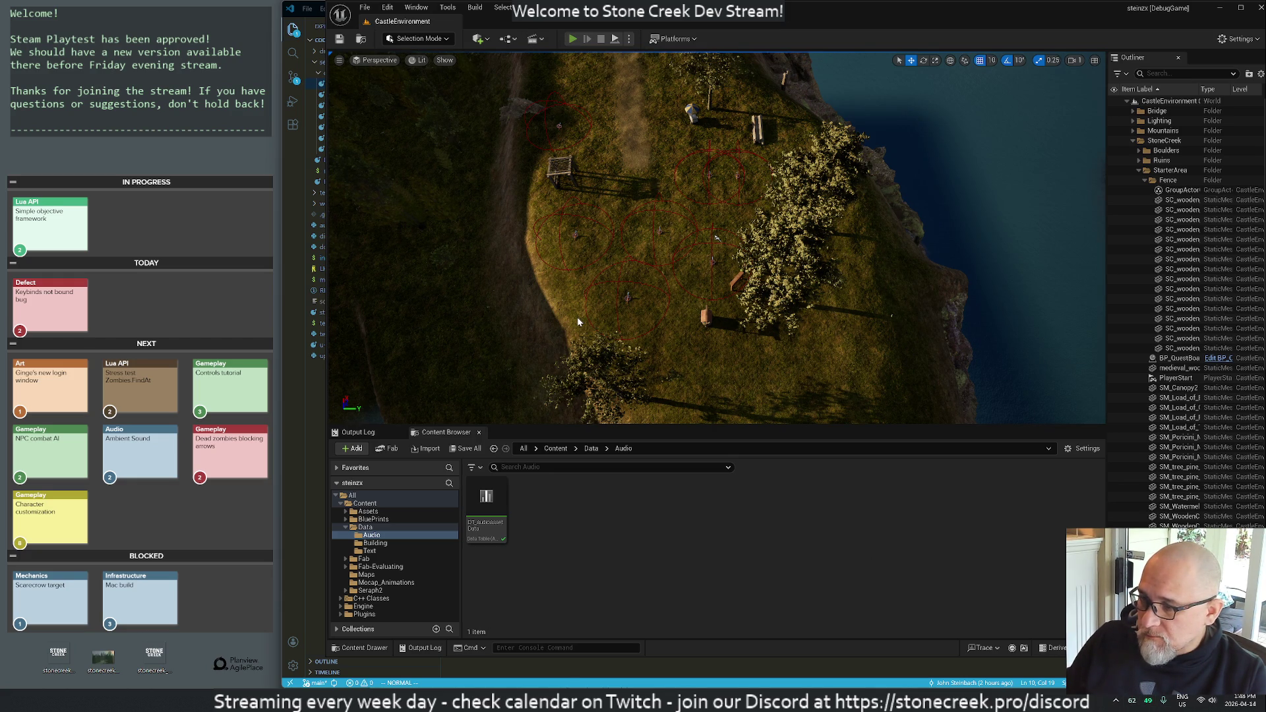
- Run the game in fullscreen Play-in-Editor and tilt the camera to view the roaming NPCs
{"action": "key", "text": "alt+p"}
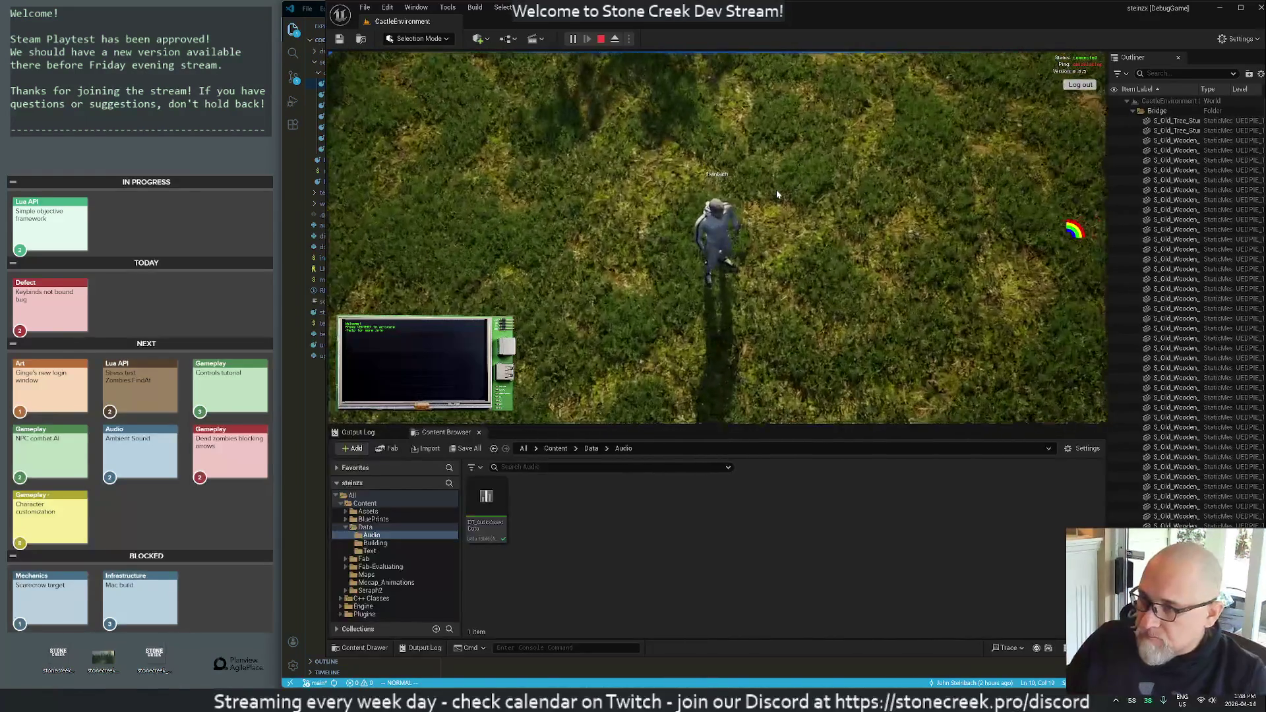
{"action": "key", "text": "F11"}
{"action": "scroll", "coordinate": [859, 261], "scroll_direction": "down", "scroll_amount": 5}
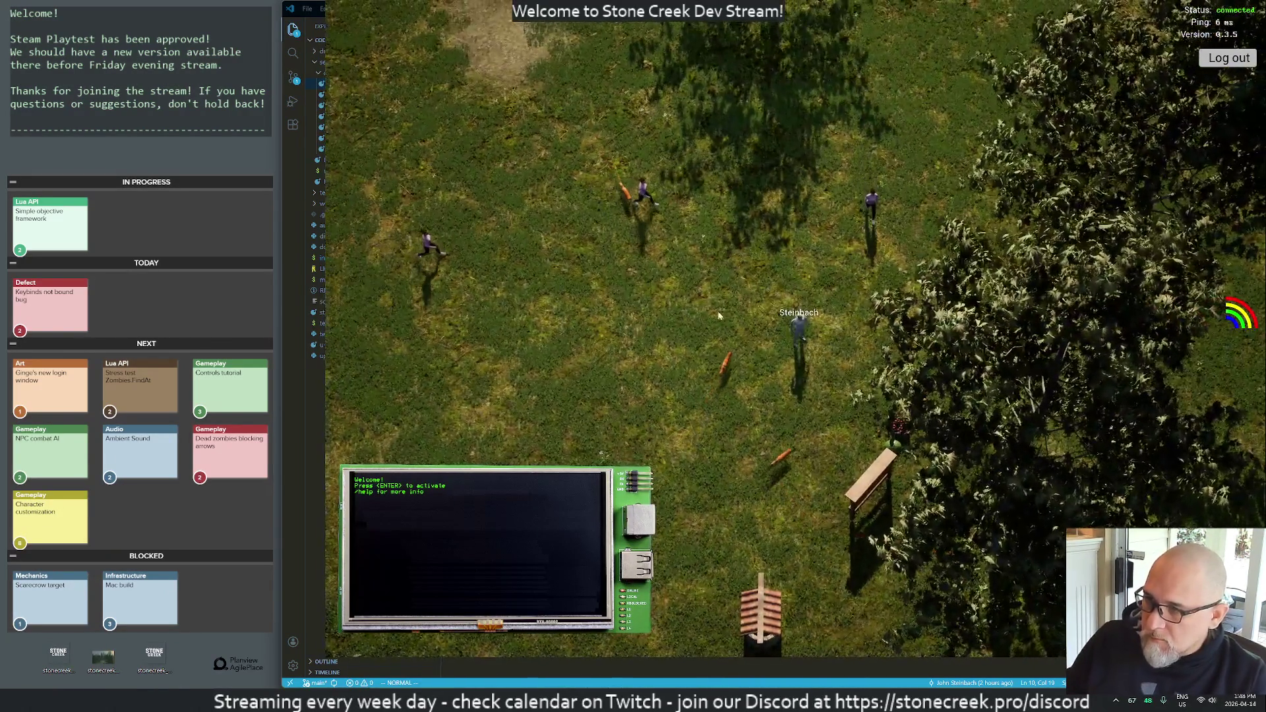
{"action": "left_click_drag", "start_coordinate": [863, 272], "coordinate": [762, 62]}
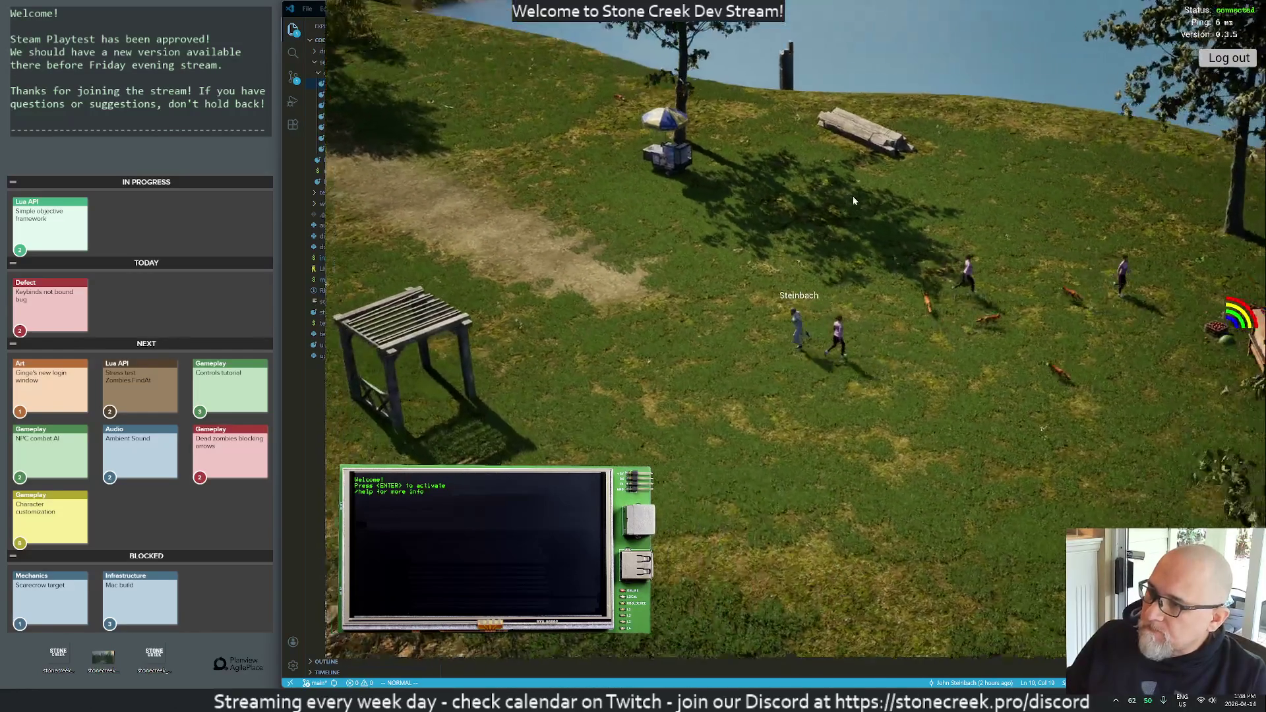
{"action": "key", "text": "alt+Tab"}
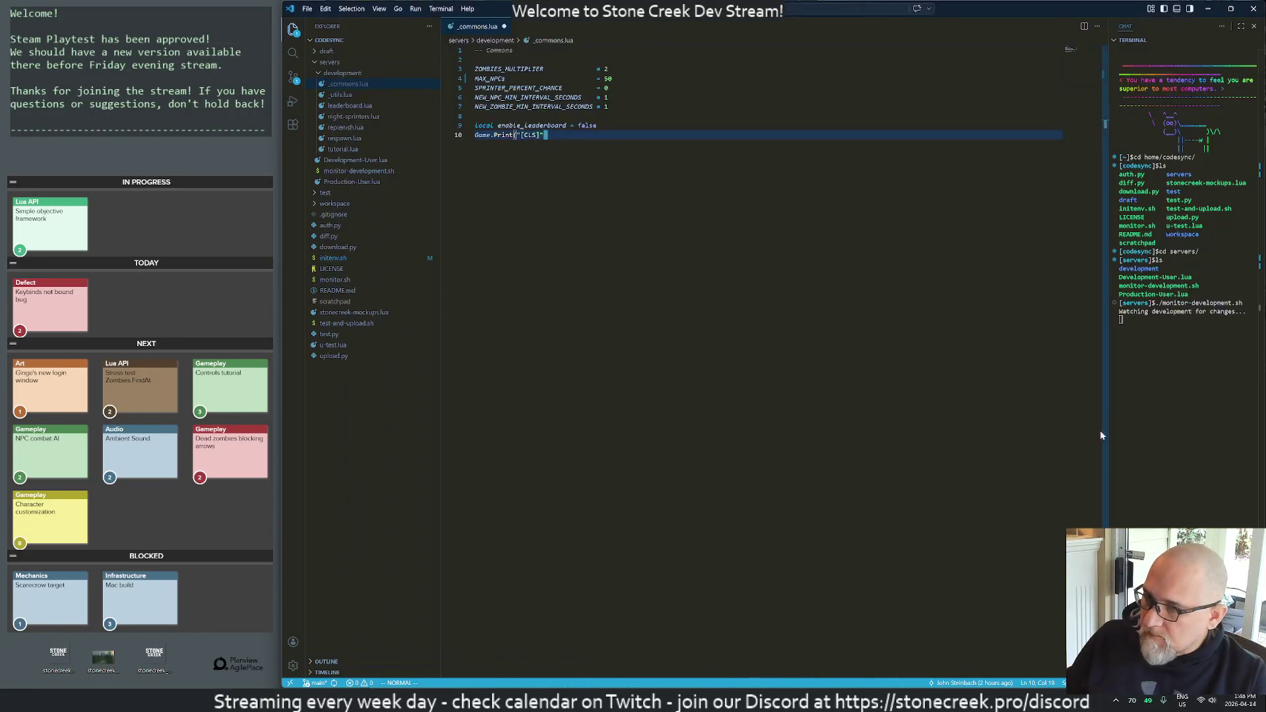
- Paste a trial Notifications.Global line above the leaderboard setting, undo it, and save _commons.lua
{"action": "key", "text": "ctrl+1"}
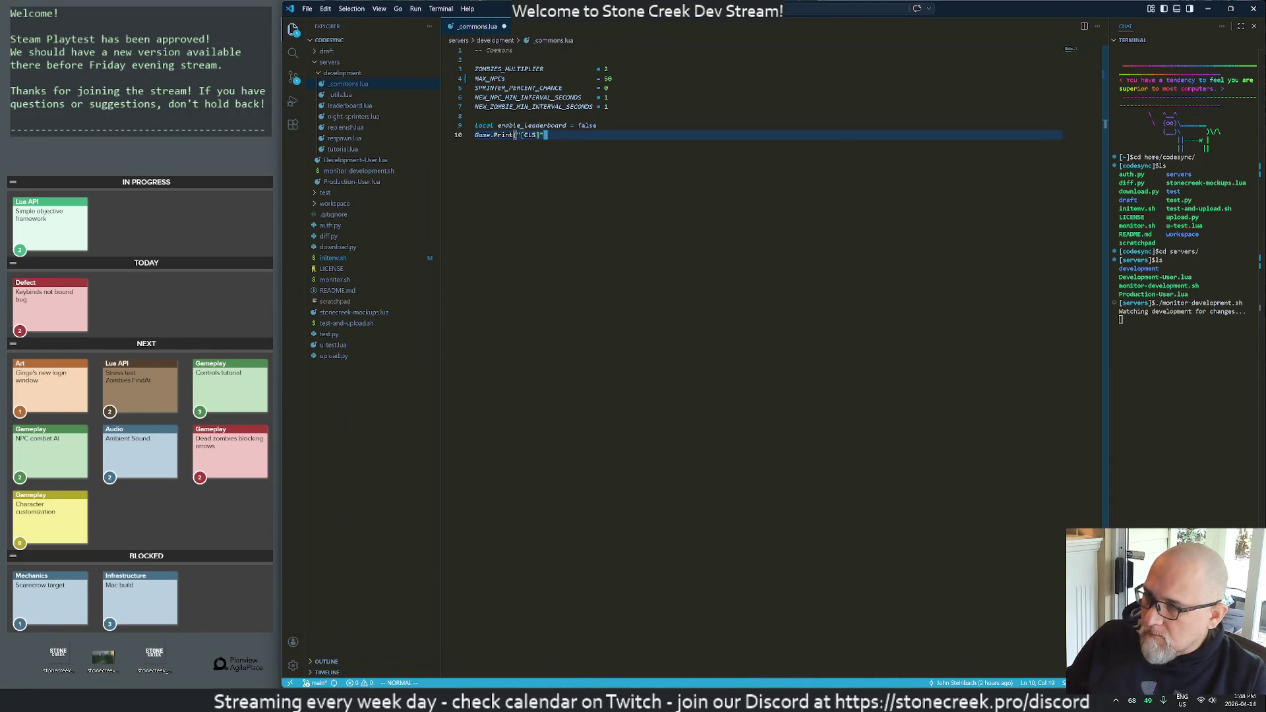
{"action": "key", "text": "k"}
{"action": "key", "text": "O"}
{"action": "type", "text": "Notifications.Global(\"Braaaaaaammmm\",3,\"bram\")"}
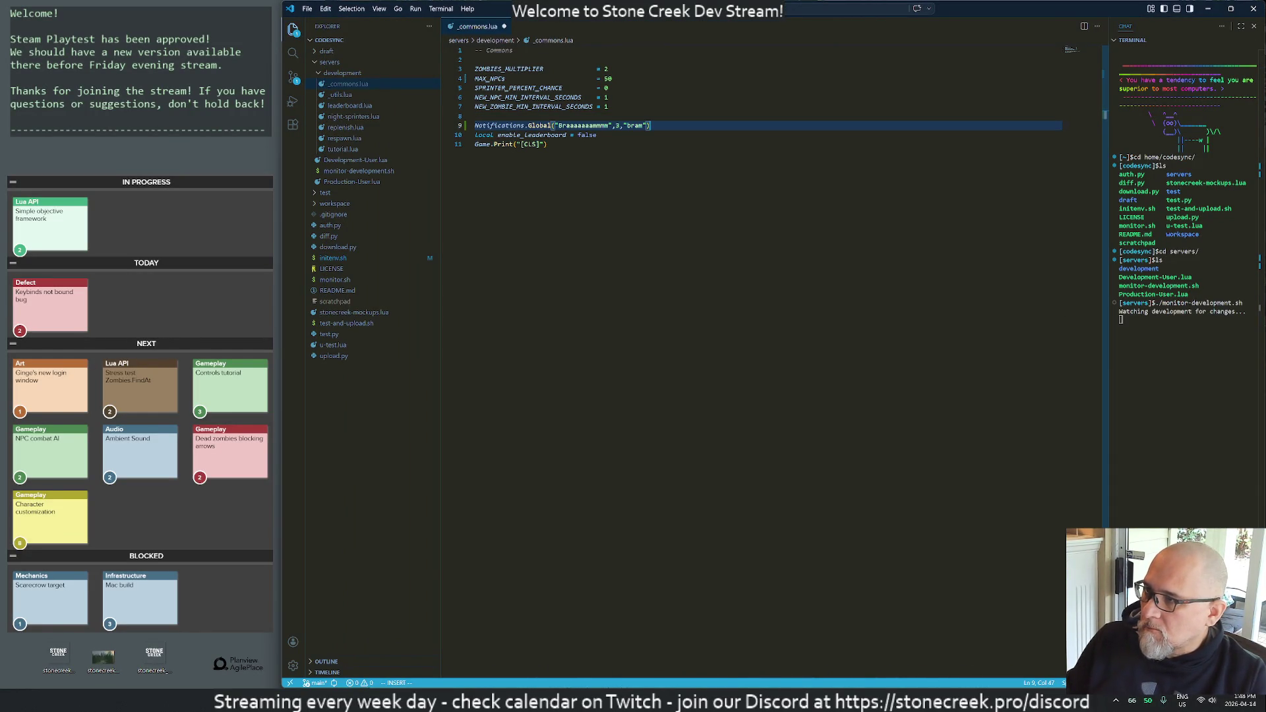
{"action": "key", "text": "Escape"}
{"action": "type", "text": "u:w"}
{"action": "key", "text": "Return"}
- Add a Notifications.Global call reading 'Game mode loaded: night sprinters' after Game.Print and save
{"action": "key", "text": "G"}
{"action": "key", "text": "l"}
{"action": "key", "text": "o"}
{"action": "key", "text": "ctrl+v"}
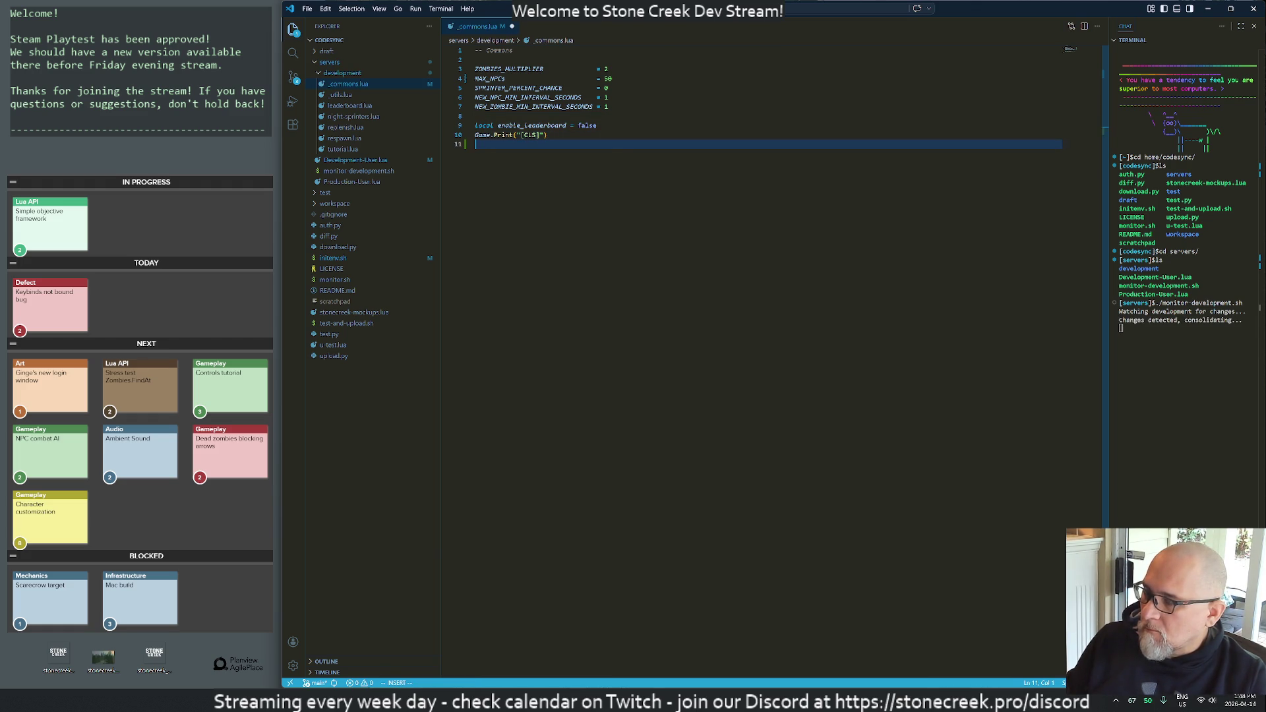
{"action": "key", "text": "w"}
{"action": "key", "text": "w"}
{"action": "key", "text": "w"}
{"action": "key", "text": "d"}
{"action": "key", "text": "i"}
{"action": "key", "text": "quotedbl"}
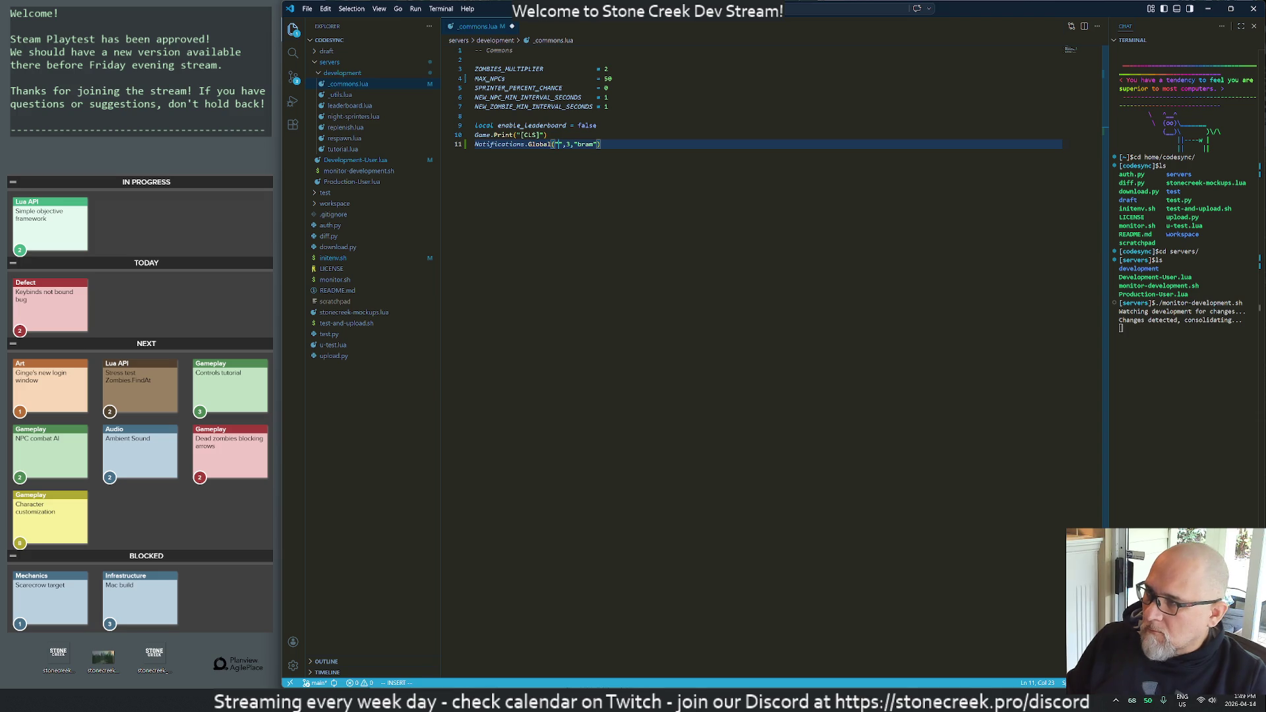
{"action": "type", "text": "Game mode loaded: "}
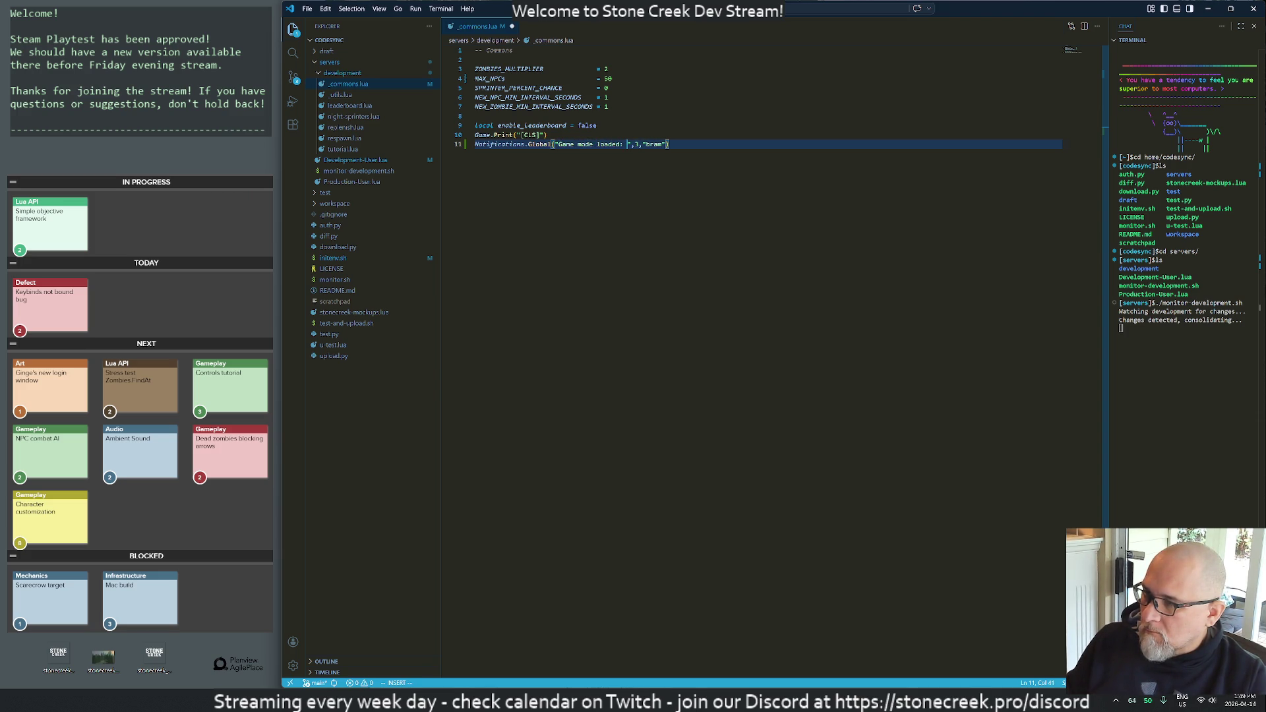
{"action": "type", "text": "night sprinters"}
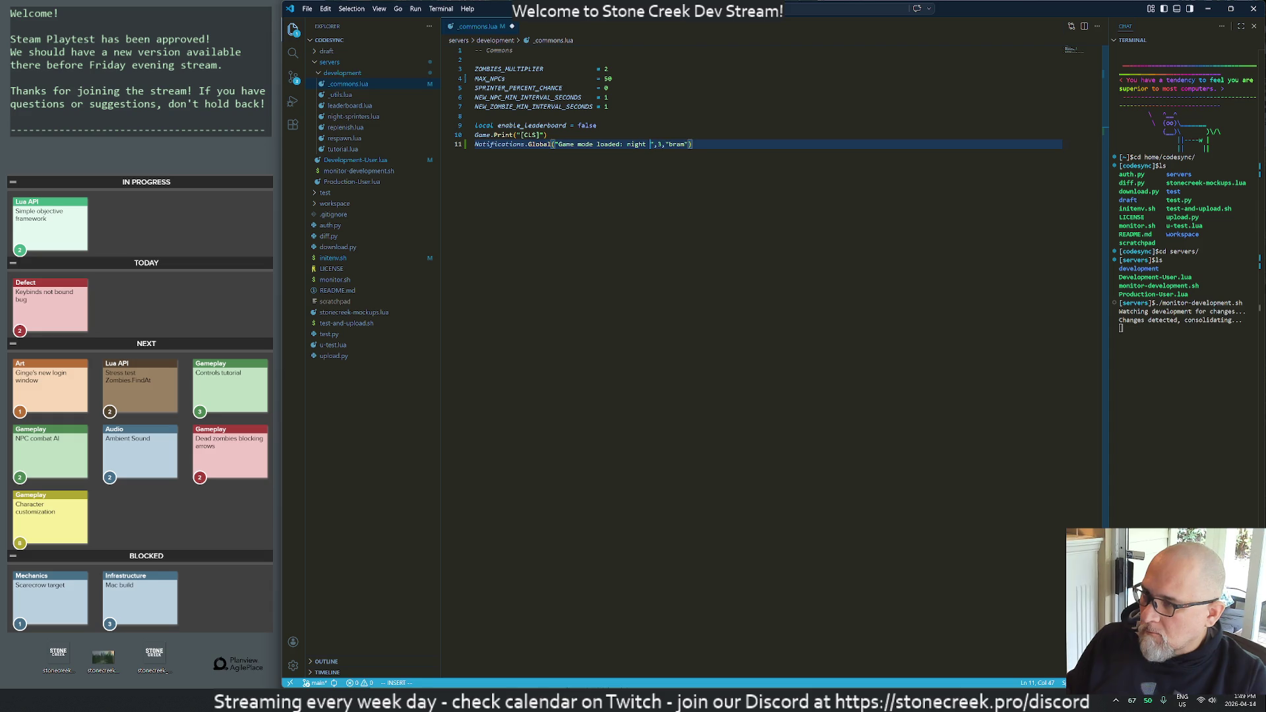
{"action": "key", "text": "ctrl+s"}
{"action": "key", "text": "alt+Tab"}
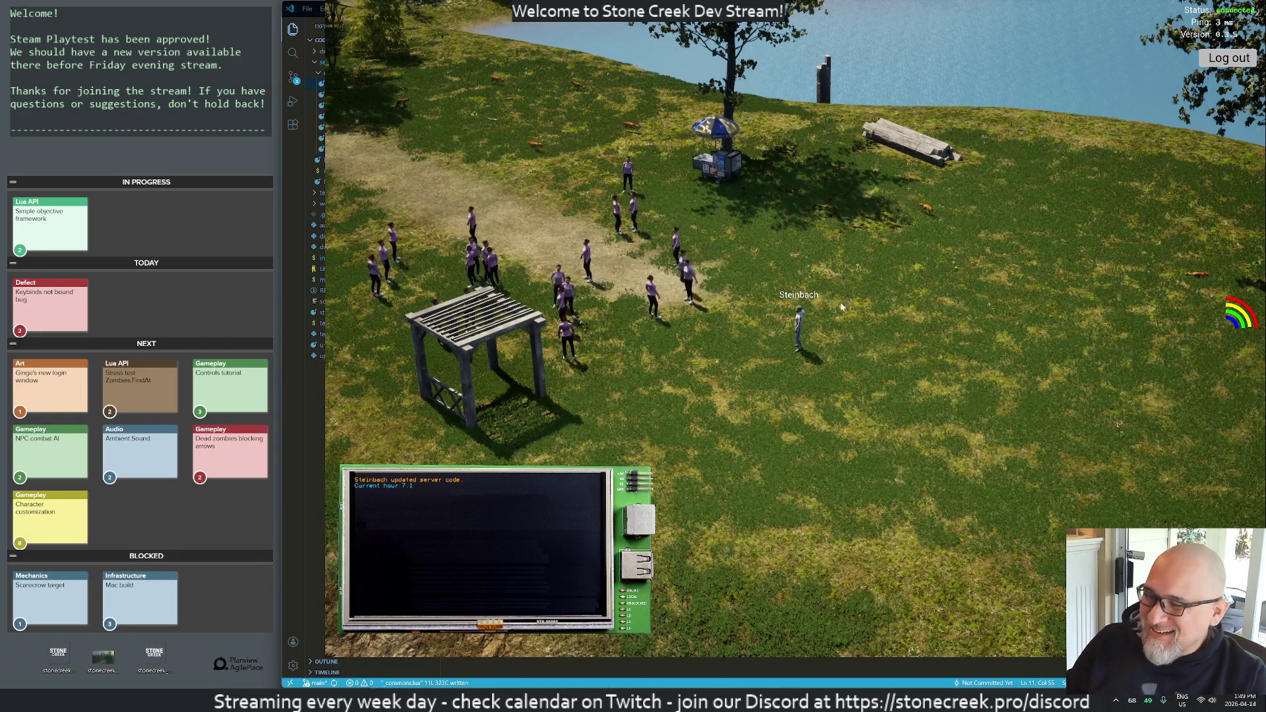
- Enter 'stat fps' in the Cmd console to show the FPS readout, then restore fullscreen
{"action": "mouse_move", "coordinate": [799, 308]}
{"action": "left_mouse_down"}
{"action": "mouse_move", "coordinate": [562, 189]}
{"action": "mouse_move", "coordinate": [688, 67]}
{"action": "mouse_move", "coordinate": [601, 91]}
{"action": "mouse_move", "coordinate": [644, 183]}
{"action": "left_mouse_up"}
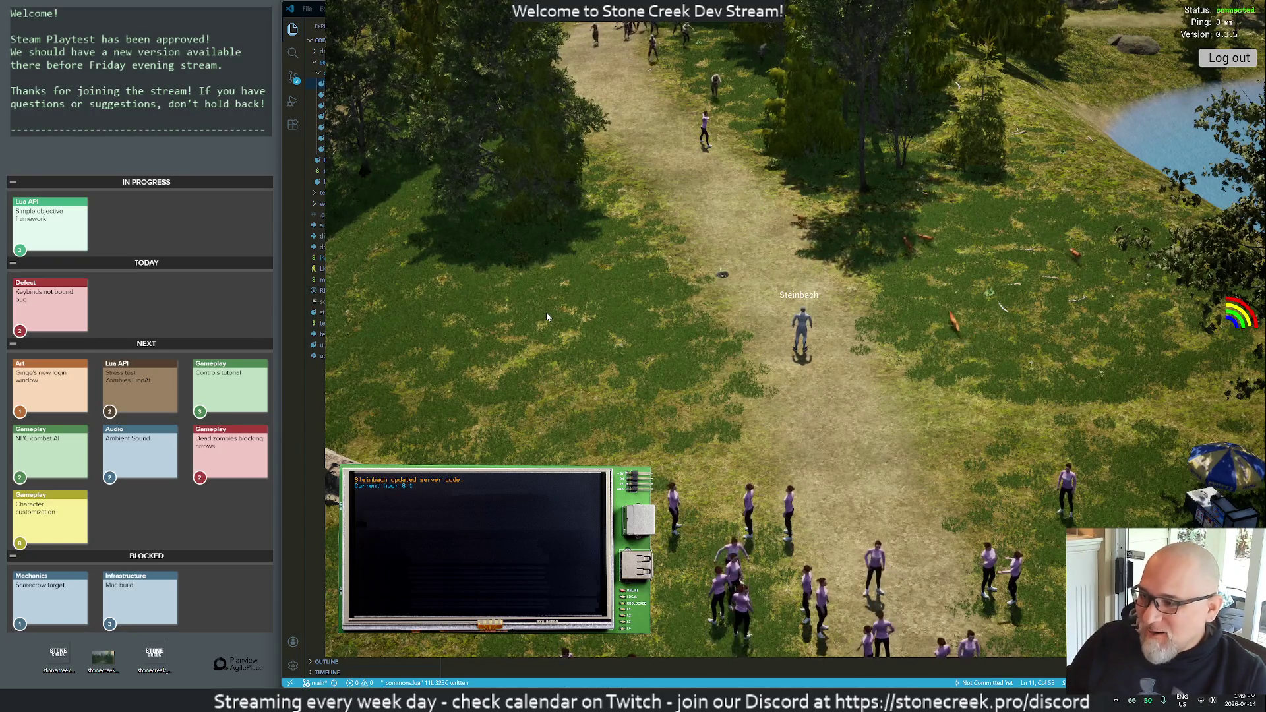
{"action": "key", "text": "F11"}
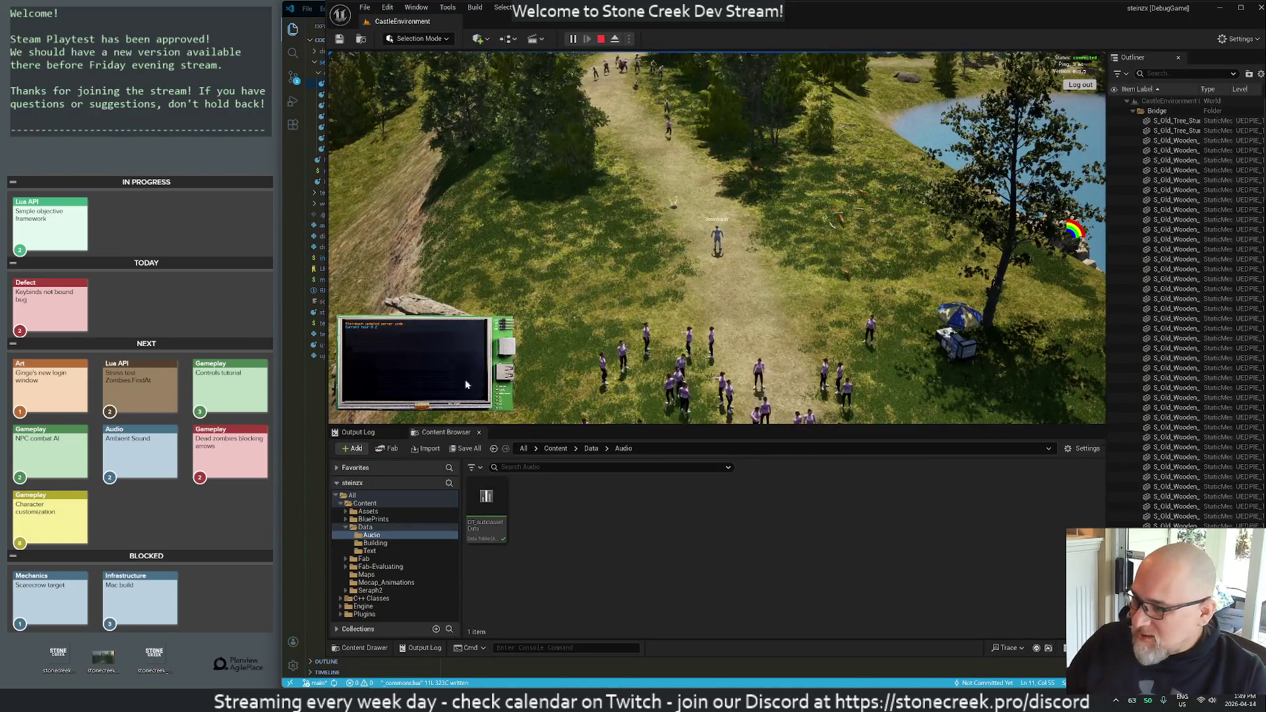
{"action": "left_click", "coordinate": [521, 648]}
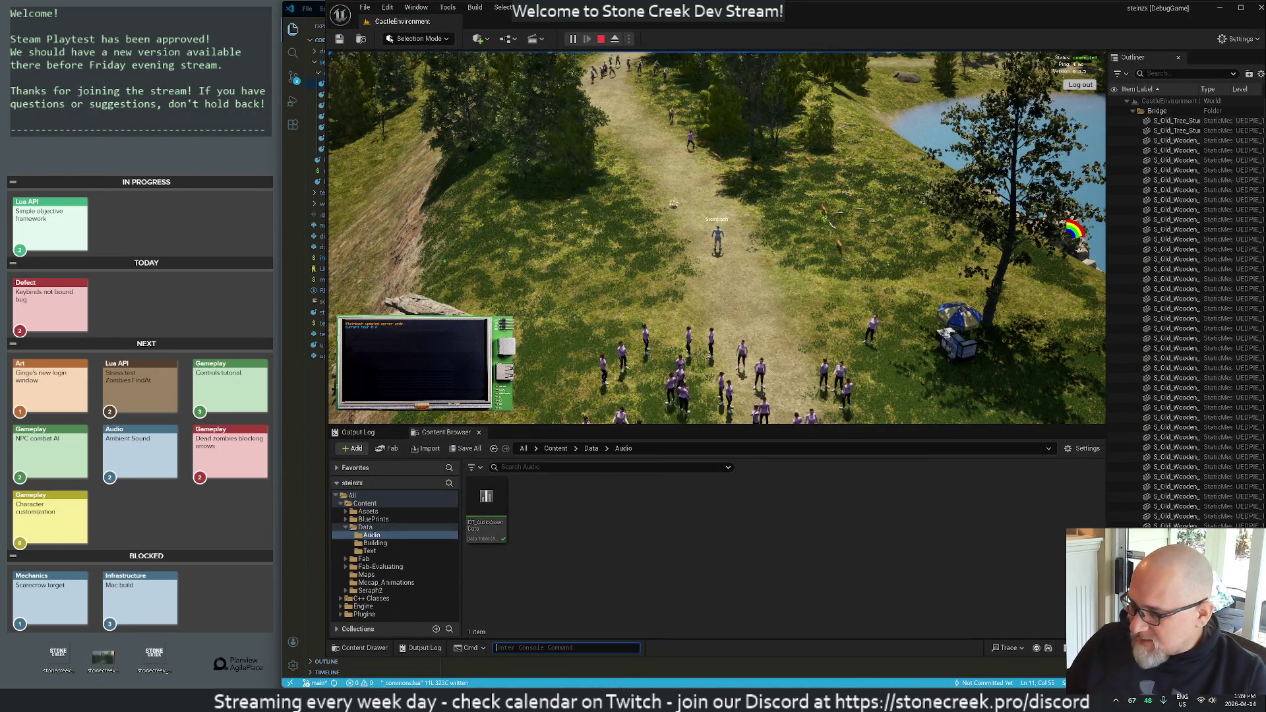
{"action": "type", "text": "stat f"}
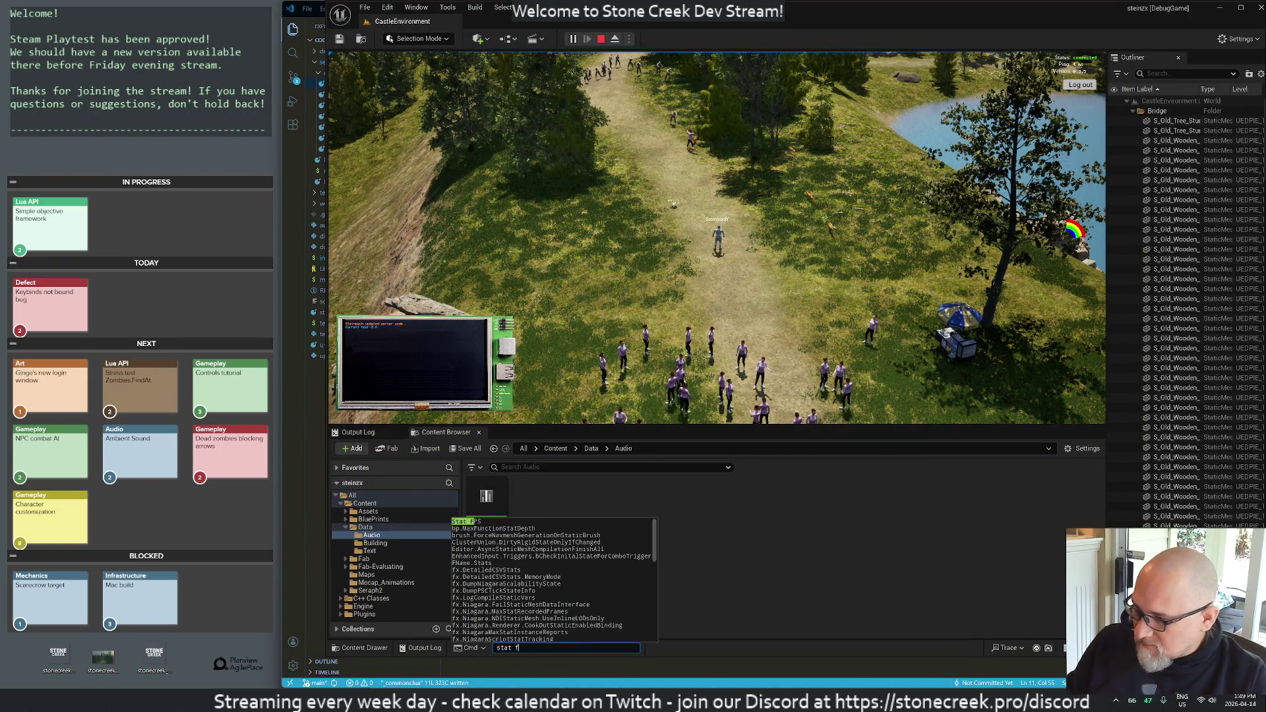
{"action": "type", "text": "ps"}
{"action": "key", "text": "Return"}
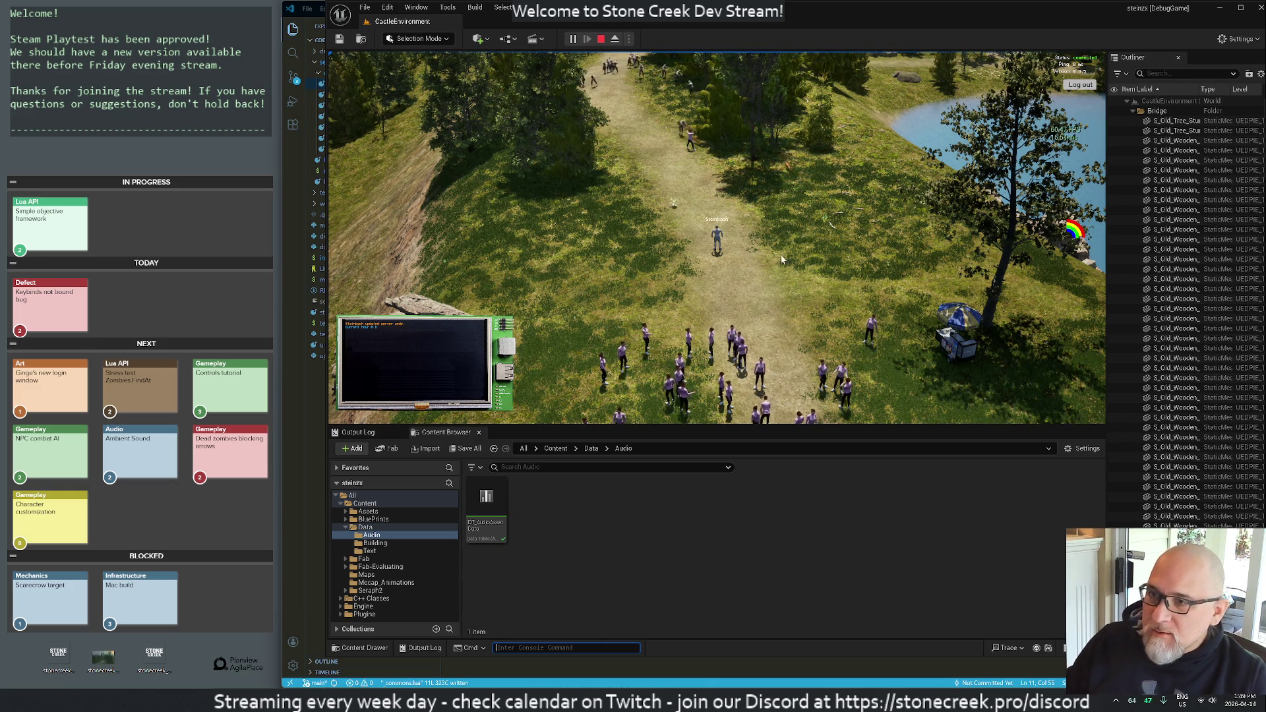
{"action": "left_click", "coordinate": [810, 261]}
{"action": "key", "text": "F11"}
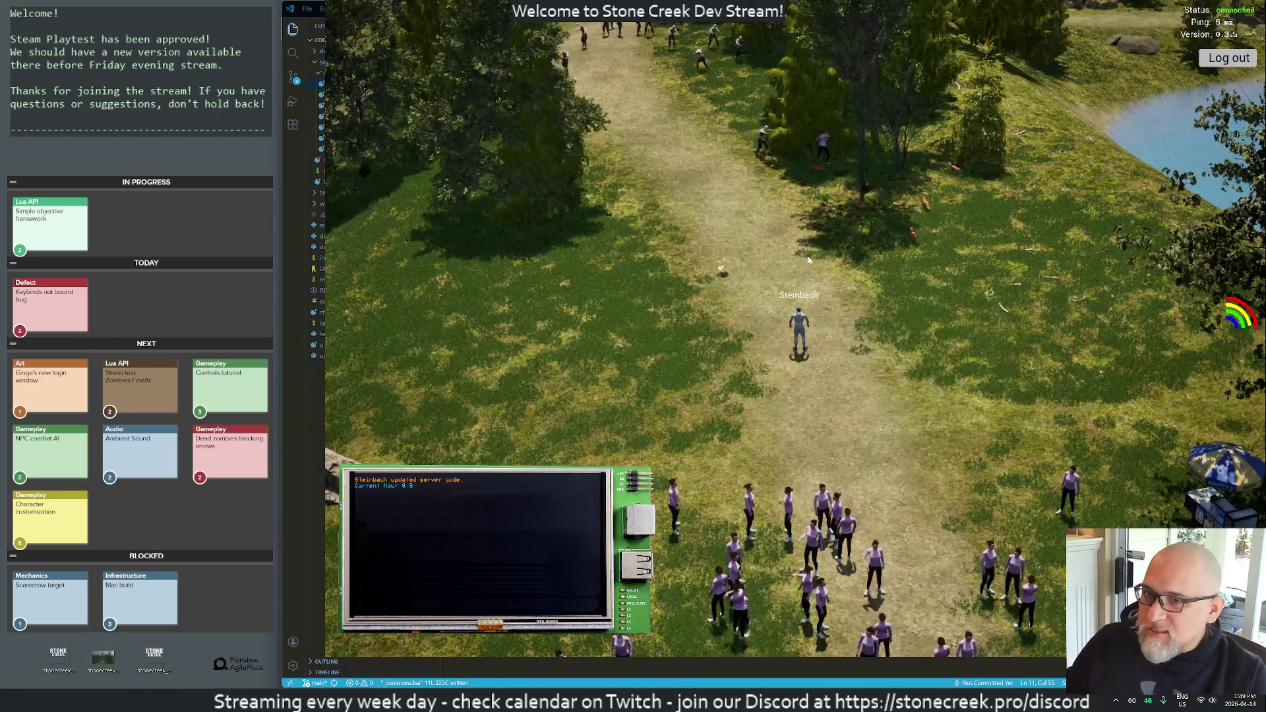
- Run the character up the path, toggle the inventory, and attack nearby zombies with the bow
{"action": "key", "text": "w"}
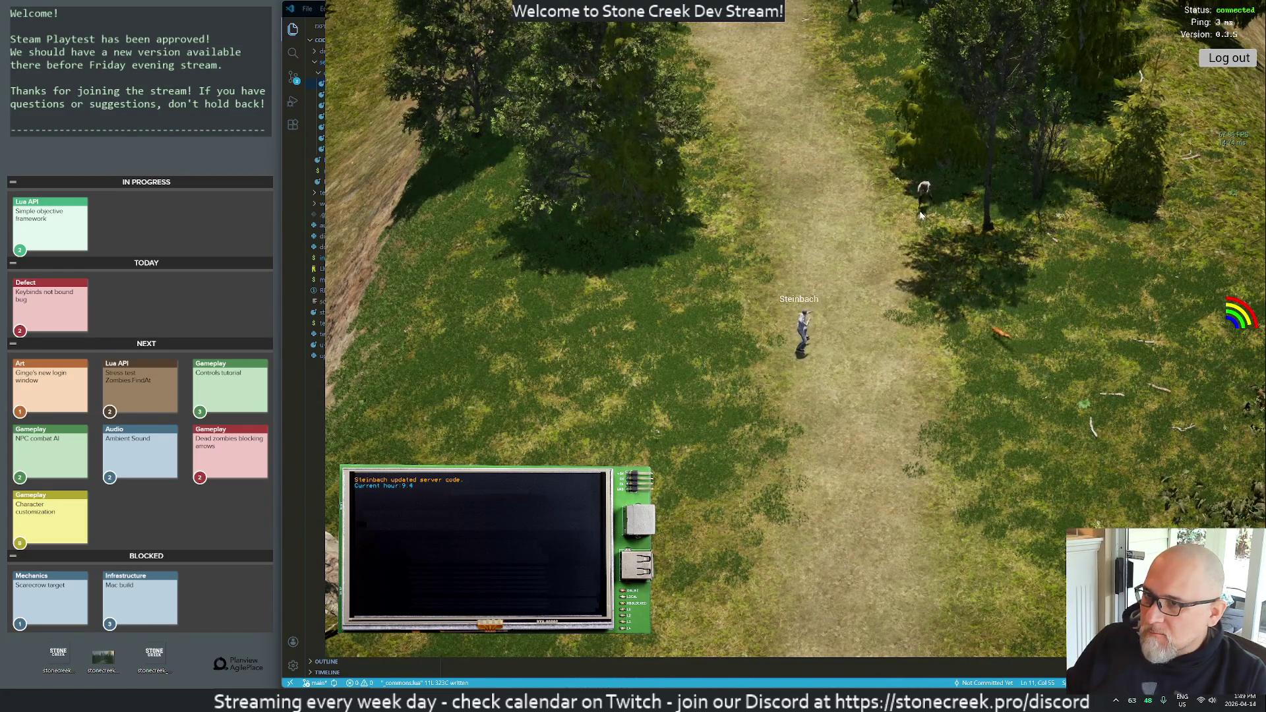
{"action": "key", "text": "i"}
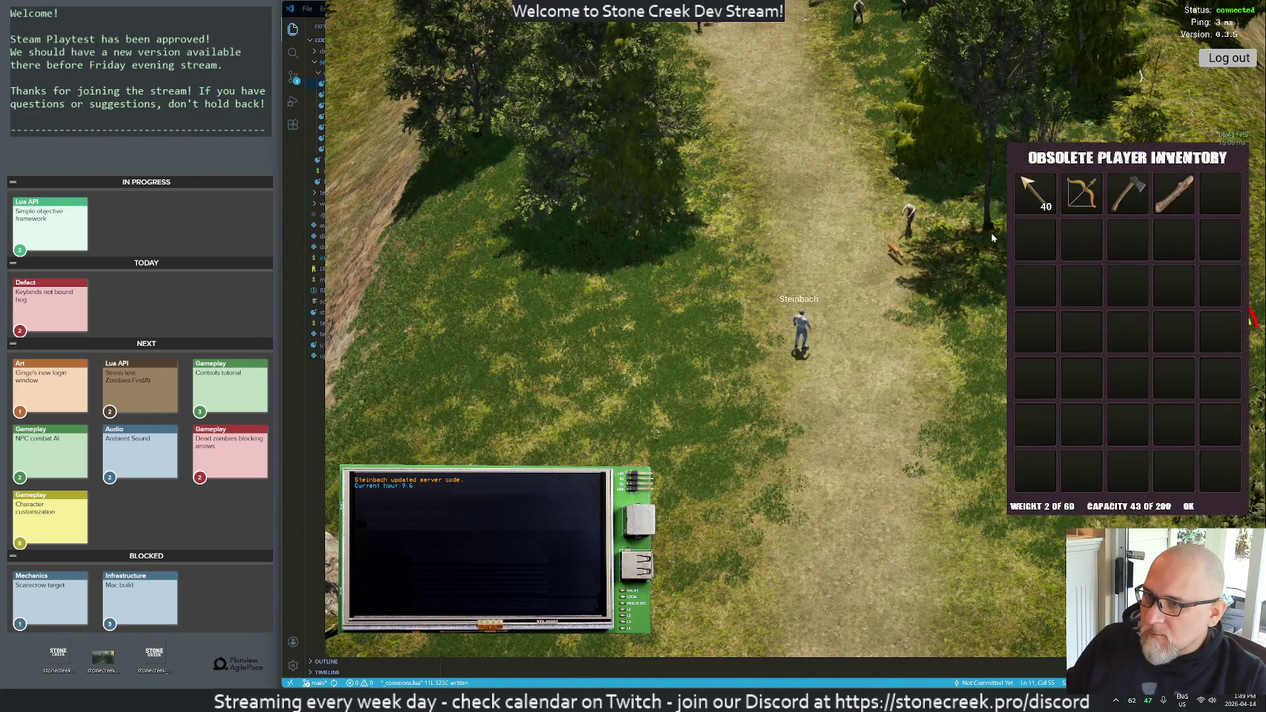
{"action": "key", "text": "i"}
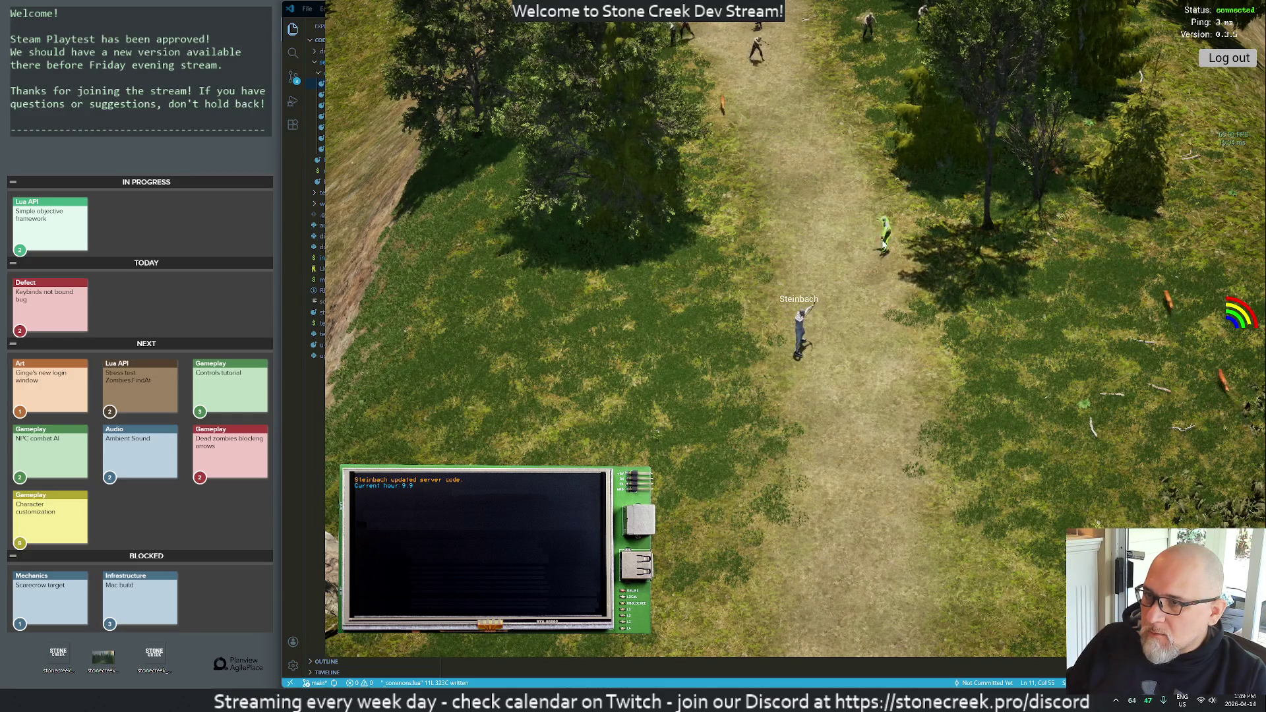
{"action": "left_click", "coordinate": [884, 244]}
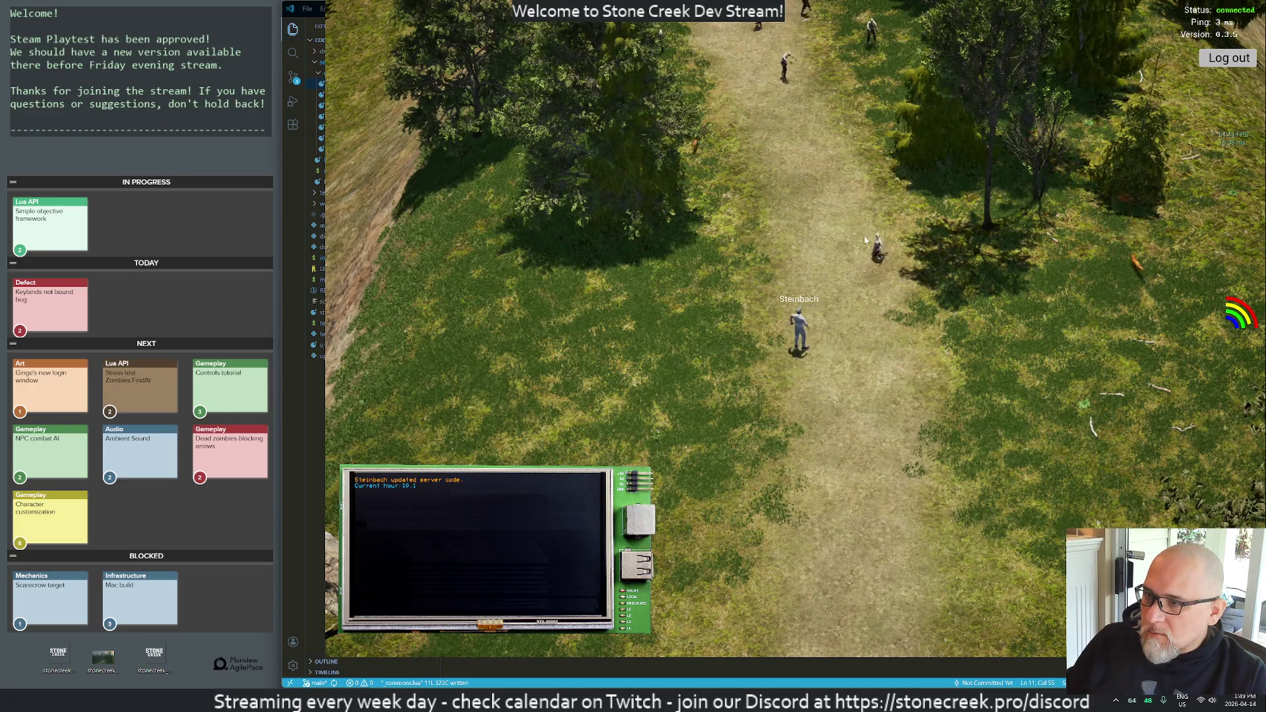
{"action": "key", "text": "w"}
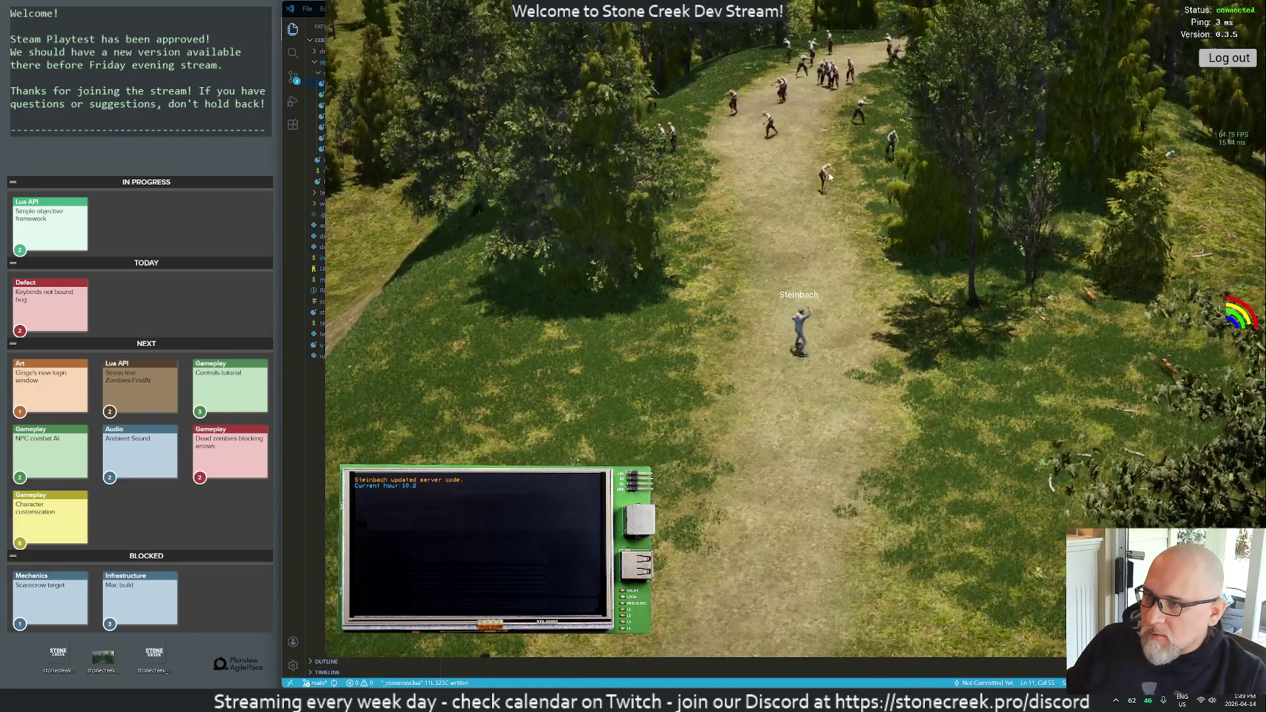
{"action": "left_click", "coordinate": [834, 191]}
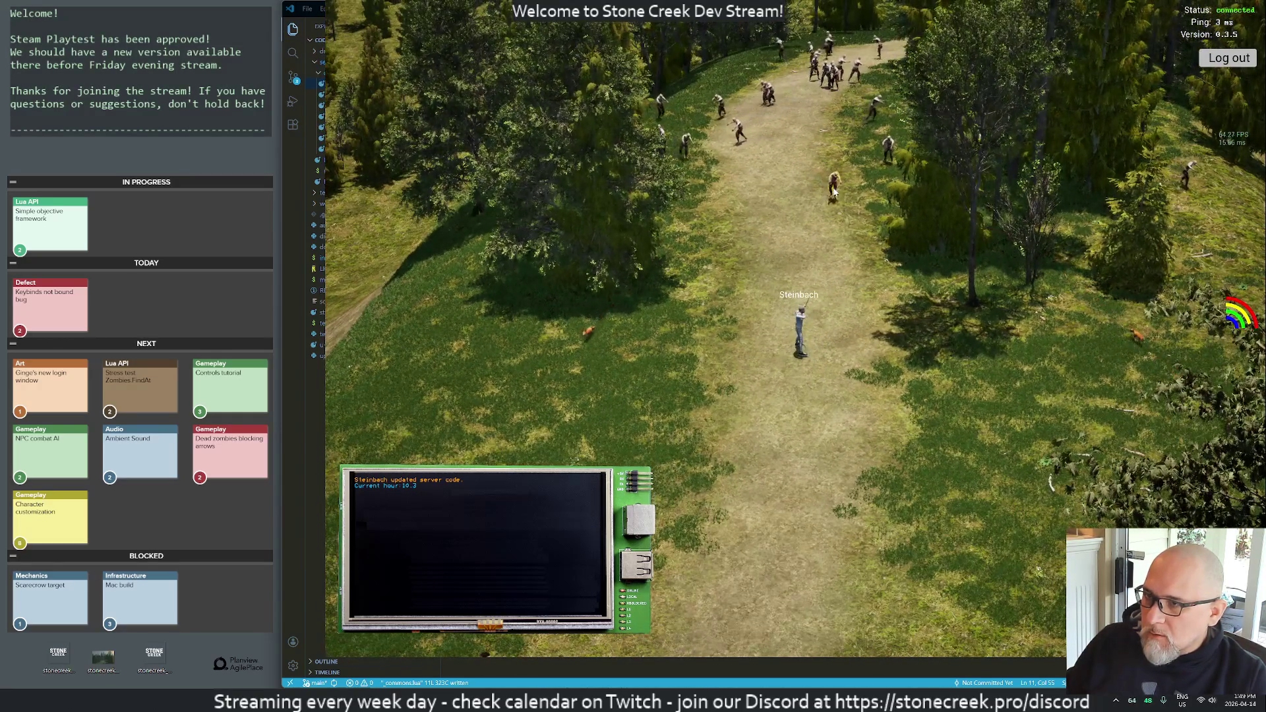
- Run back through the crowd and up the path again, shooting the outlined zombie
{"action": "left_click", "coordinate": [818, 235]}
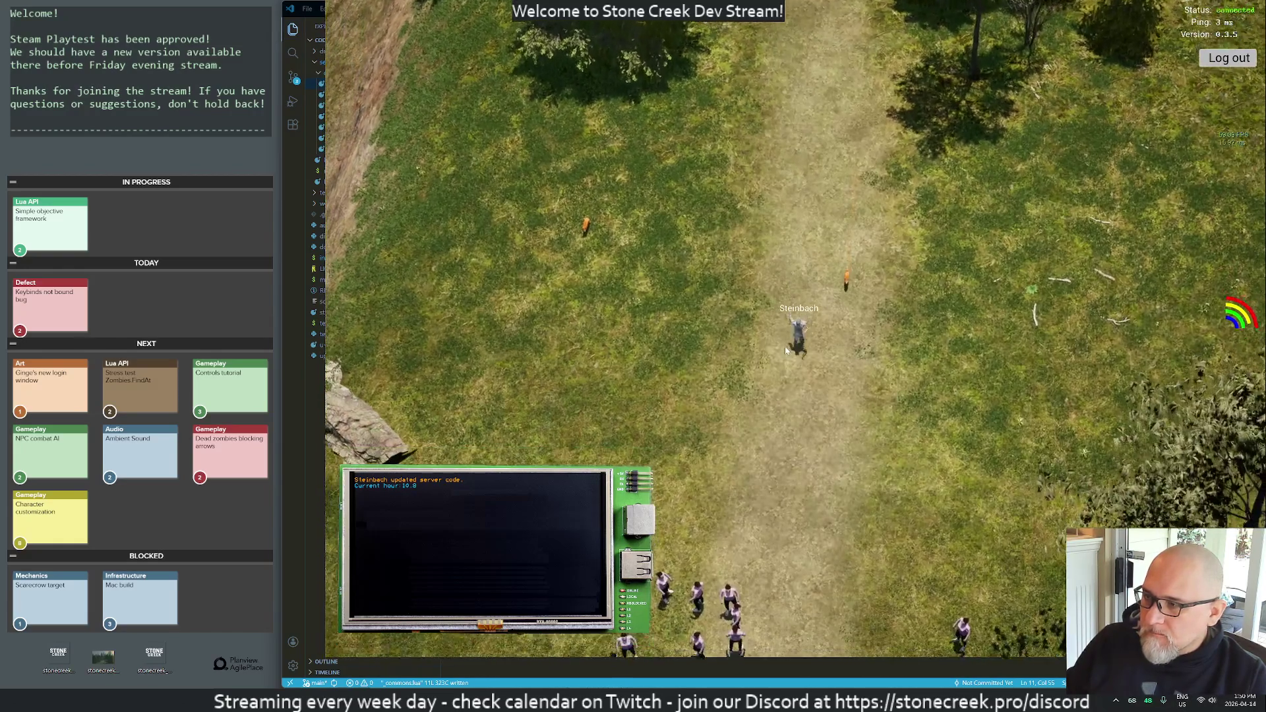
{"action": "left_click_drag", "start_coordinate": [787, 351], "coordinate": [796, 347]}
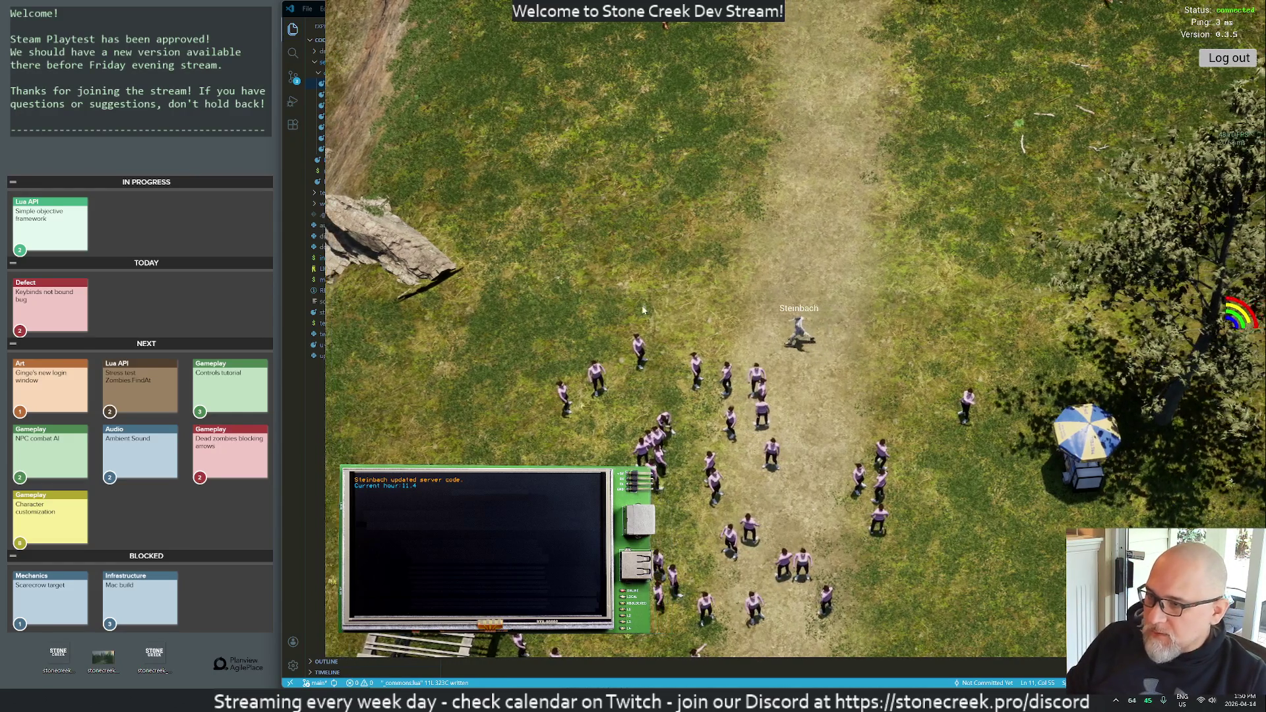
{"action": "left_click", "coordinate": [704, 141]}
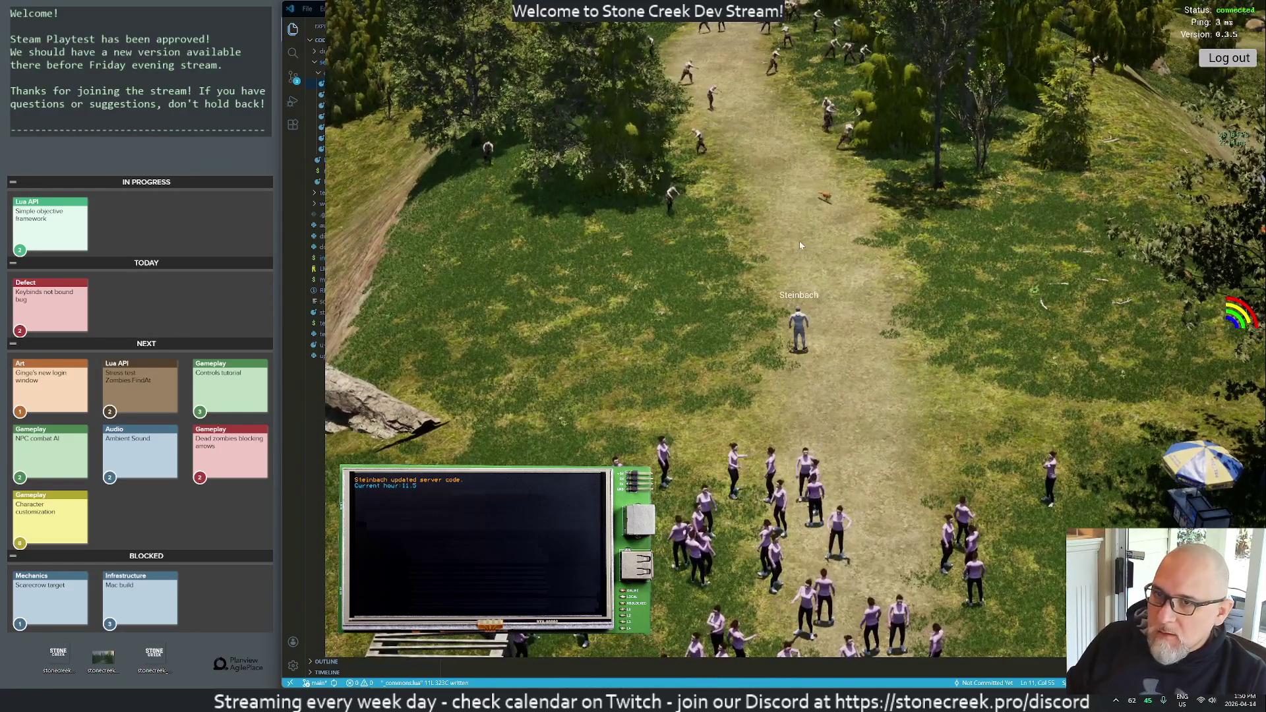
{"action": "scroll", "coordinate": [752, 255], "scroll_direction": "up", "scroll_amount": 3}
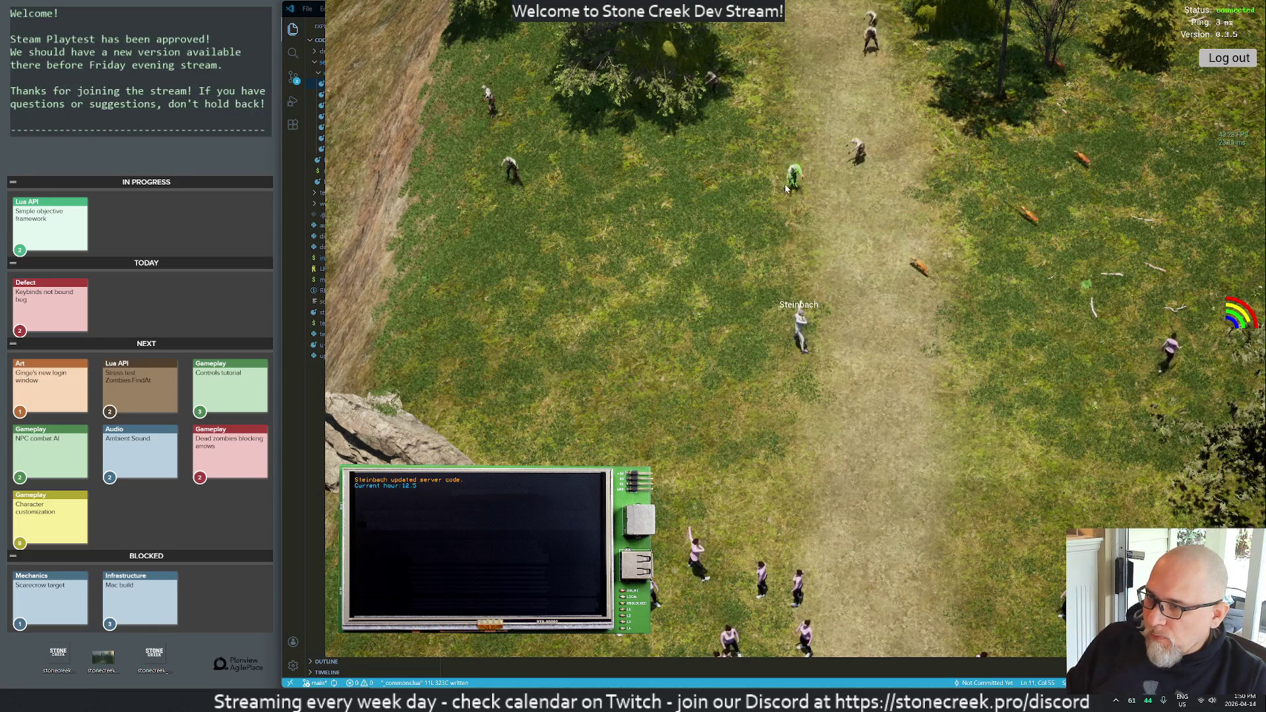
{"action": "left_click", "coordinate": [785, 191]}
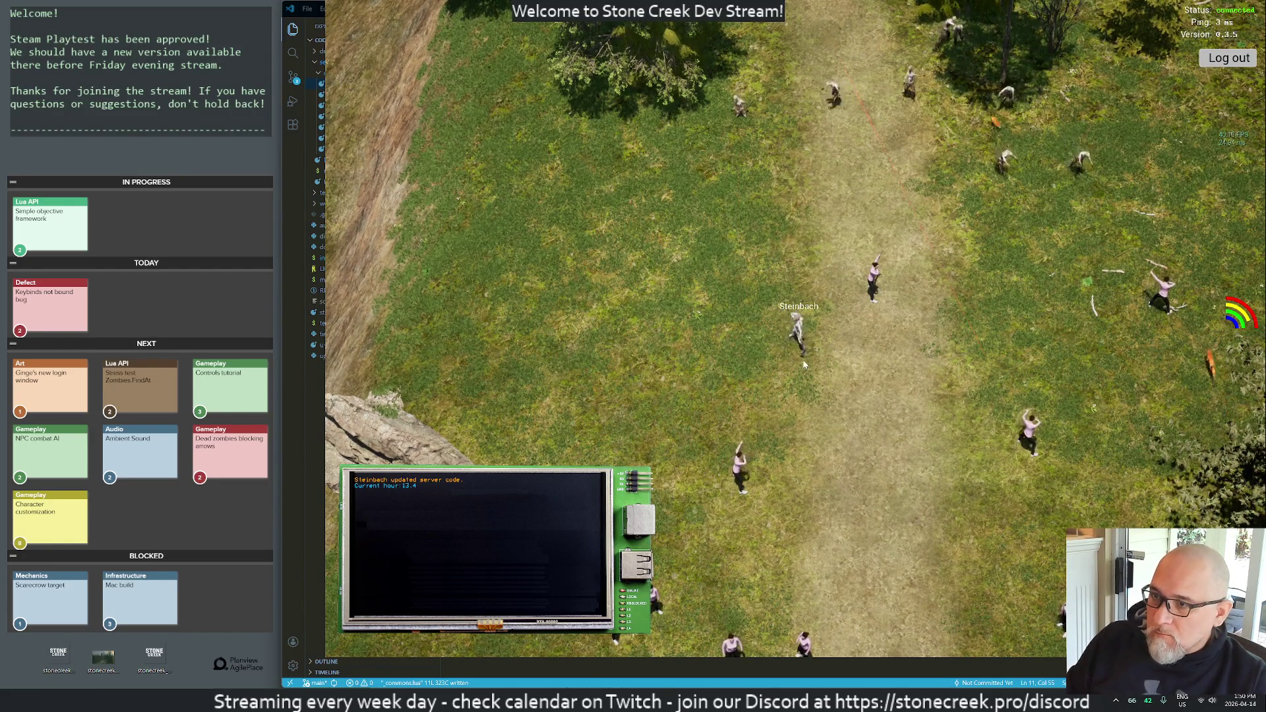
{"action": "scroll", "coordinate": [804, 364], "scroll_direction": "down", "scroll_amount": 5}
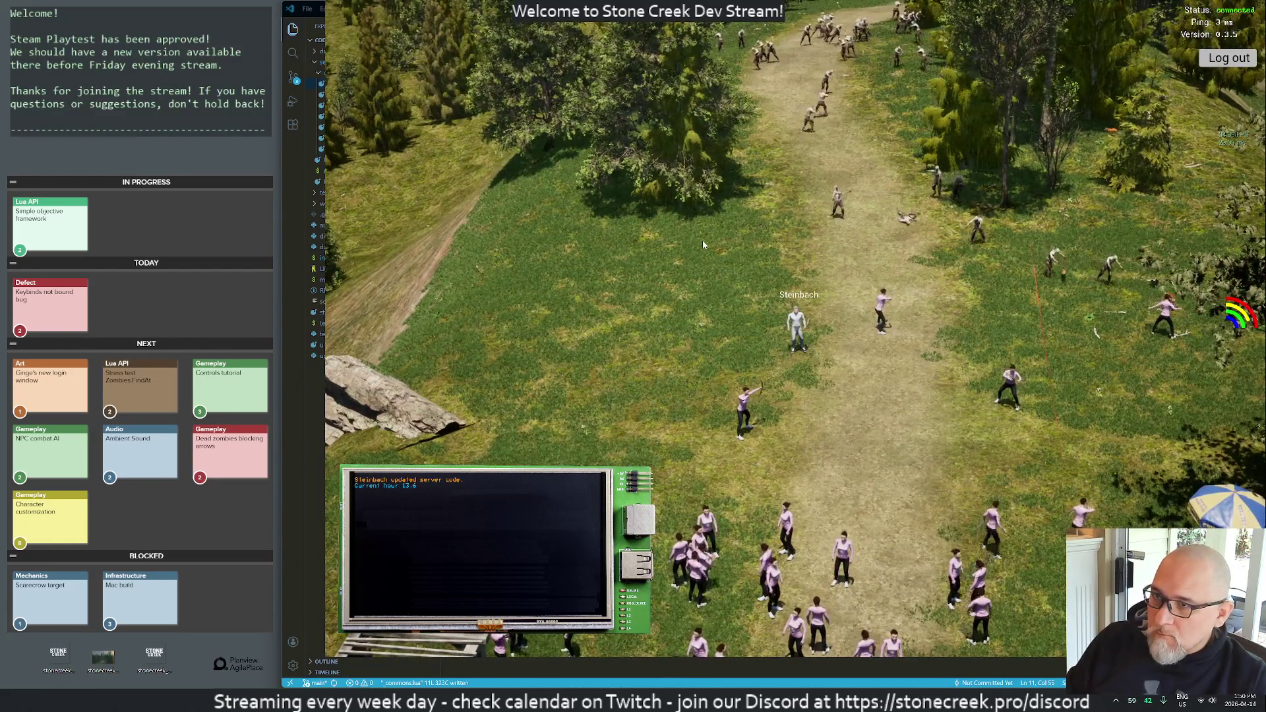
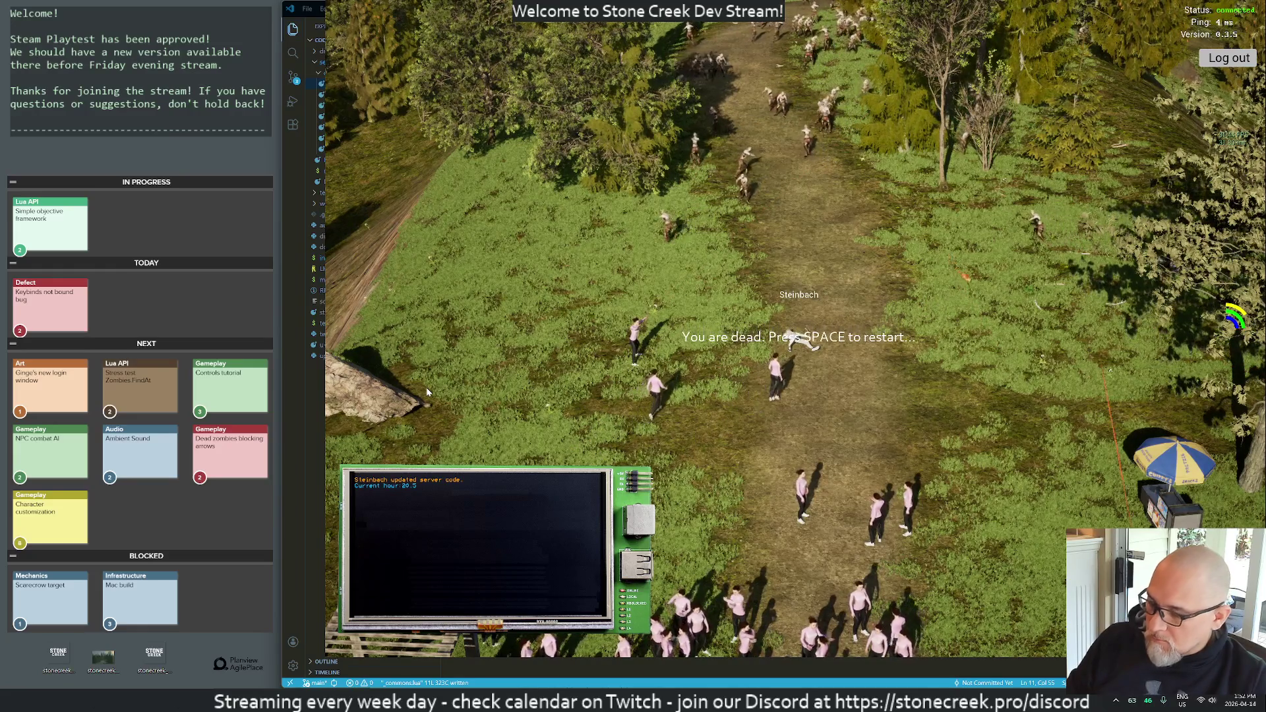
- Screen-record the Stone Creek game view with Snipping Tool while respawning the dead character
{"action": "key", "text": "super+shift+s"}
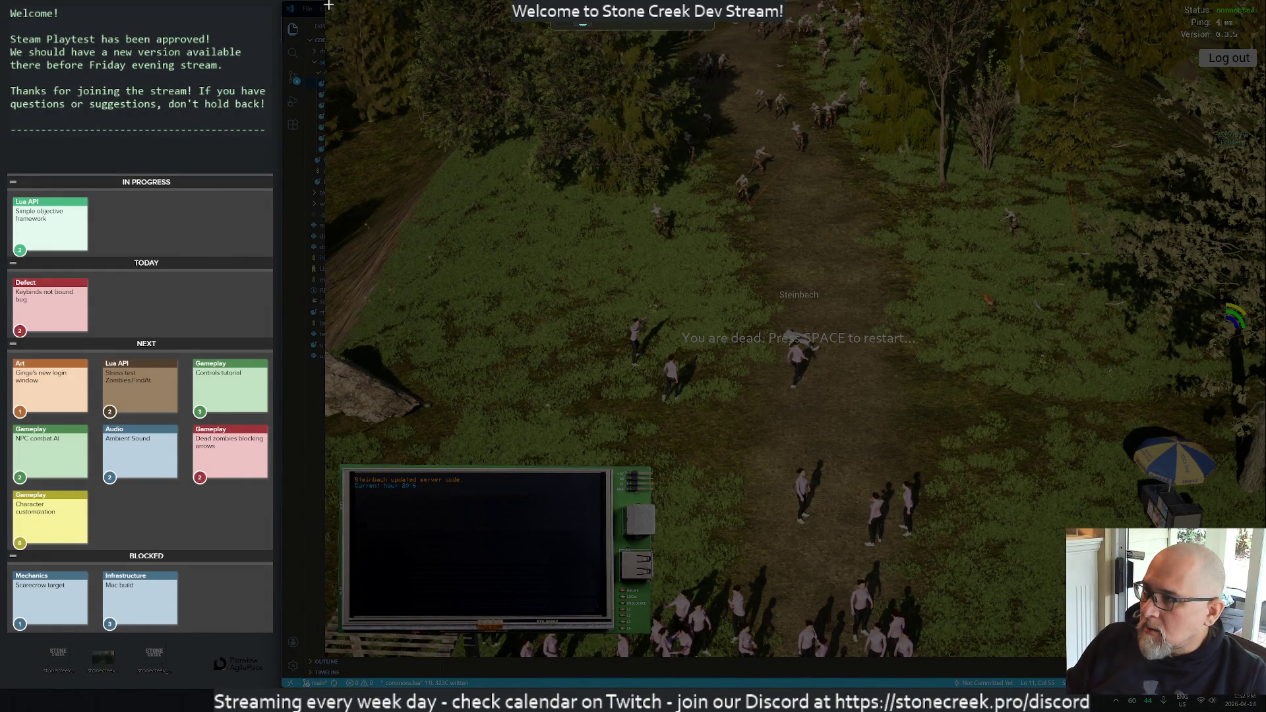
{"action": "mouse_move", "coordinate": [328, 3]}
{"action": "left_mouse_down"}
{"action": "mouse_move", "coordinate": [659, 424]}
{"action": "mouse_move", "coordinate": [1214, 650]}
{"action": "left_mouse_up"}
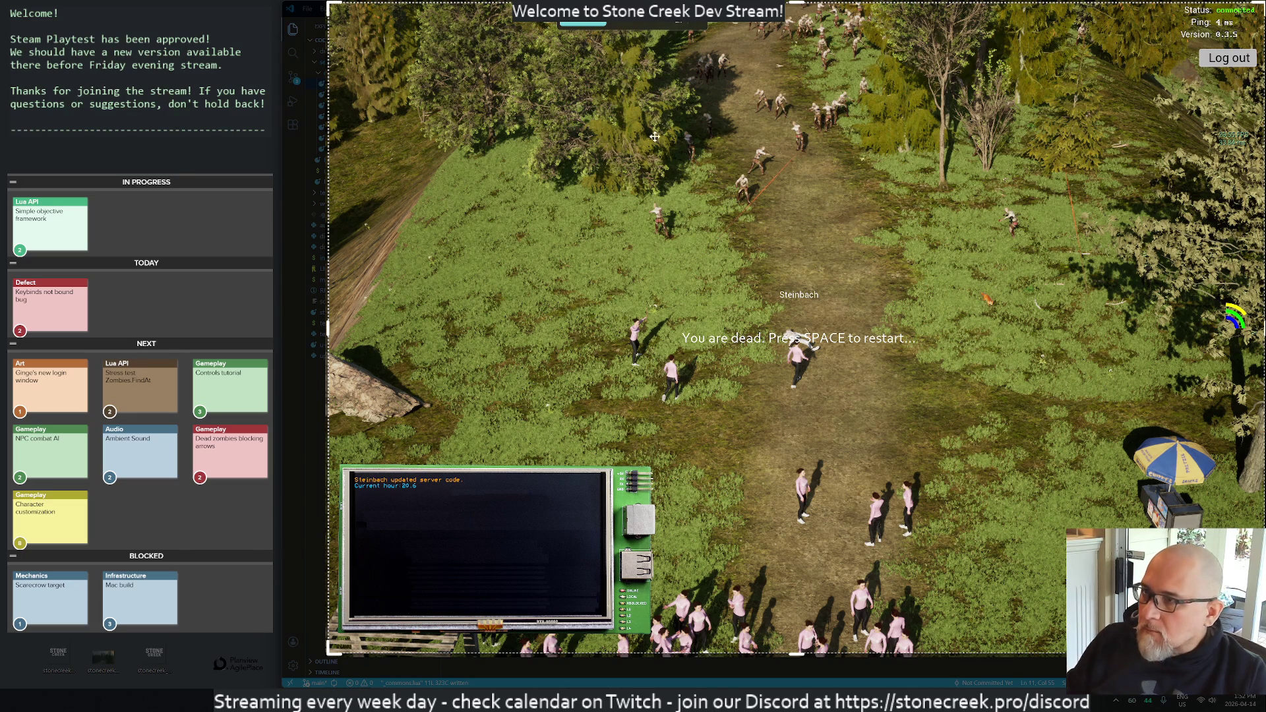
{"action": "left_click", "coordinate": [587, 30]}
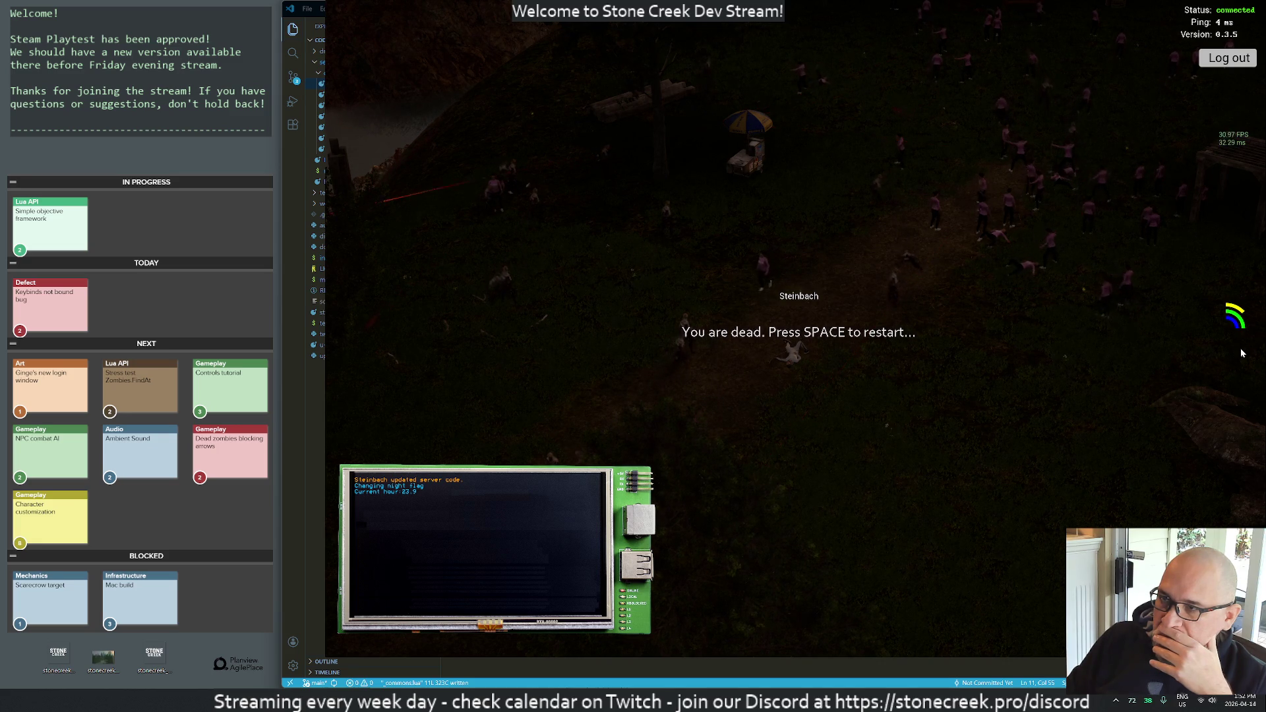
{"action": "key", "text": "space"}
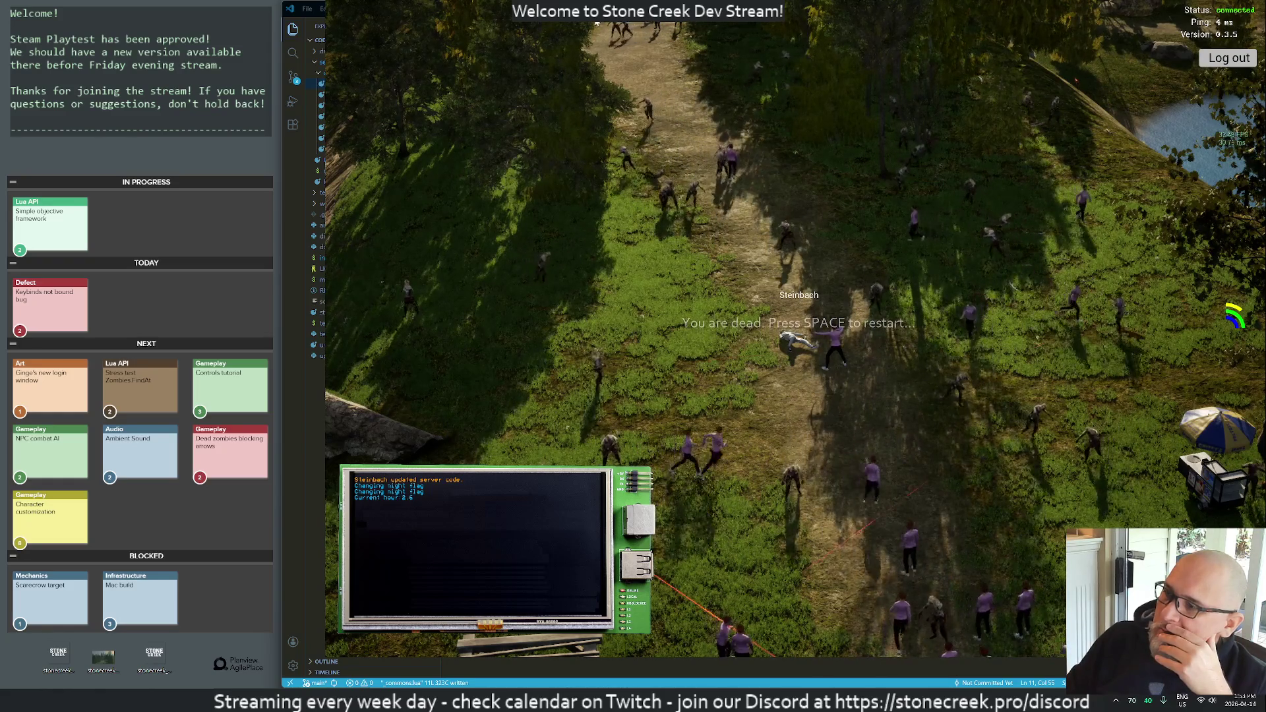
{"action": "left_click", "coordinate": [599, 23]}
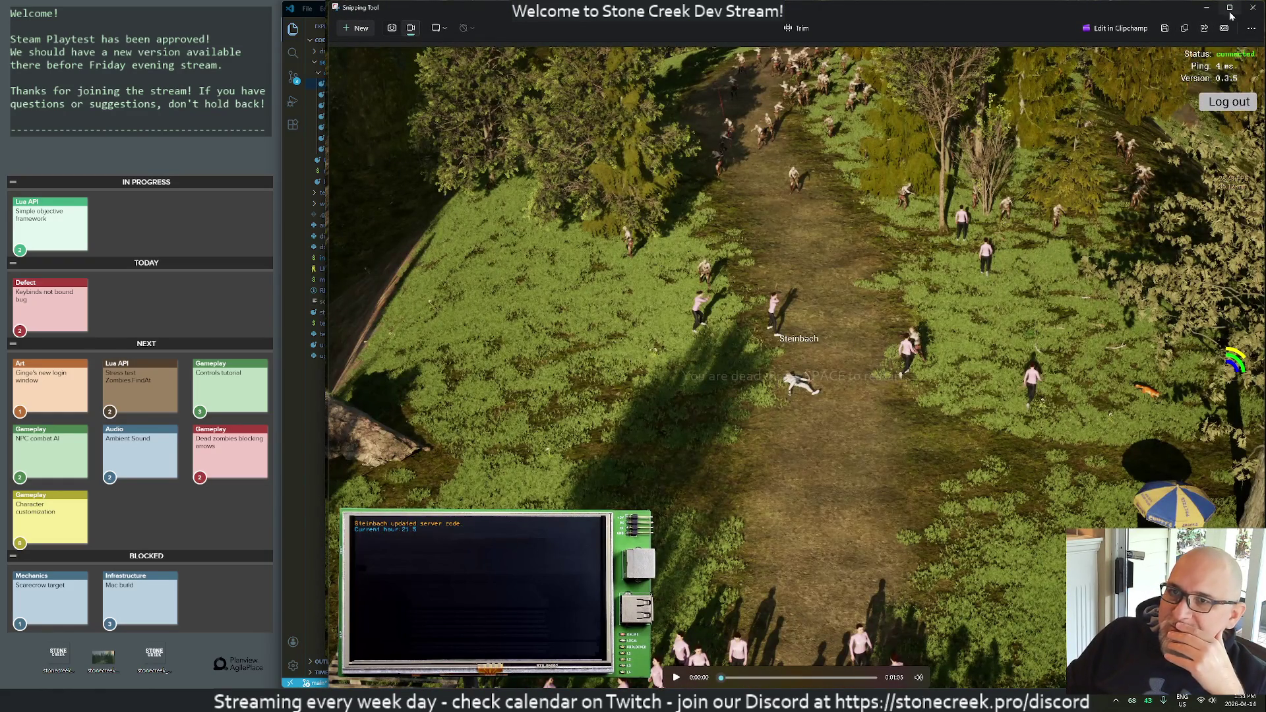
- Move the 2026-04-14 screen recording from the Screen Recordings folder onto the desktop, then close Explorer and Snipping Tool
{"action": "left_click", "coordinate": [1252, 28]}
{"action": "left_click", "coordinate": [1209, 50]}
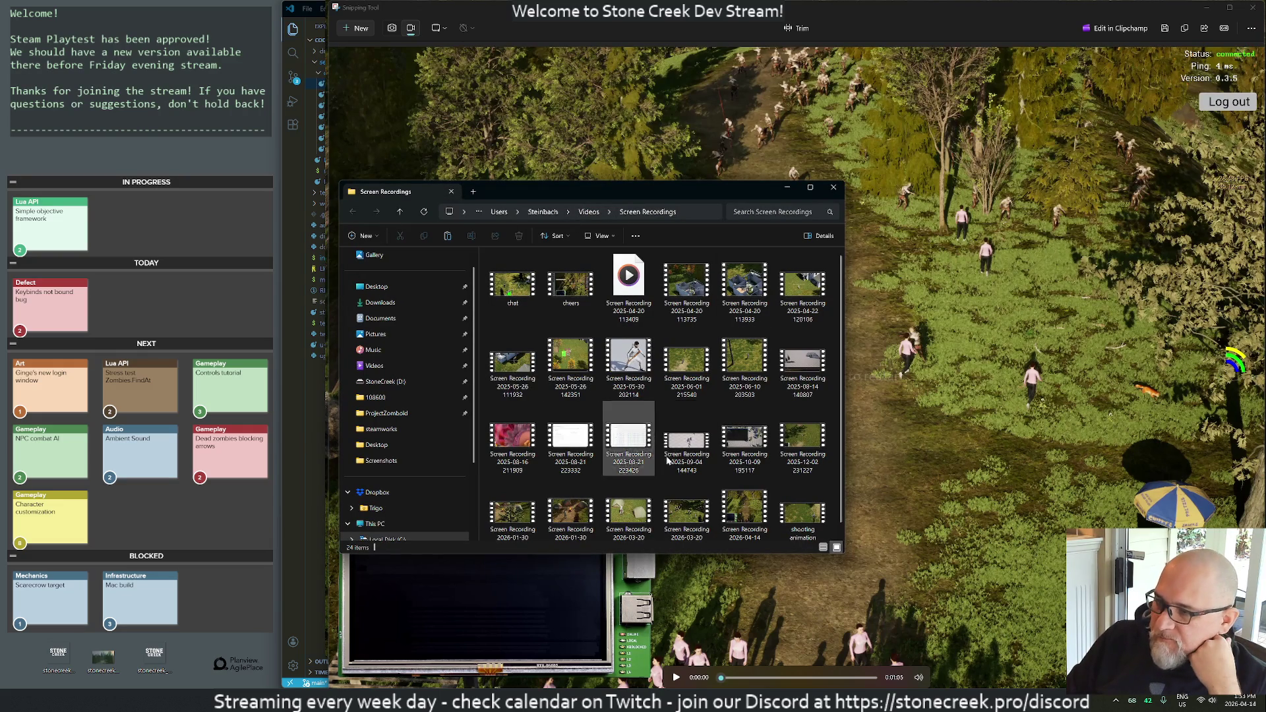
{"action": "scroll", "coordinate": [686, 409], "scroll_direction": "down", "scroll_amount": 1}
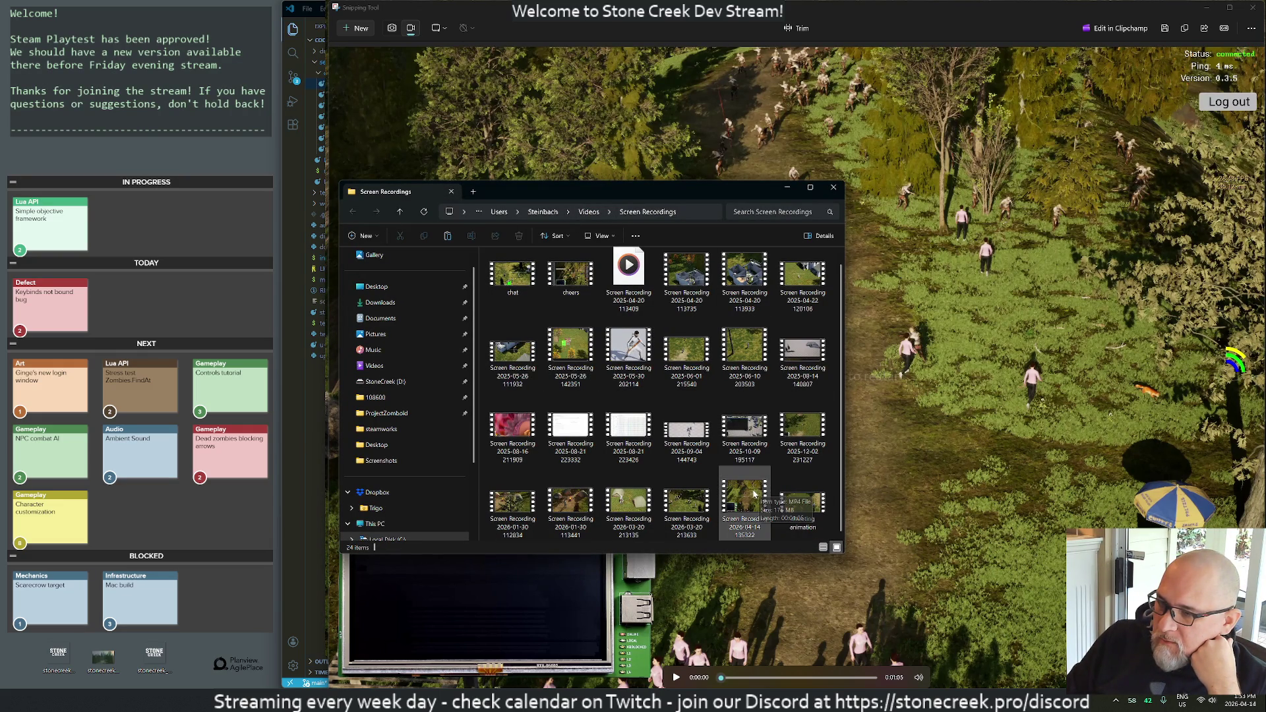
{"action": "left_click_drag", "start_coordinate": [750, 496], "coordinate": [293, 591]}
{"action": "left_click_drag", "start_coordinate": [227, 650], "coordinate": [218, 665]}
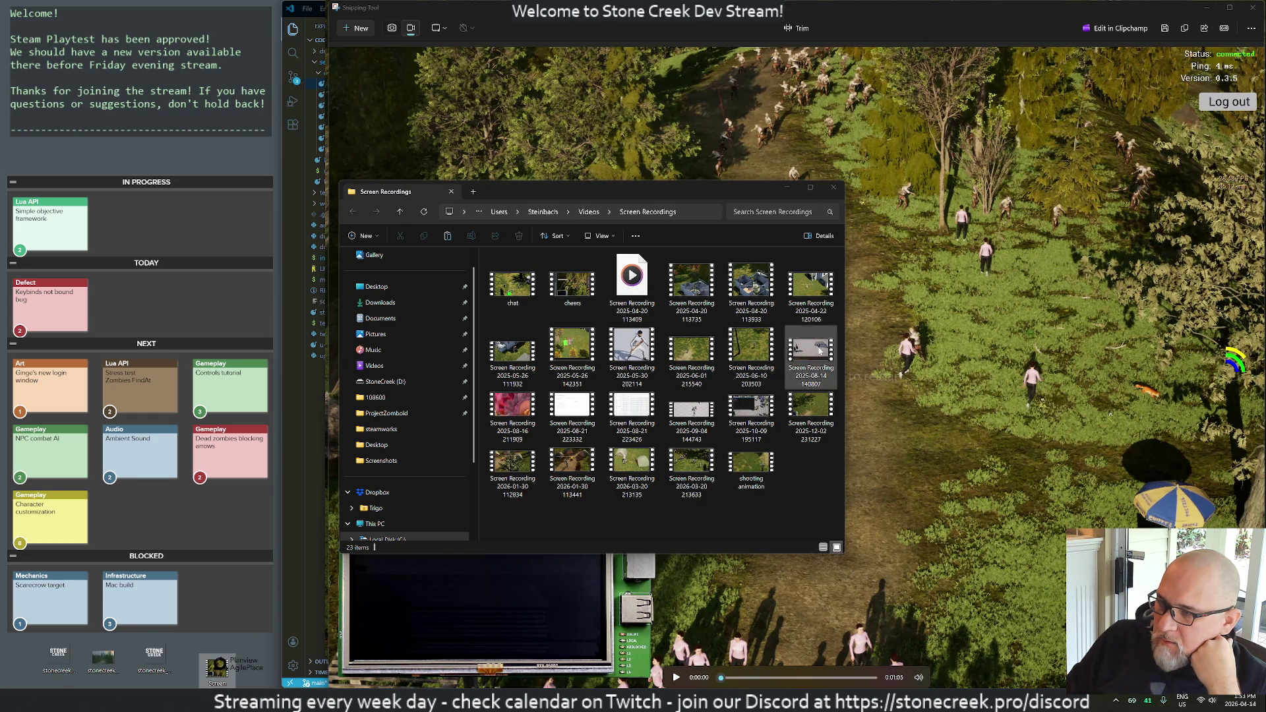
{"action": "key", "text": "alt+F4"}
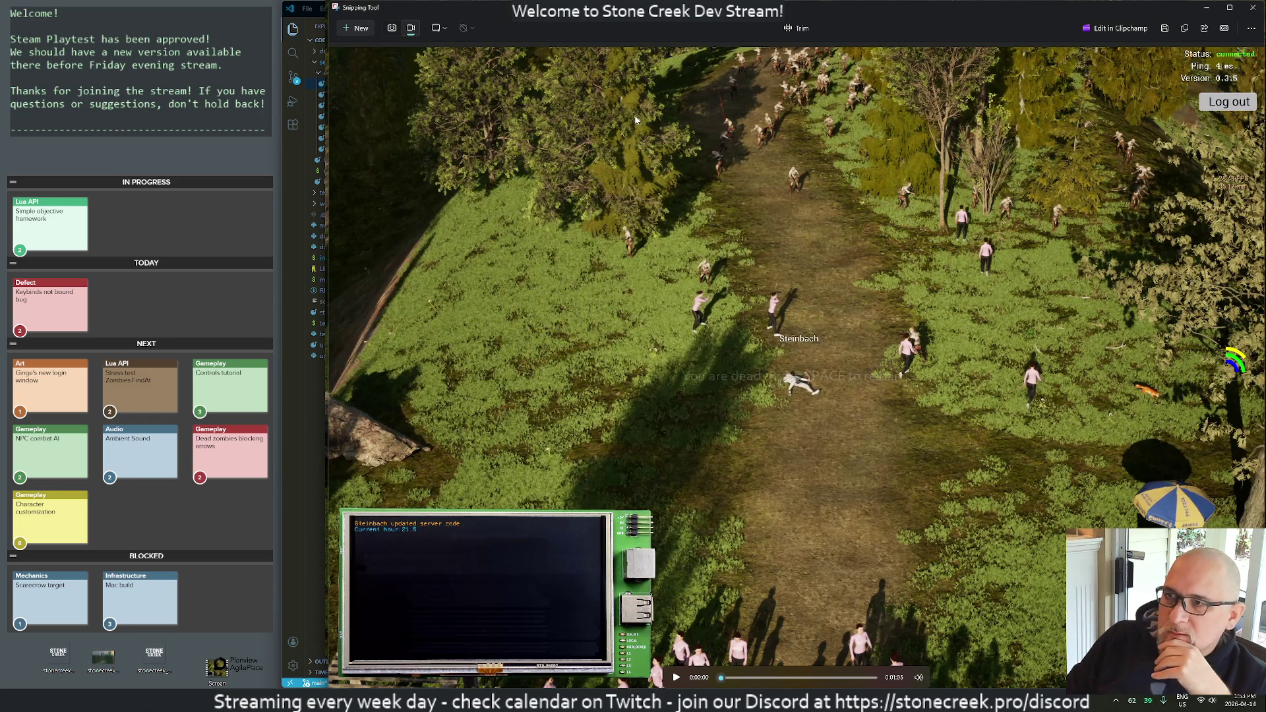
{"action": "left_click", "coordinate": [1253, 7]}
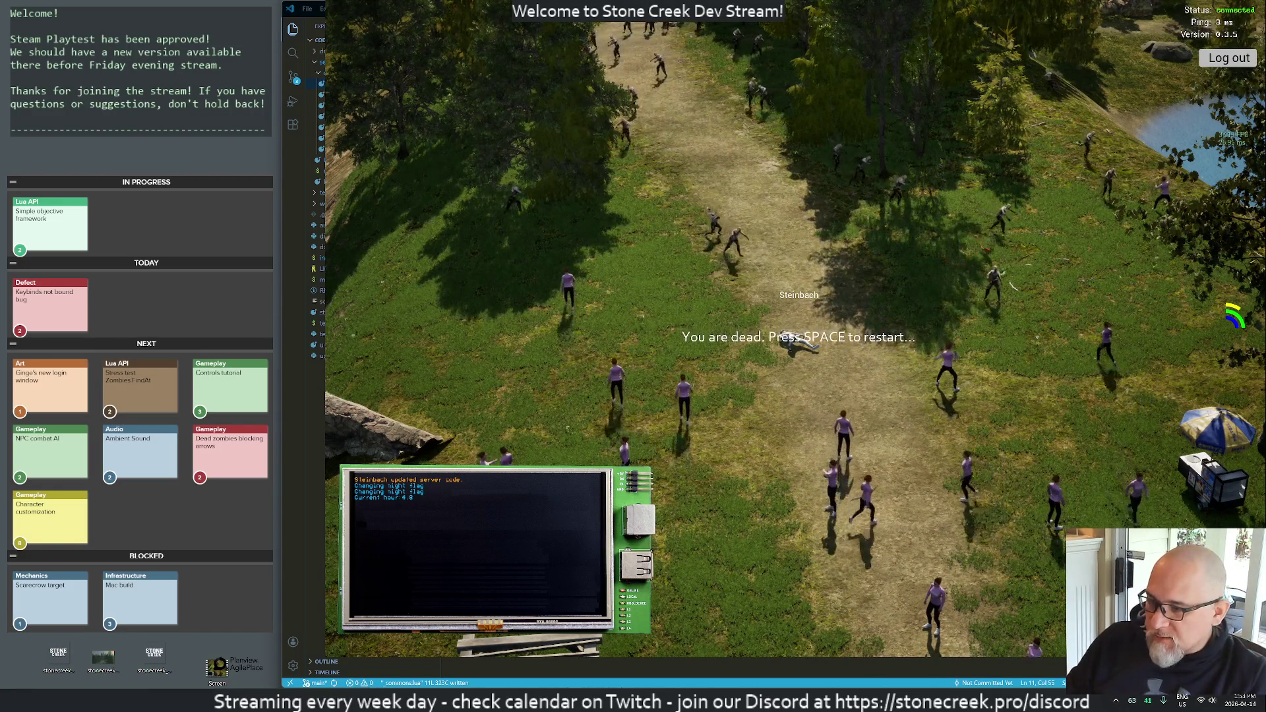
- Open night-sprinters.lua in the editor and review it around line 7
{"action": "key", "text": "alt+Tab"}
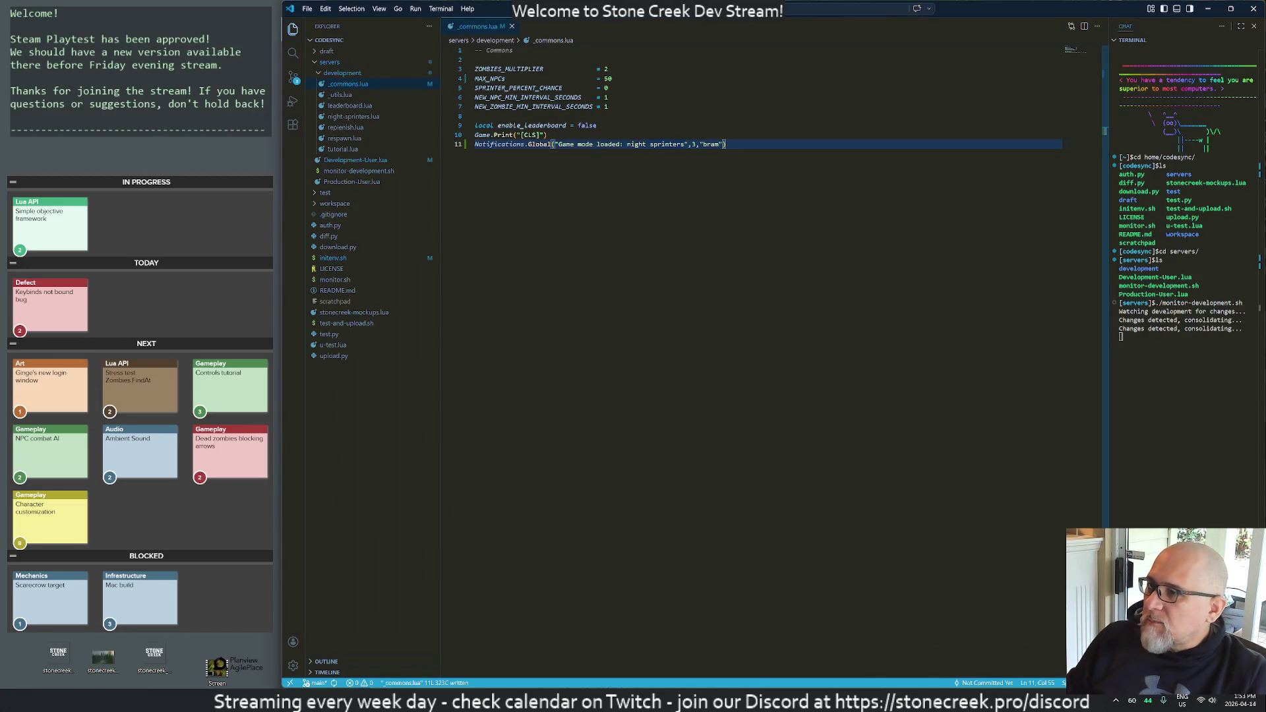
{"action": "left_click", "coordinate": [337, 117]}
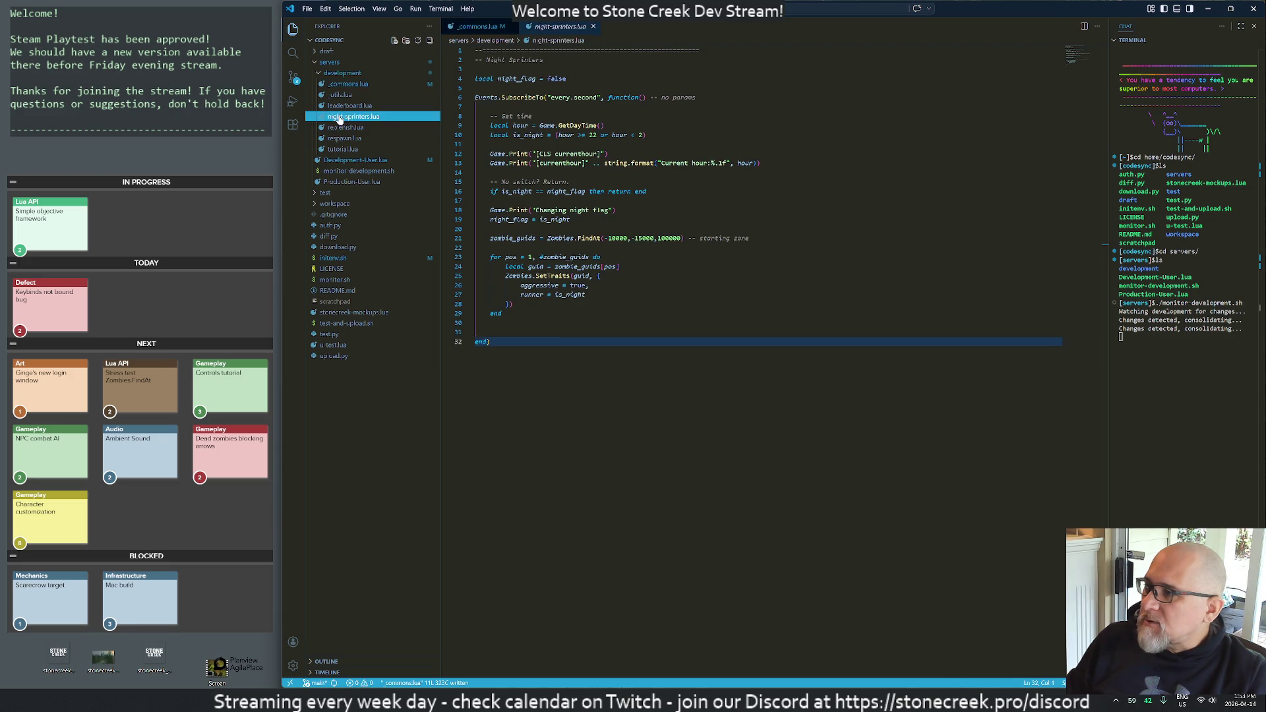
{"action": "left_click", "coordinate": [475, 87]}
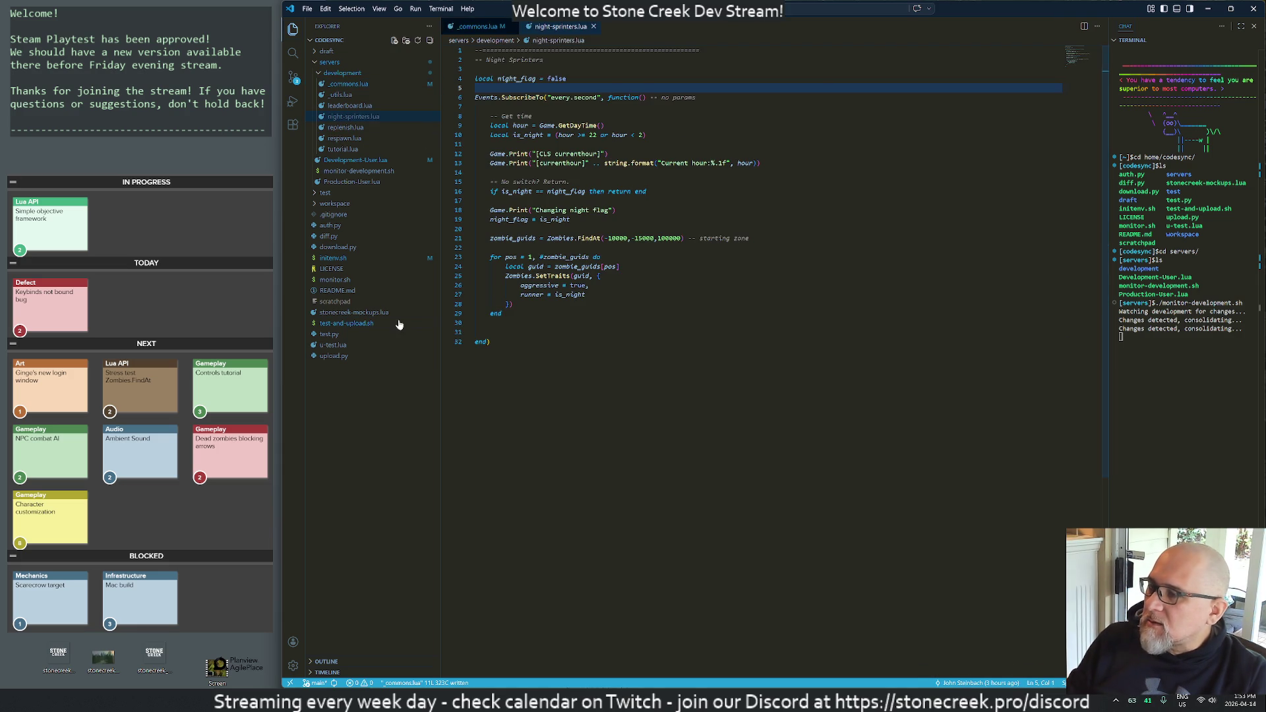
{"action": "key", "text": "Down"}
{"action": "key", "text": "Down"}
{"action": "key", "text": "Down"}
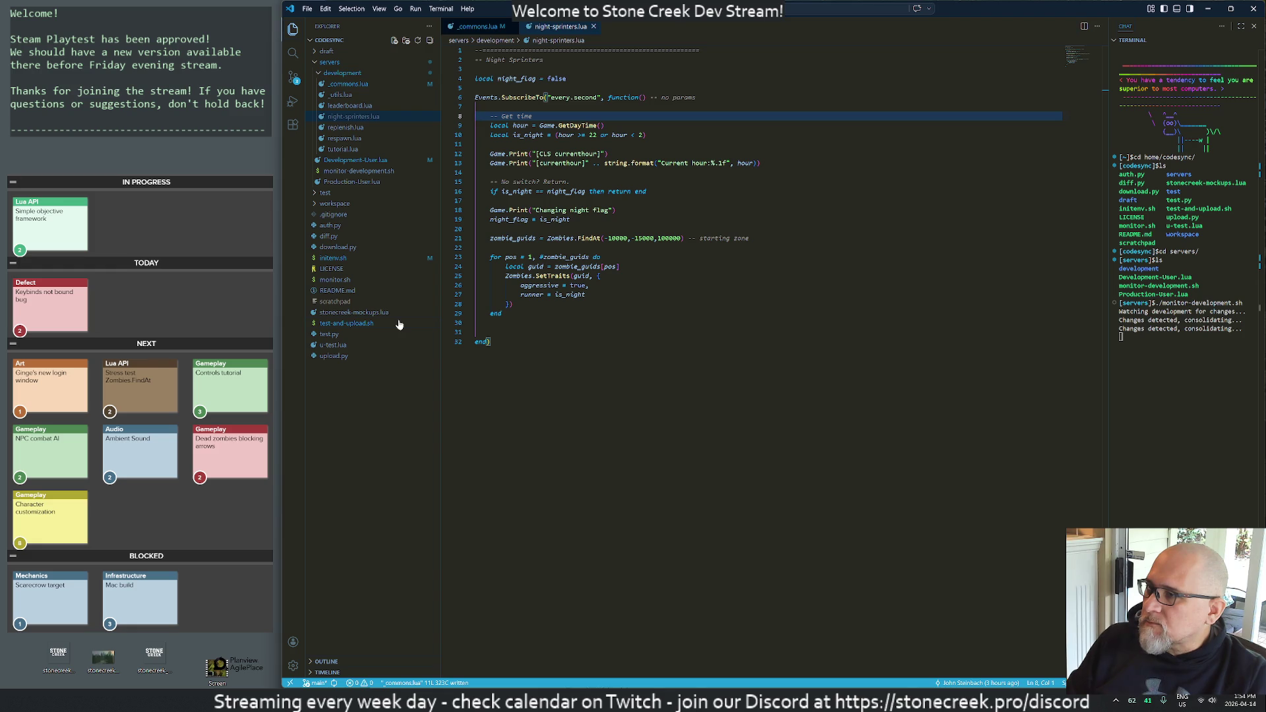
- In _commons.lua, start a new line 12 for a Game.Set call below the notification
{"action": "key", "text": "ctrl+Tab"}
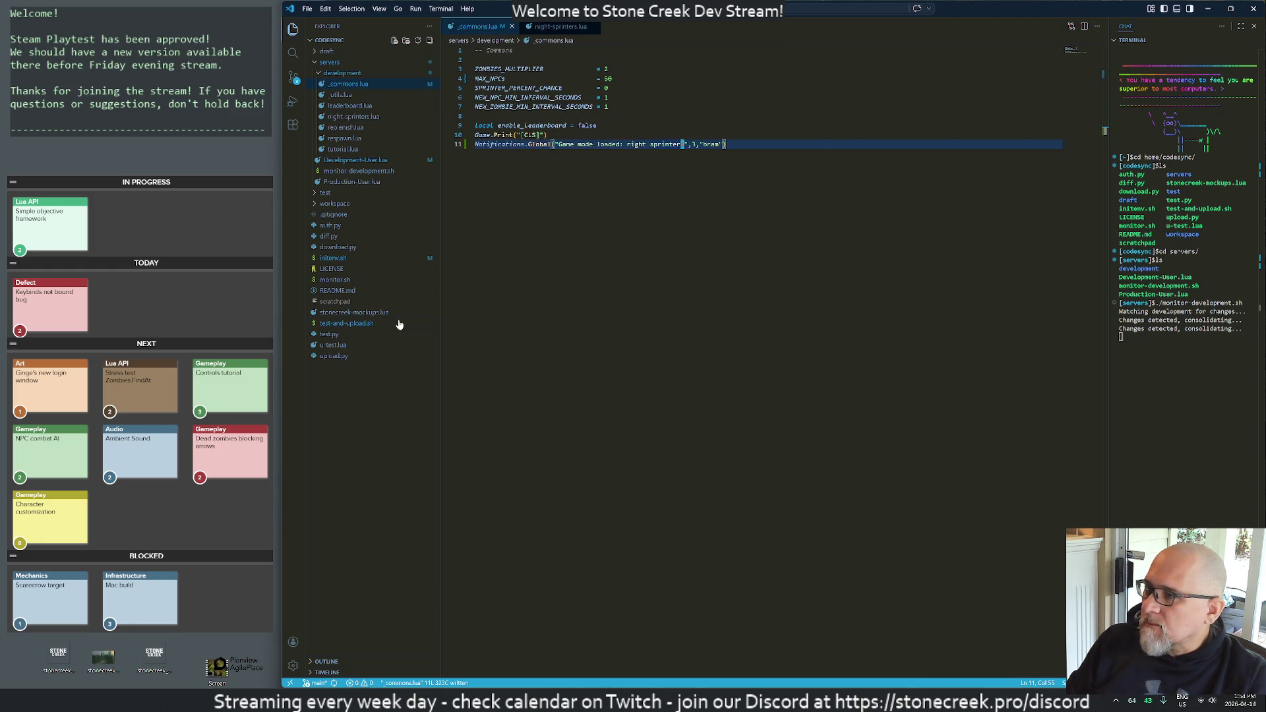
{"action": "key", "text": "o"}
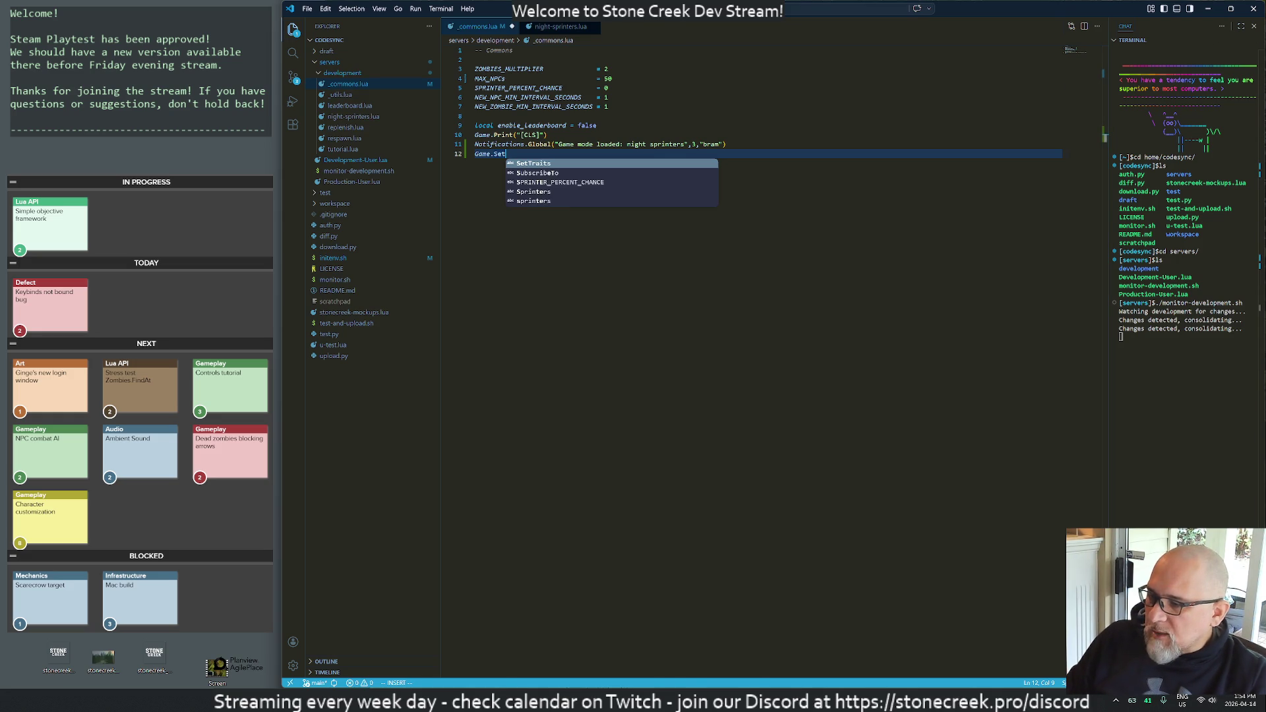
{"action": "mouse_move", "coordinate": [633, 700]}
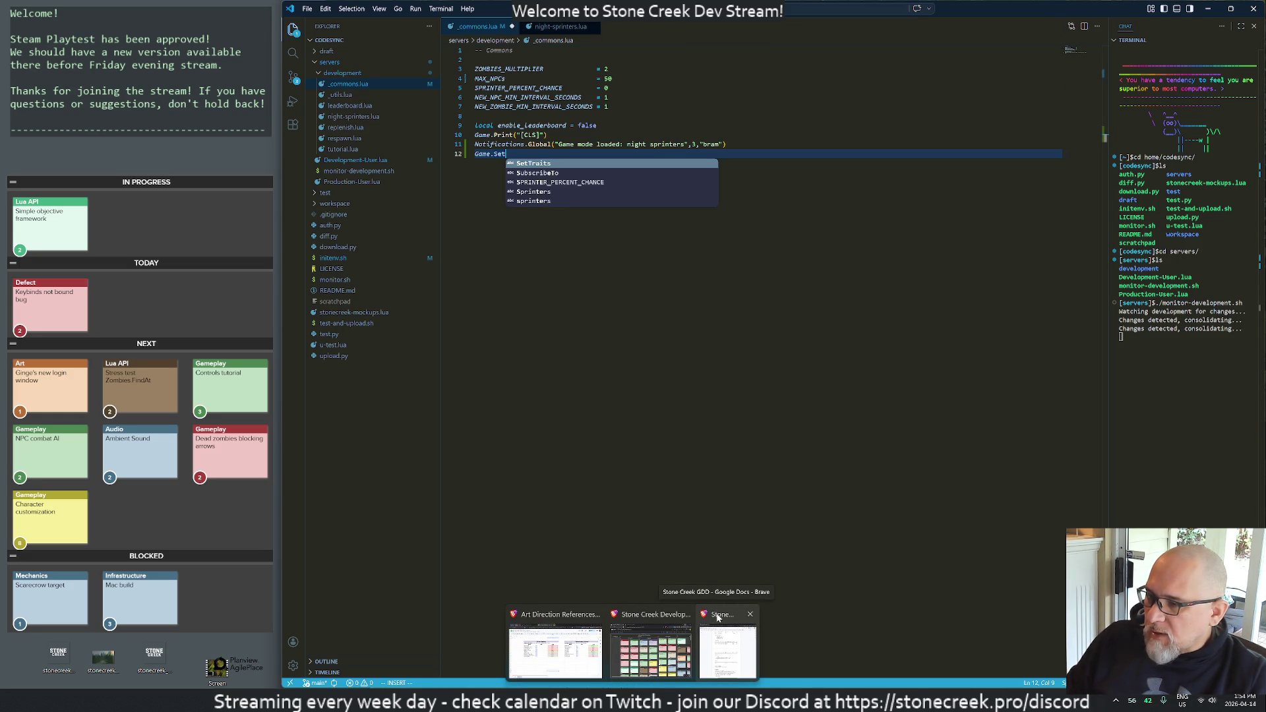
- Find SetDaysPerHour in the Game API table of the Stone Creek GDD, then return to VS Code
{"action": "left_click", "coordinate": [726, 650]}
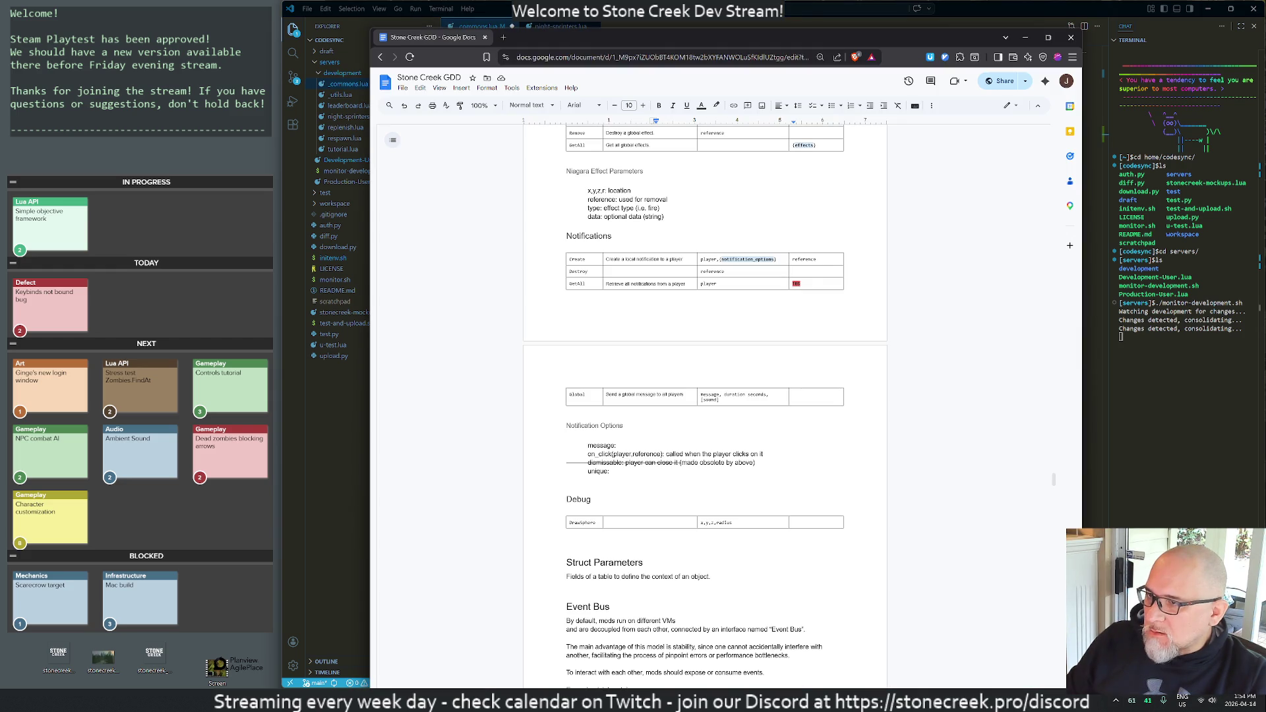
{"action": "scroll", "coordinate": [706, 396], "scroll_direction": "up", "scroll_amount": 20}
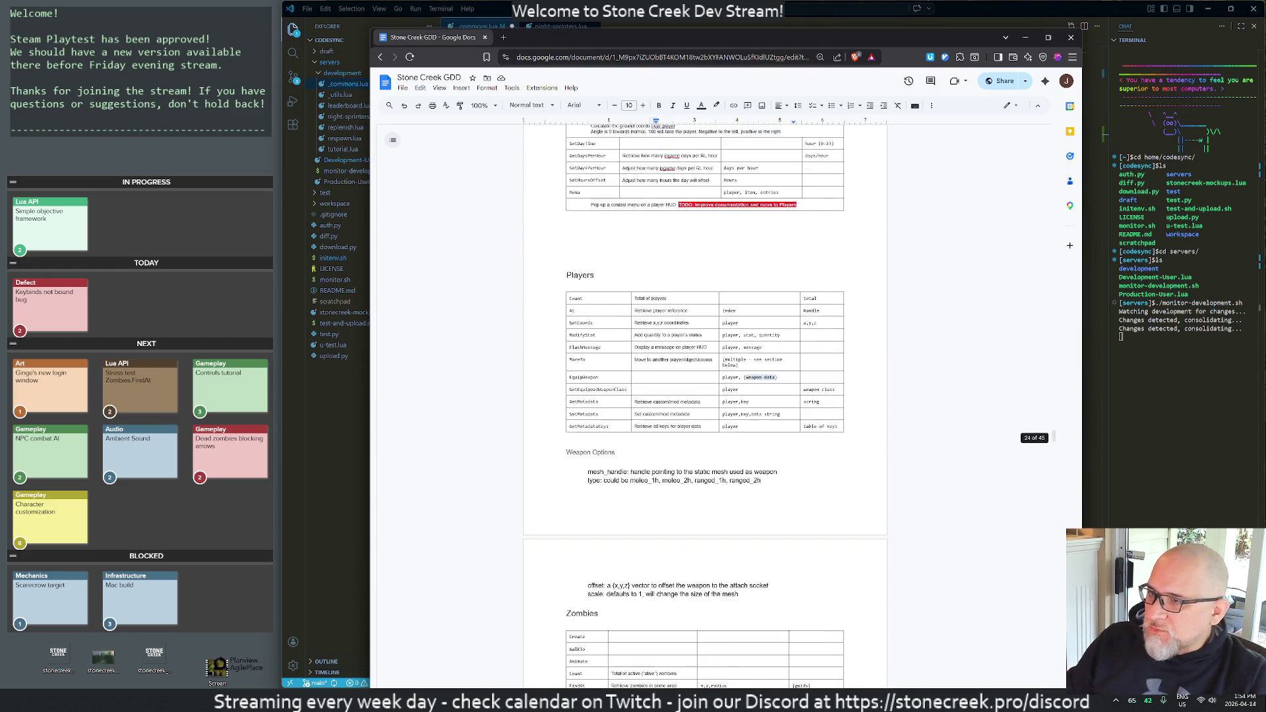
{"action": "scroll", "coordinate": [705, 396], "scroll_direction": "up", "scroll_amount": 6}
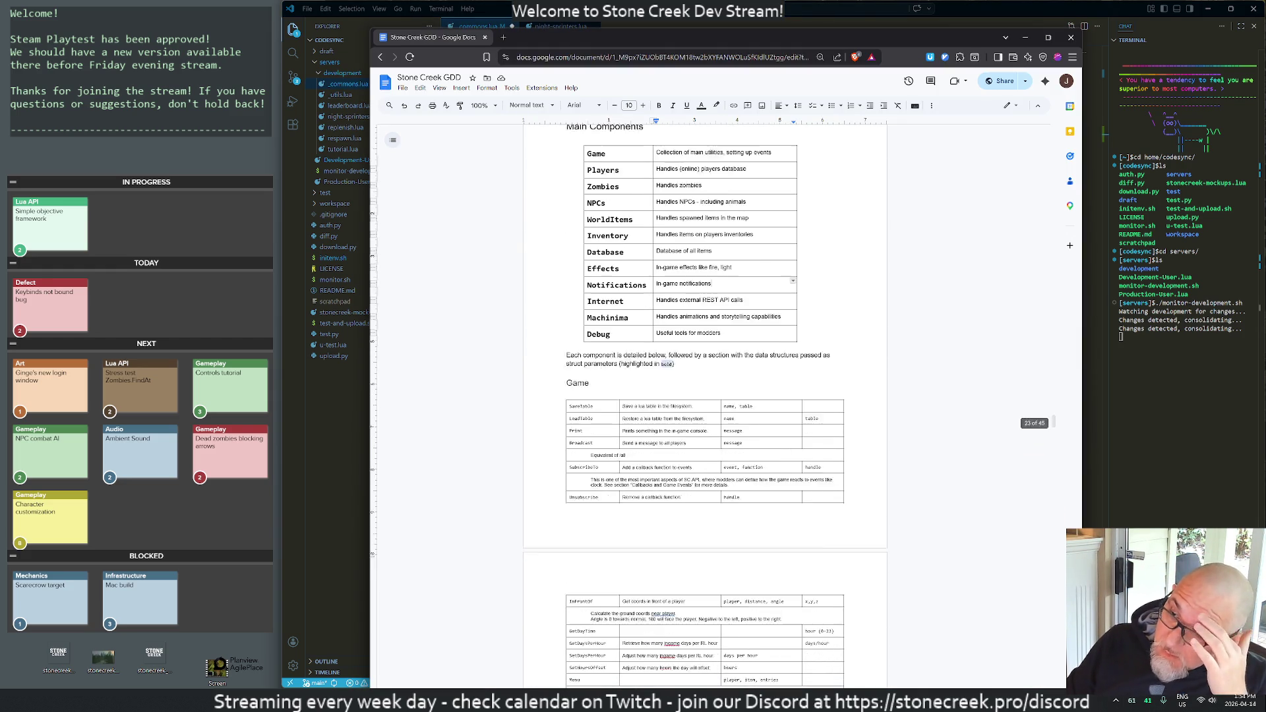
{"action": "scroll", "coordinate": [597, 329], "scroll_direction": "down", "scroll_amount": 3}
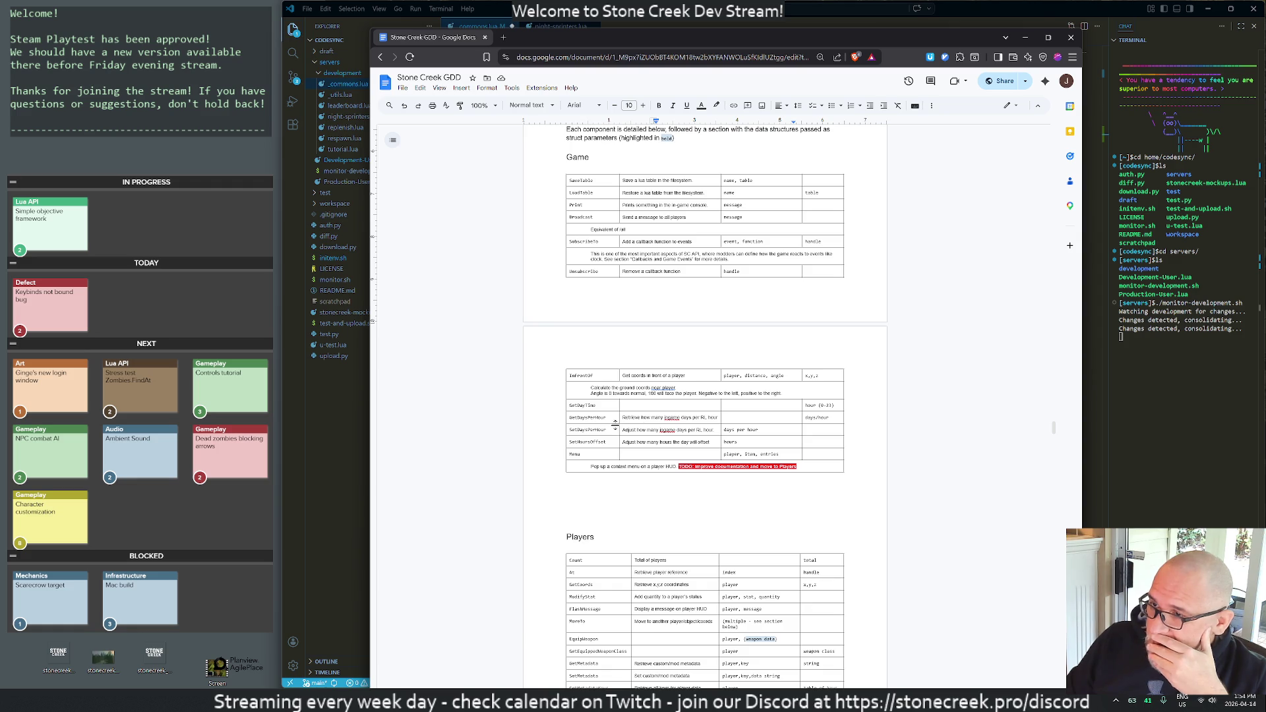
{"action": "key", "text": "alt+Tab"}
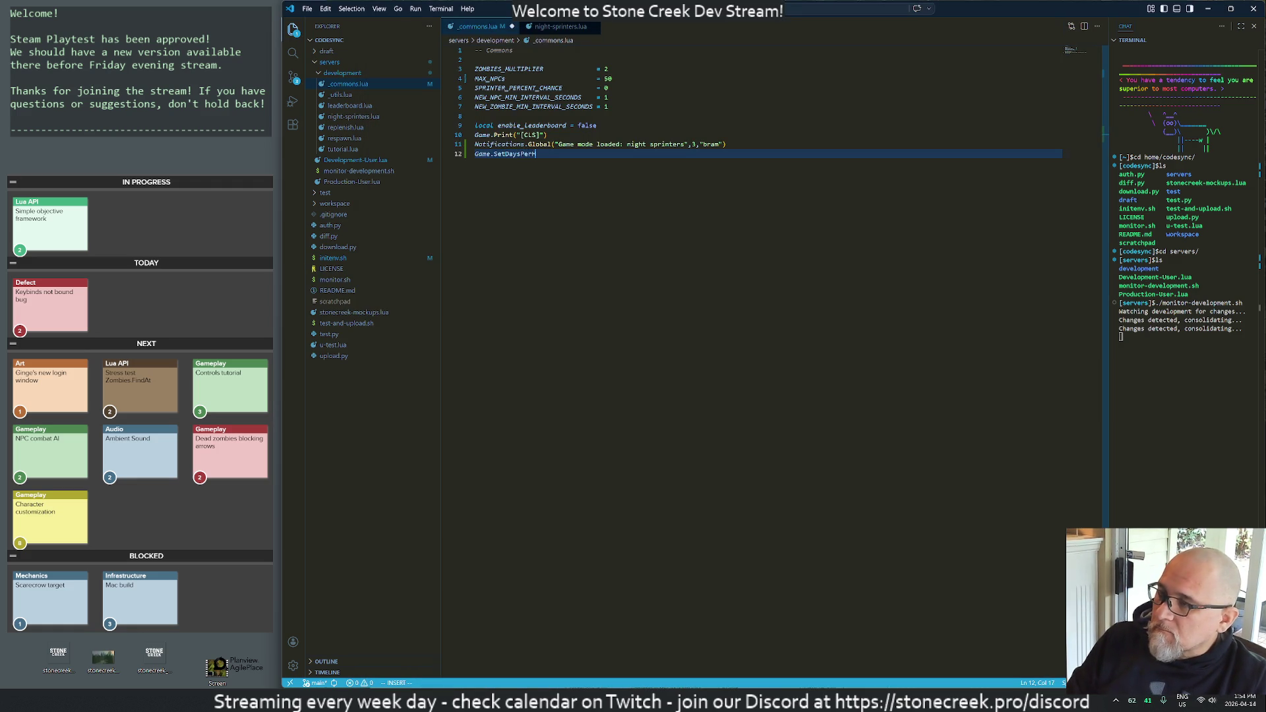
- Complete line 12 as Game.SetDaysPerHour(100) and save _commons.lua
{"action": "type", "text": "(100"}
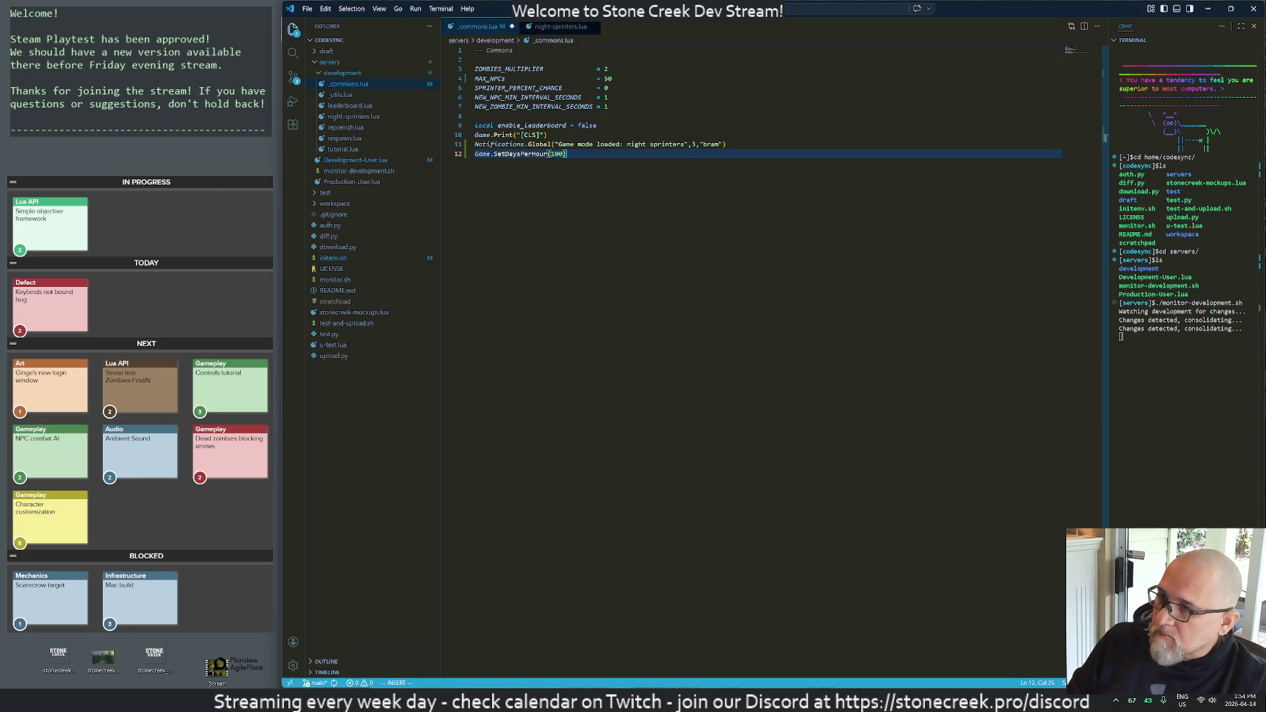
{"action": "key", "text": "Escape"}
{"action": "type", "text": ":w"}
{"action": "key", "text": "Return"}
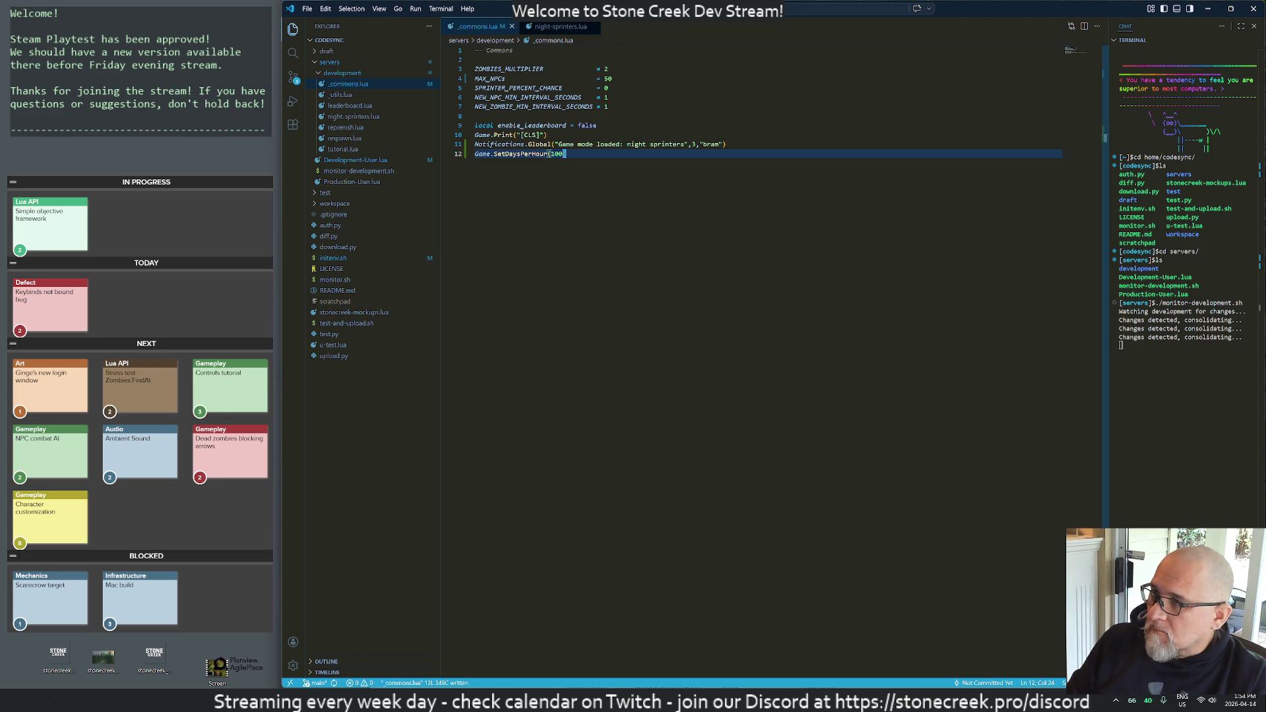
- In night-sprinters.lua, duplicate the is_night line 10 and comment out the hour-based copy
{"action": "key", "text": "ctrl+Tab"}
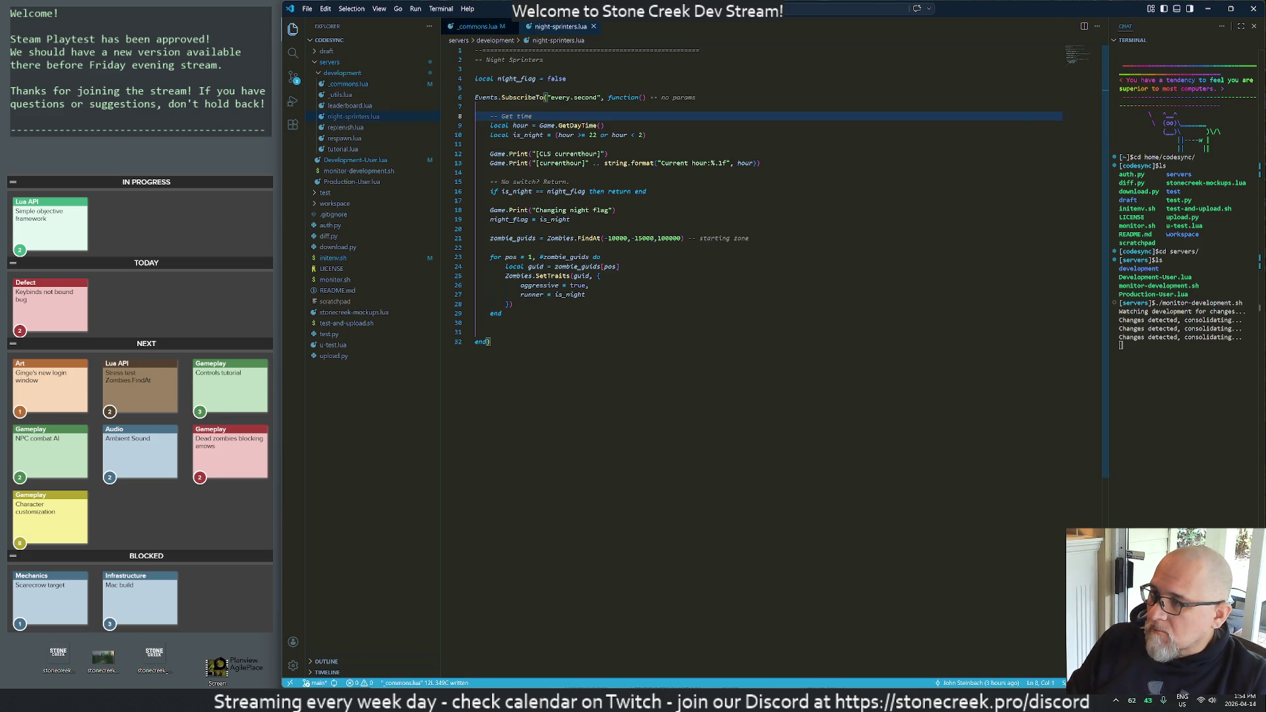
{"action": "key", "text": "k"}
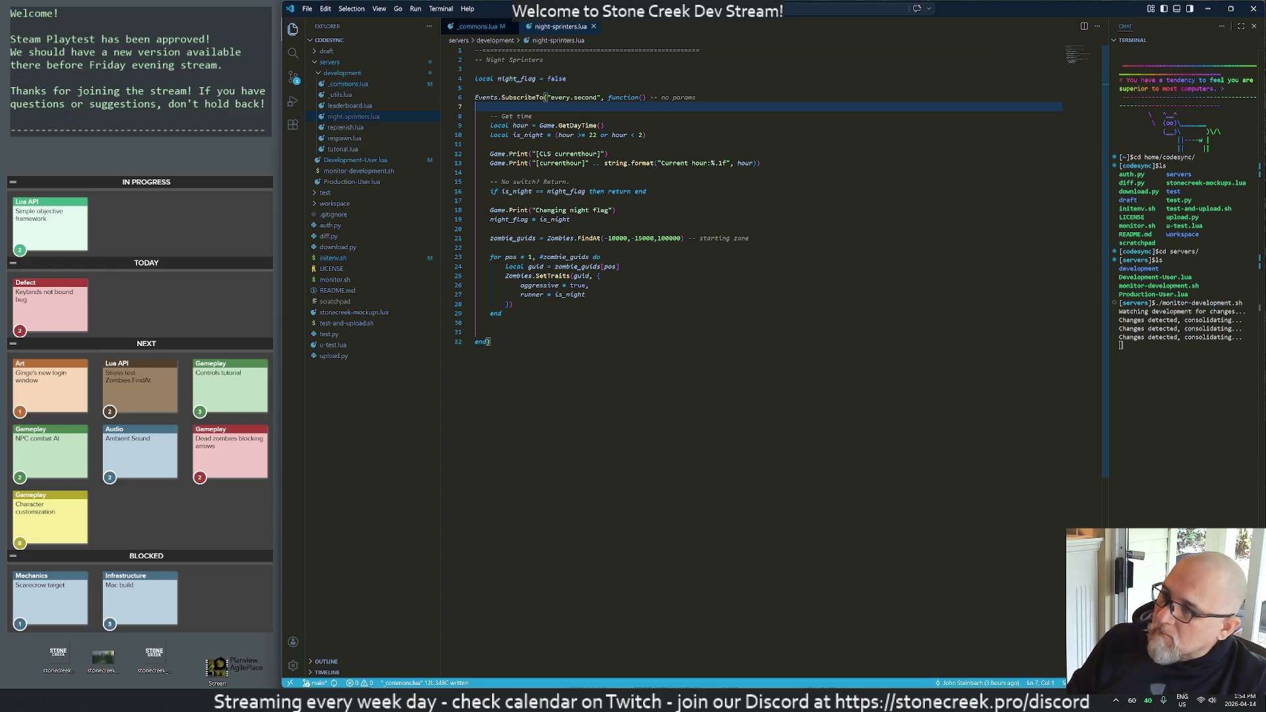
{"action": "key", "text": "j"}
{"action": "key", "text": "j"}
{"action": "key", "text": "j"}
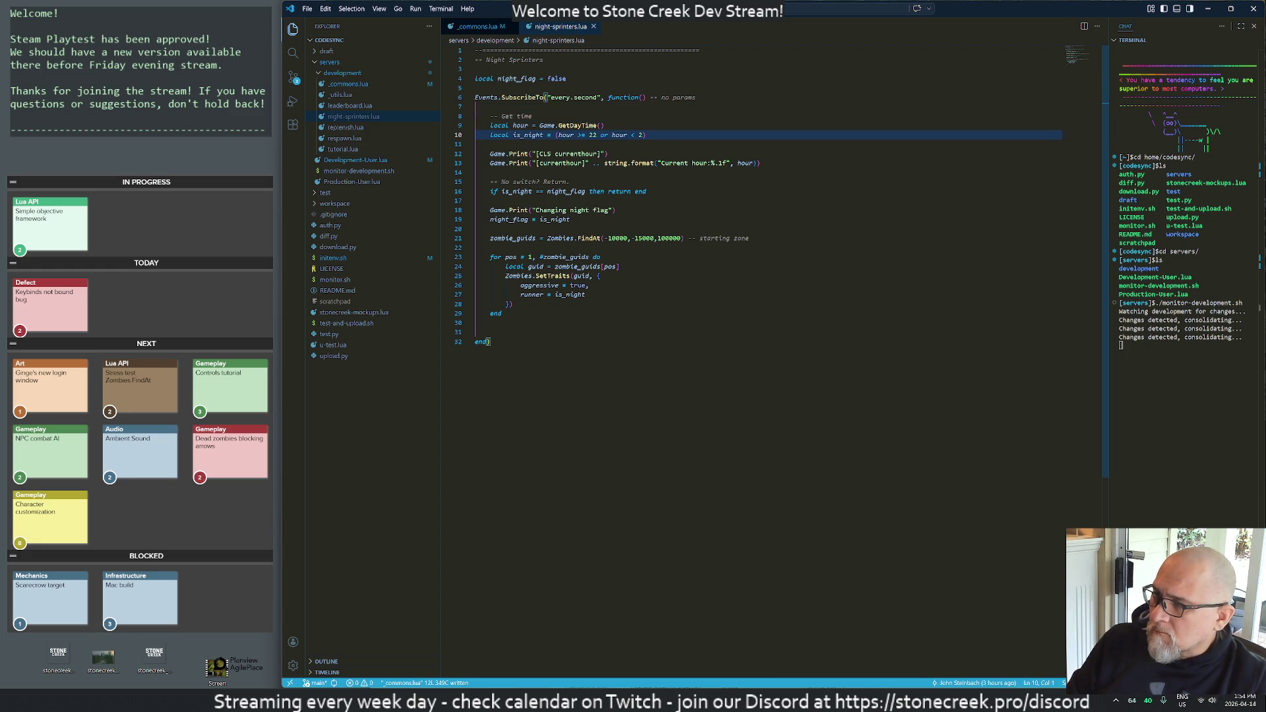
{"action": "key", "text": "y"}
{"action": "key", "text": "y"}
{"action": "key", "text": "p"}
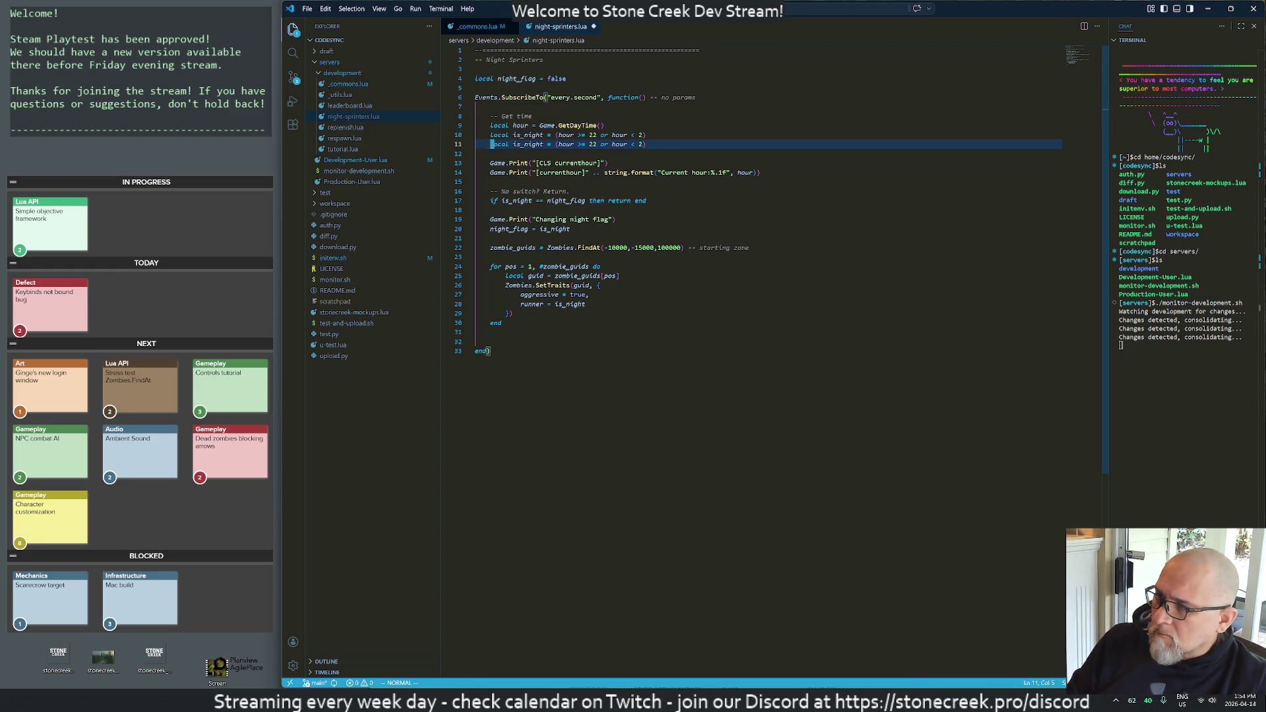
{"action": "key", "text": "g"}
{"action": "key", "text": "c"}
{"action": "key", "text": "c"}
- Change line 10 to is_night = not is_night and save night-sprinters.lua
{"action": "key", "text": "k"}
{"action": "type", "text": "^t(anot is_night"}
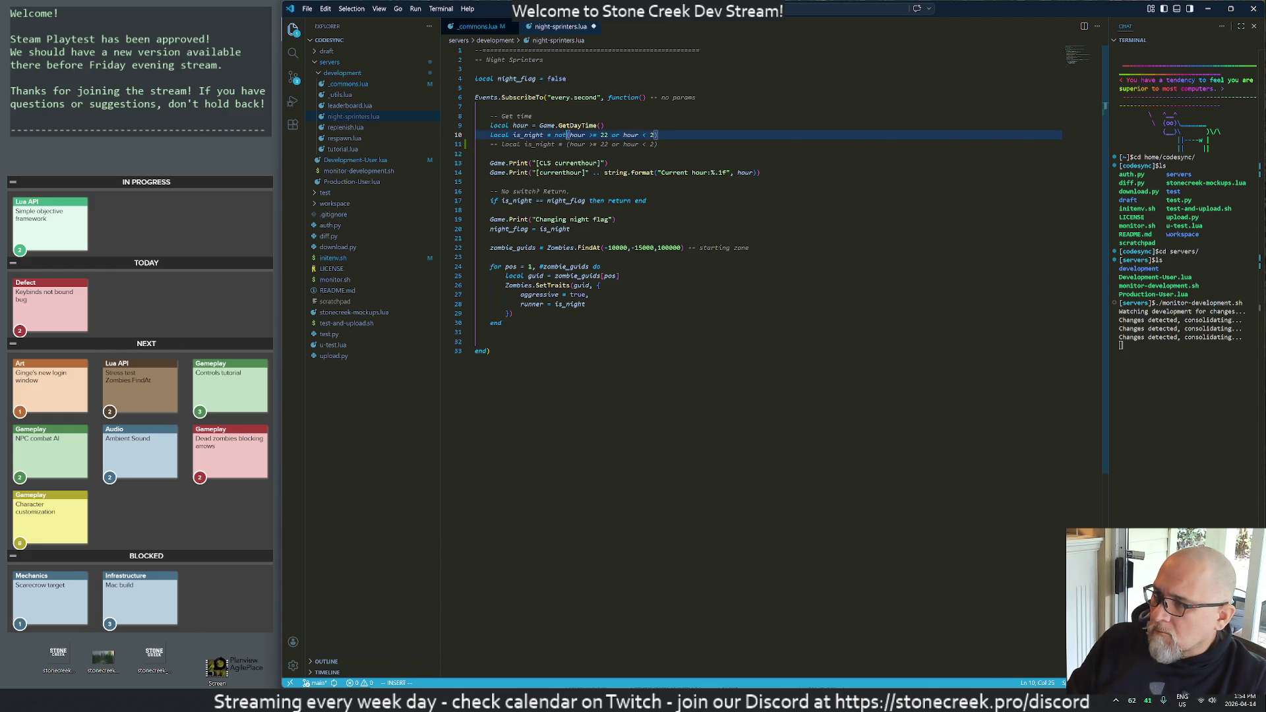
{"action": "key", "text": "Escape"}
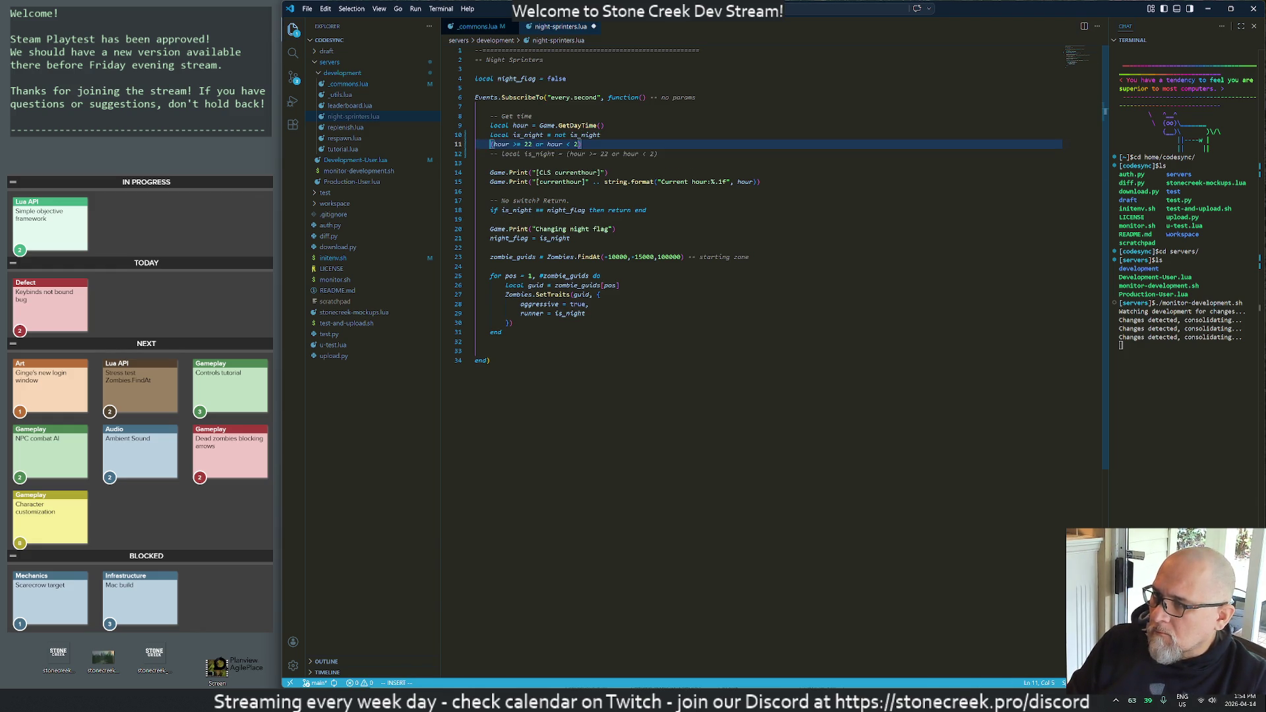
{"action": "key", "text": "l"}
{"action": "key", "text": "D"}
{"action": "key", "text": "^"}
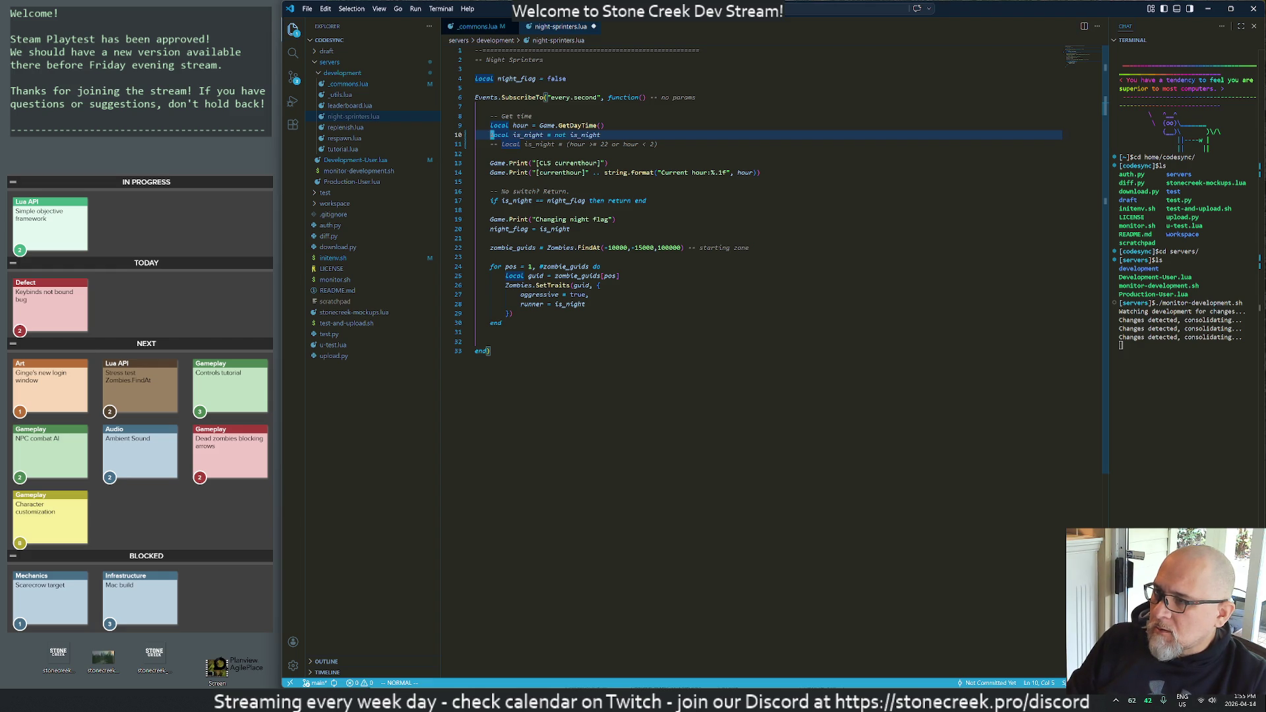
{"action": "key", "text": "ctrl+s"}
- Watch the game for the night flag change, checking the not on line 10 between looks
{"action": "key", "text": "alt+Tab"}
{"action": "key", "text": "alt+Tab"}
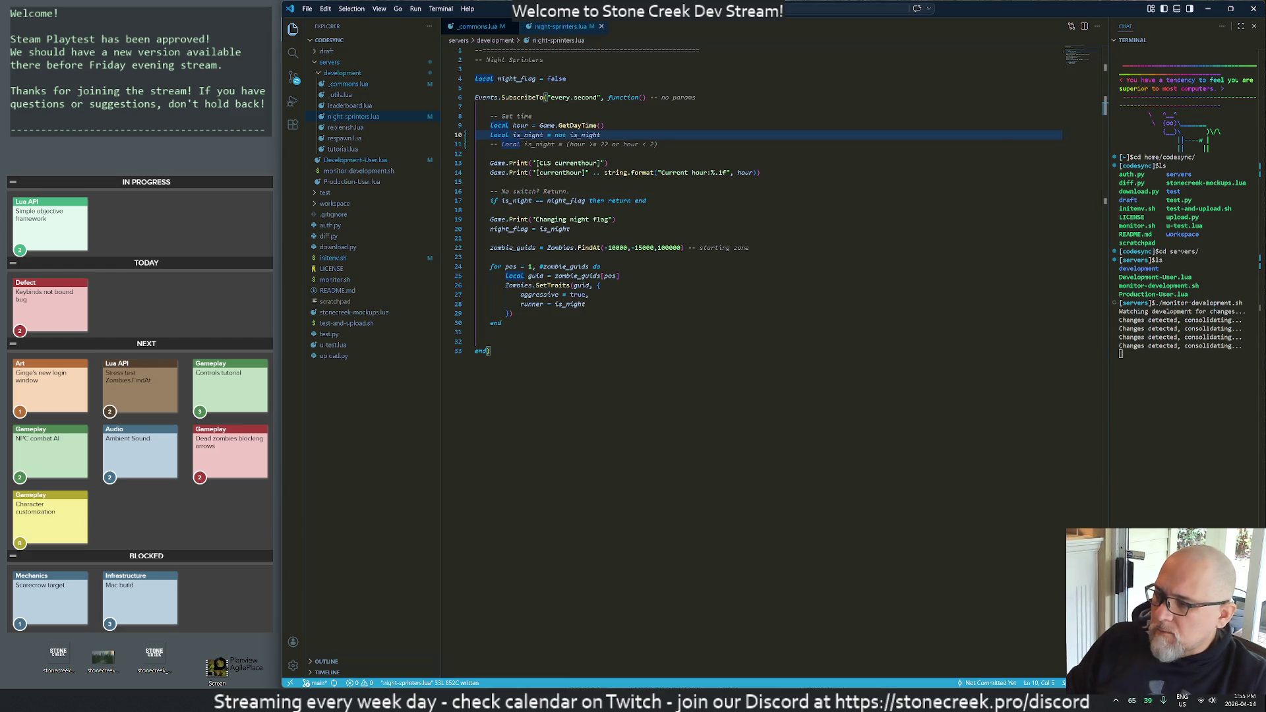
{"action": "key", "text": "alt+Tab"}
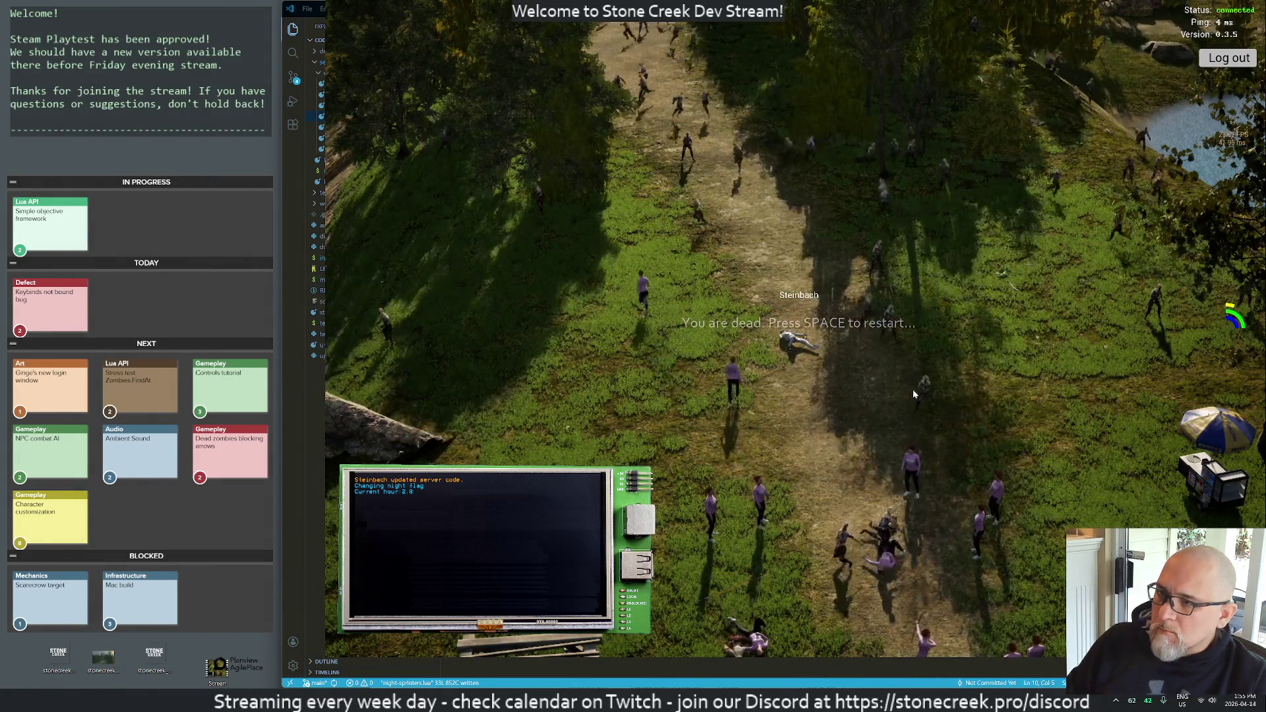
{"action": "key", "text": "alt+Tab"}
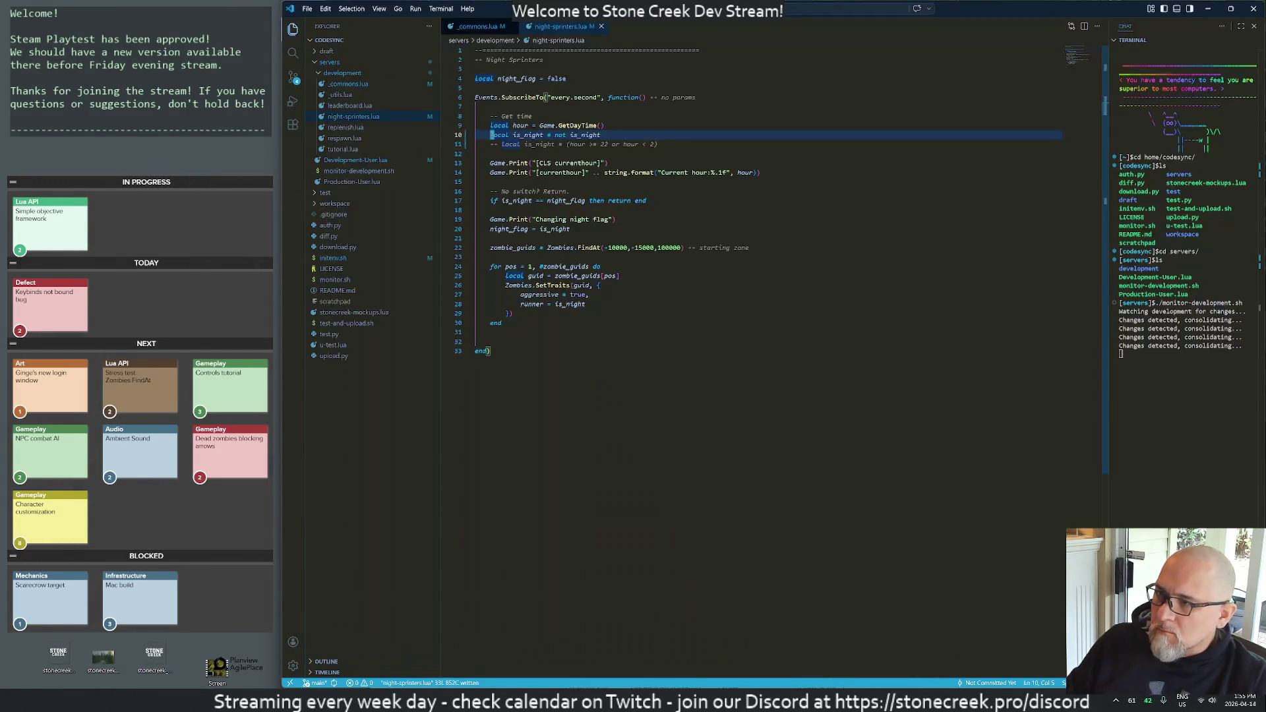
{"action": "left_click", "coordinate": [482, 238]}
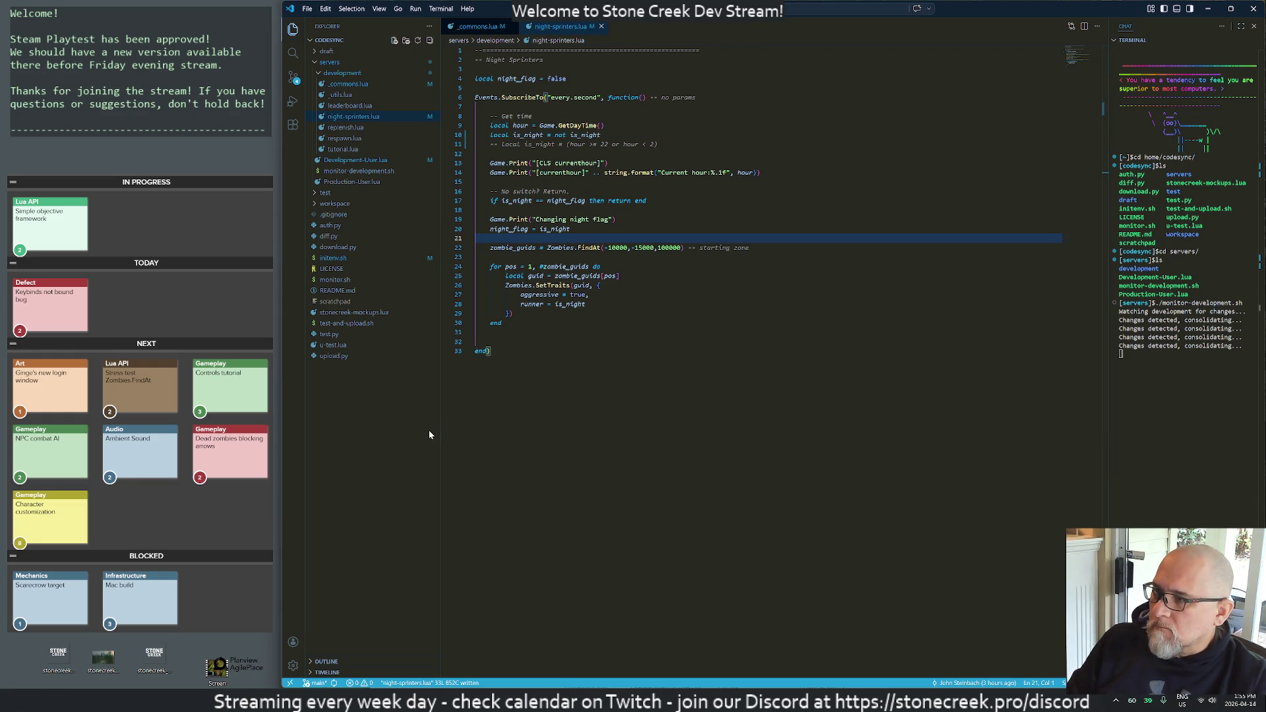
{"action": "key", "text": "alt+Tab"}
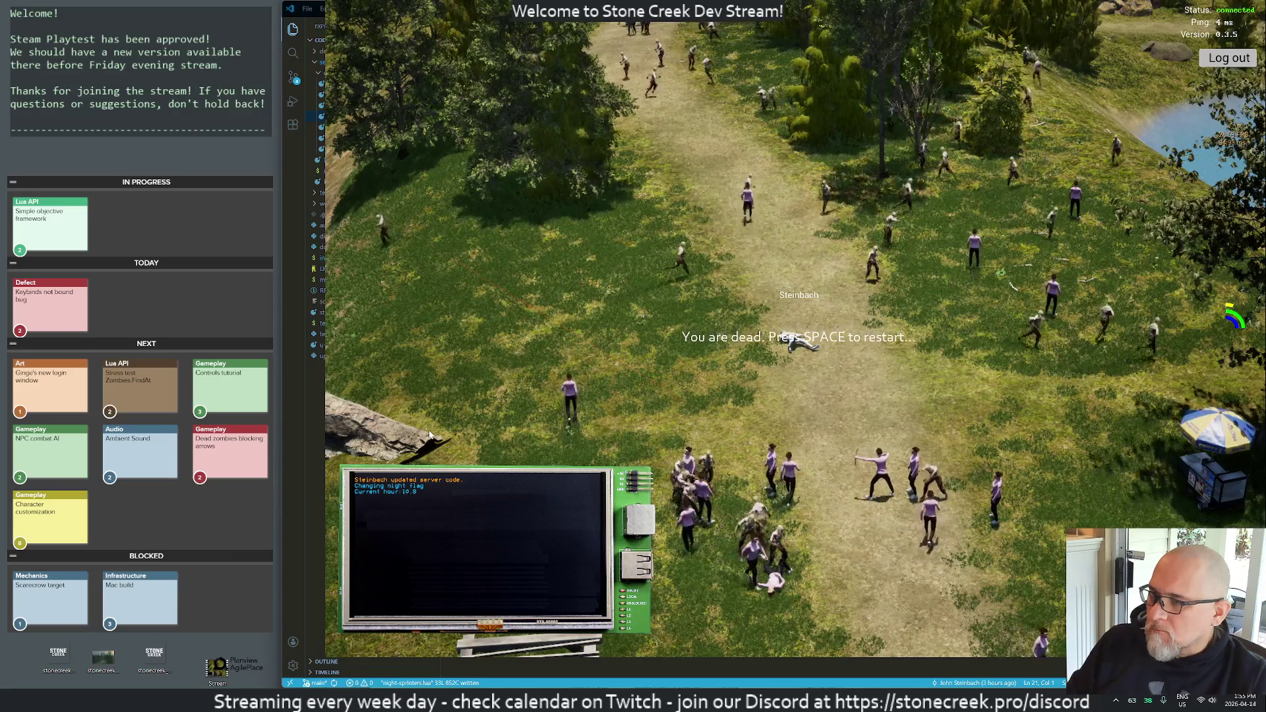
{"action": "key", "text": "alt+Tab"}
{"action": "key", "text": "Up"}
{"action": "key", "text": "Up"}
{"action": "key", "text": "Up"}
{"action": "key", "text": "Up"}
{"action": "key", "text": "ctrl+Right"}
{"action": "key", "text": "ctrl+Right"}
{"action": "key", "text": "ctrl+Right"}
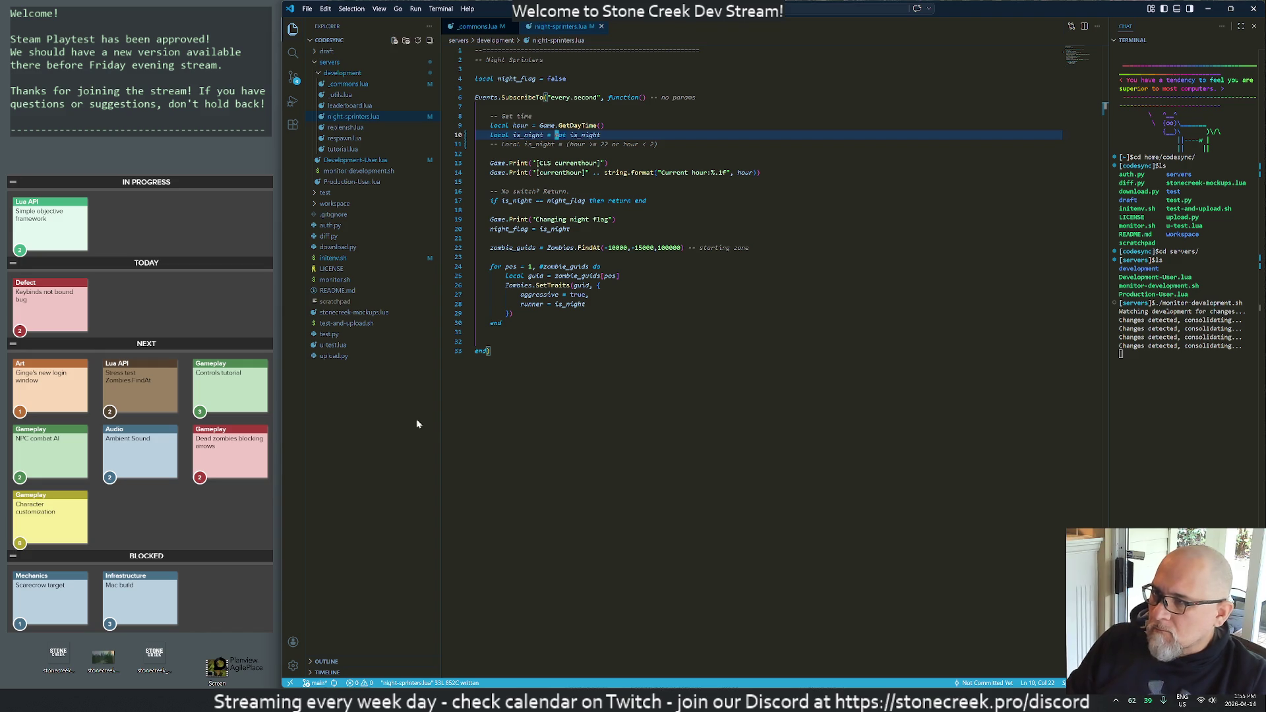
{"action": "key", "text": "alt+Tab"}
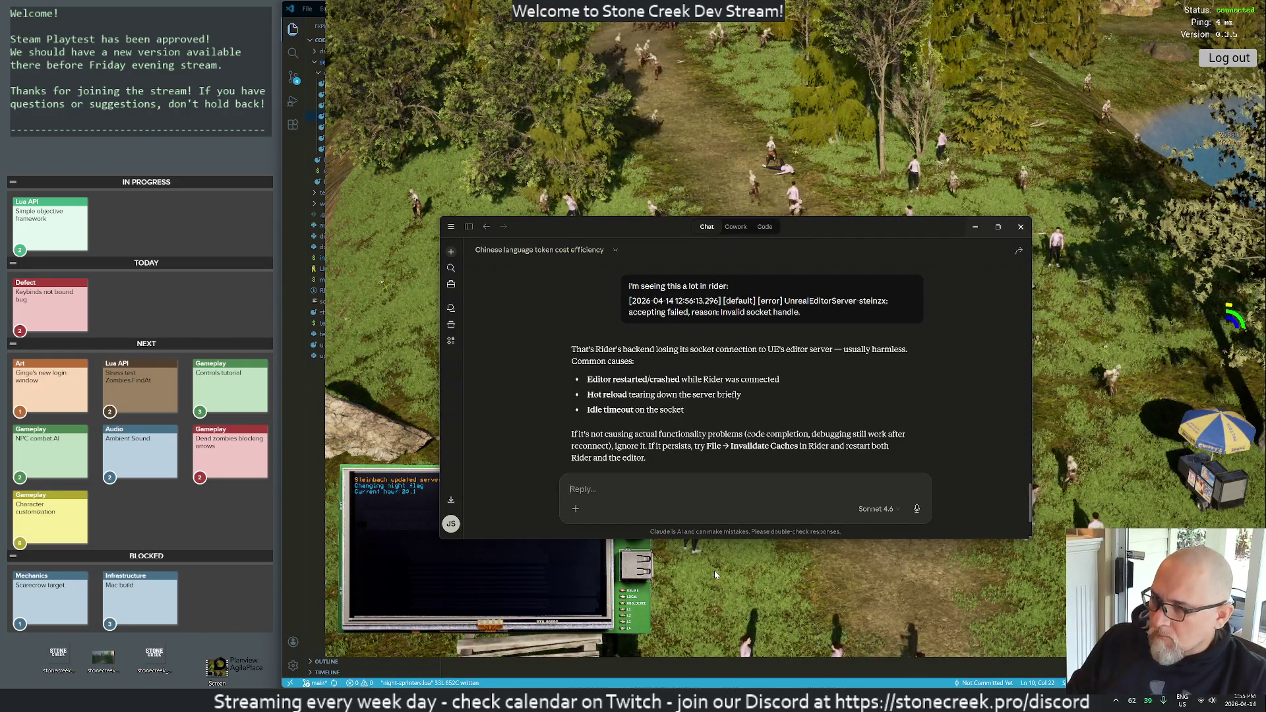
- Ask Claude about 'logic not in lua' and inverting a boolean, getting myBool = not myBool
{"action": "type", "text": "log not"}
{"action": "key", "text": "BackSpace"}
{"action": "key", "text": "BackSpace"}
{"action": "key", "text": "BackSpace"}
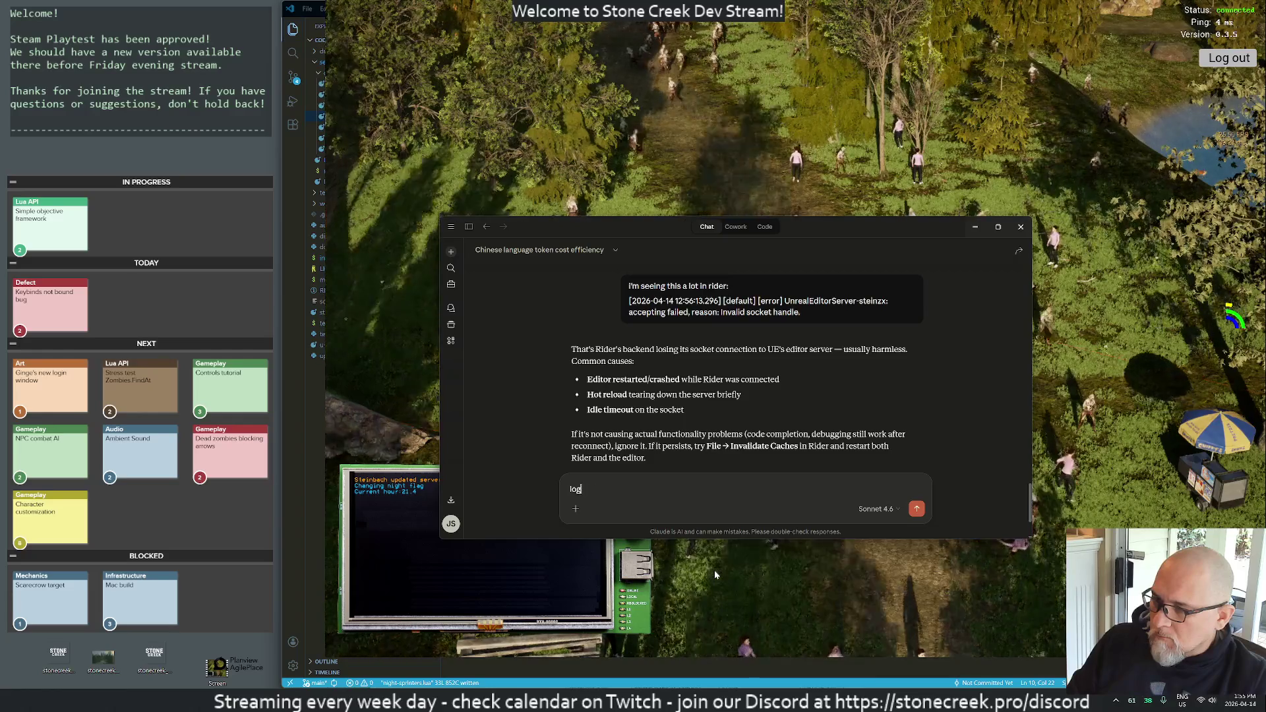
{"action": "type", "text": "ic not in lua"}
{"action": "key", "text": "Return"}
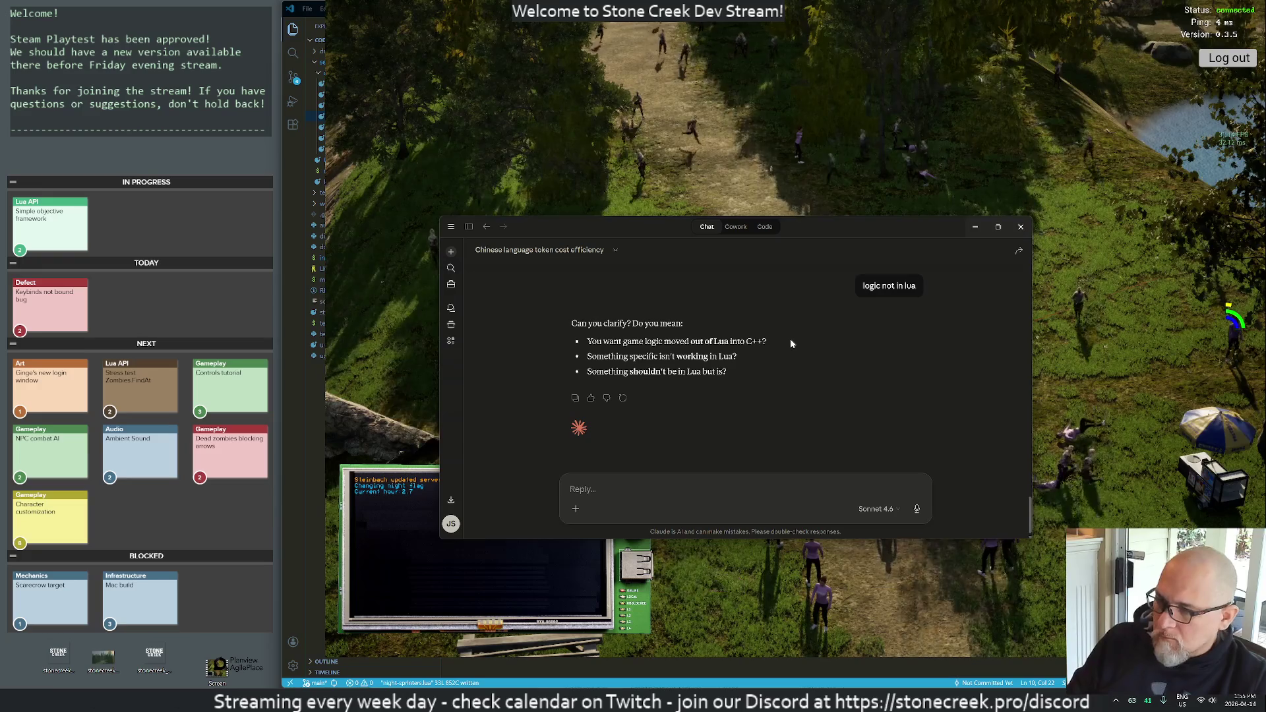
{"action": "type", "text": "I want to"}
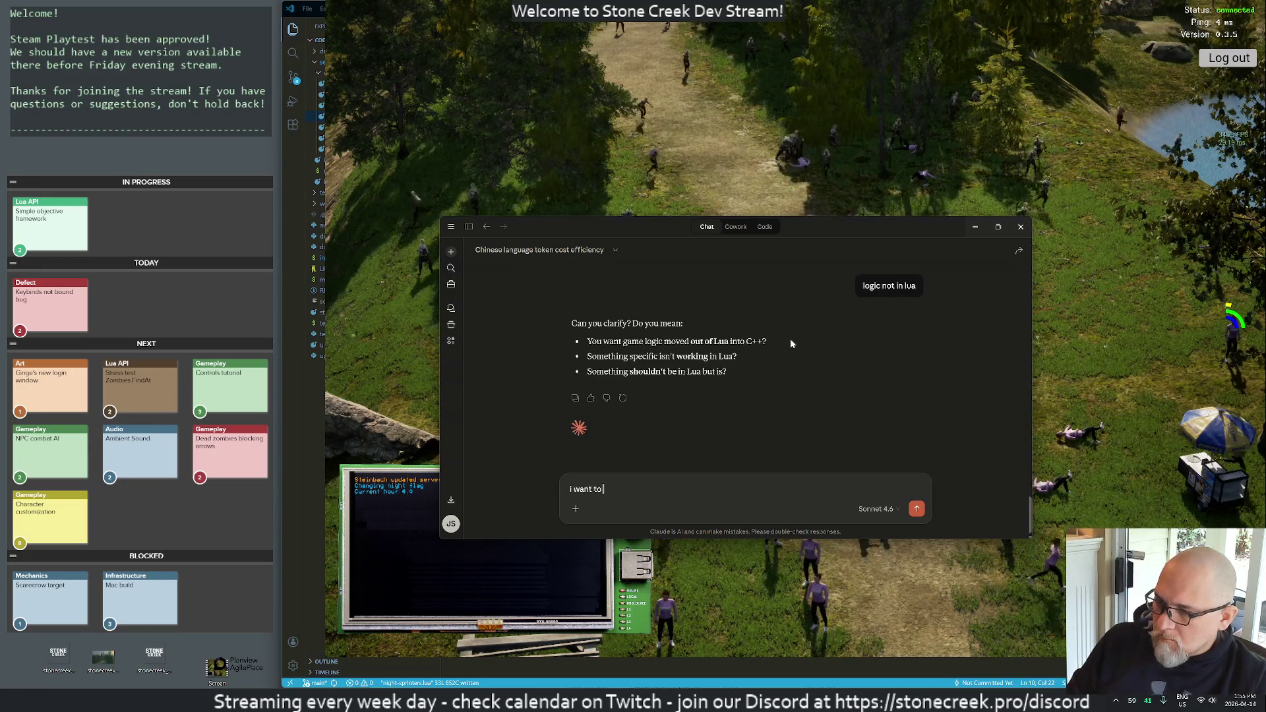
{"action": "type", "text": " inver"}
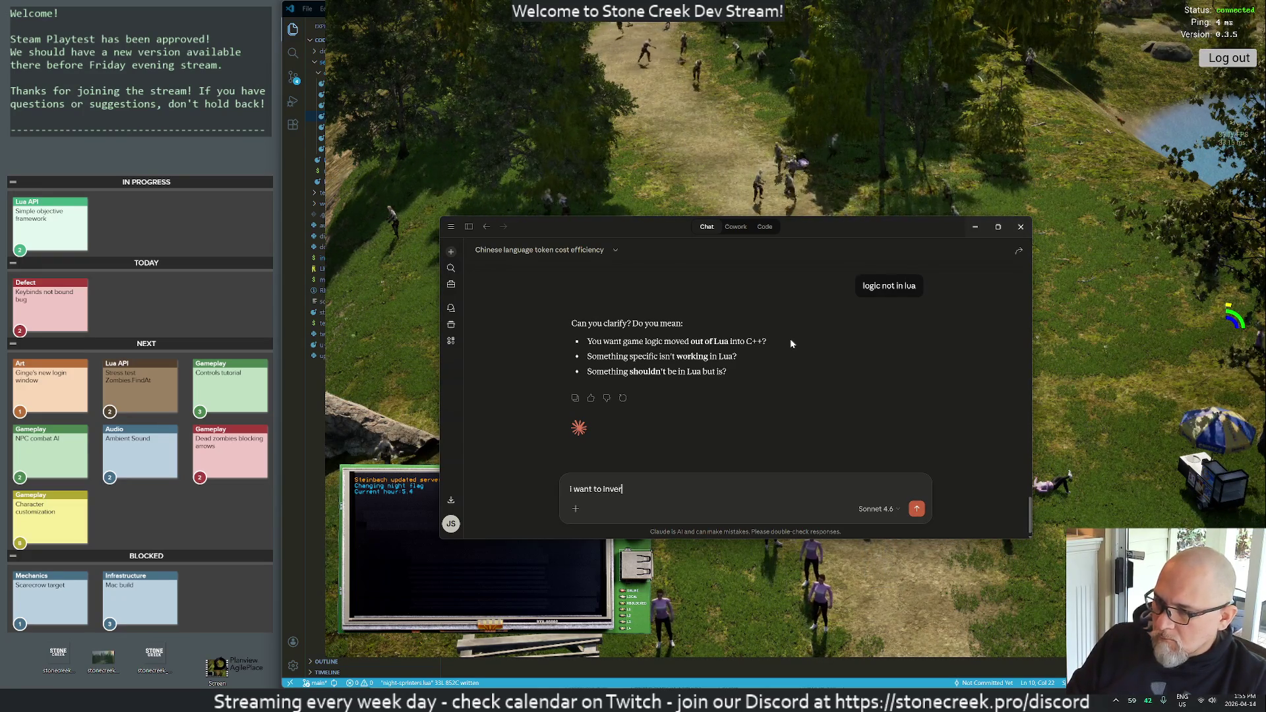
{"action": "type", "text": "se a boolean in lua"}
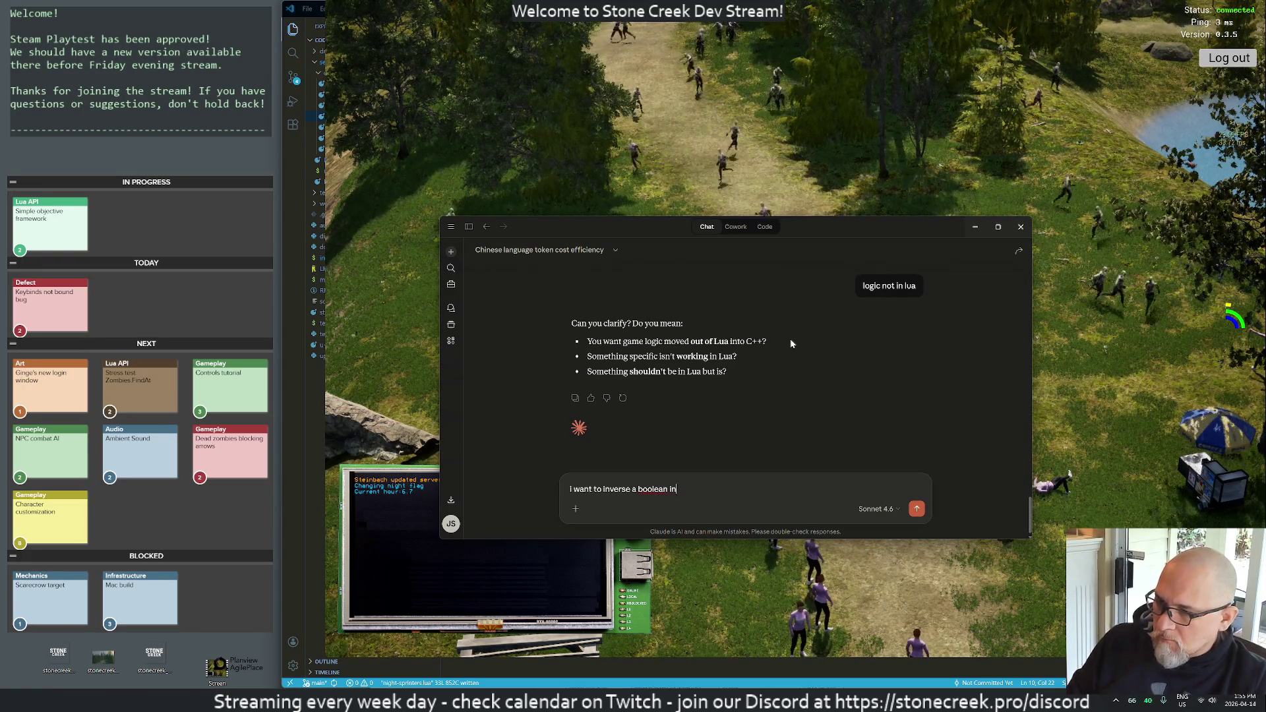
{"action": "key", "text": "Return"}
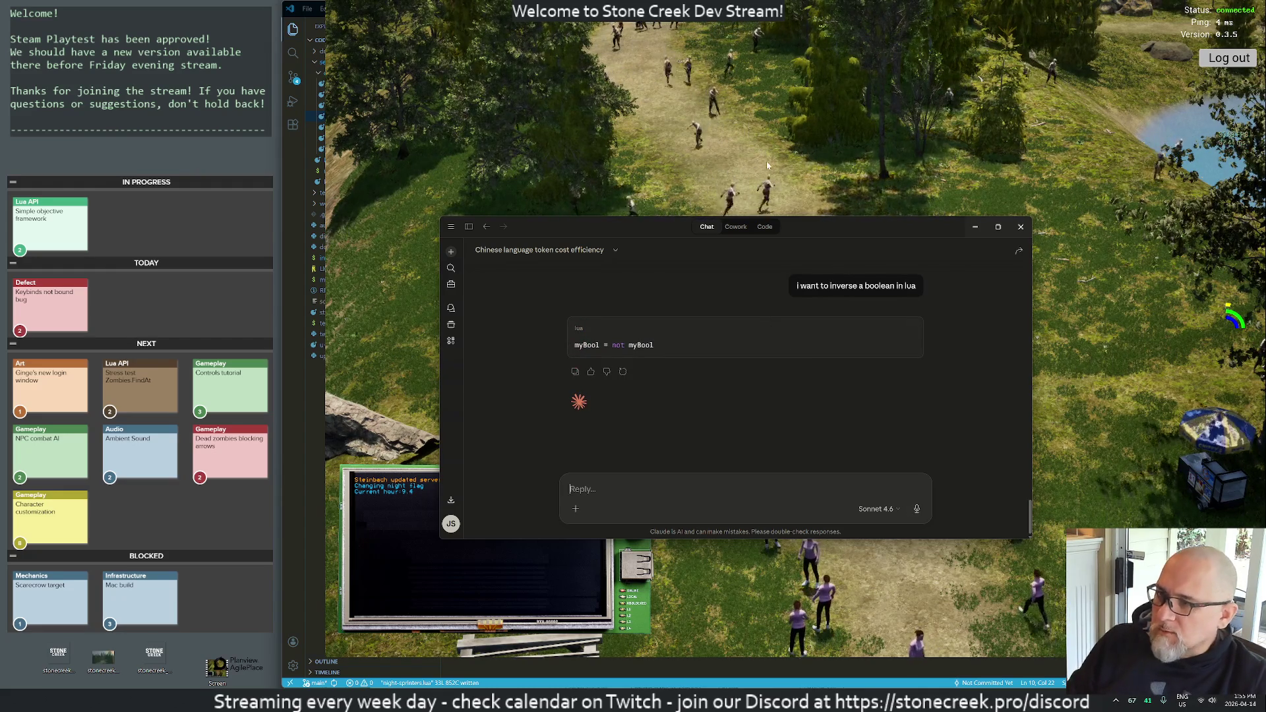
{"action": "key", "text": "alt+Tab"}
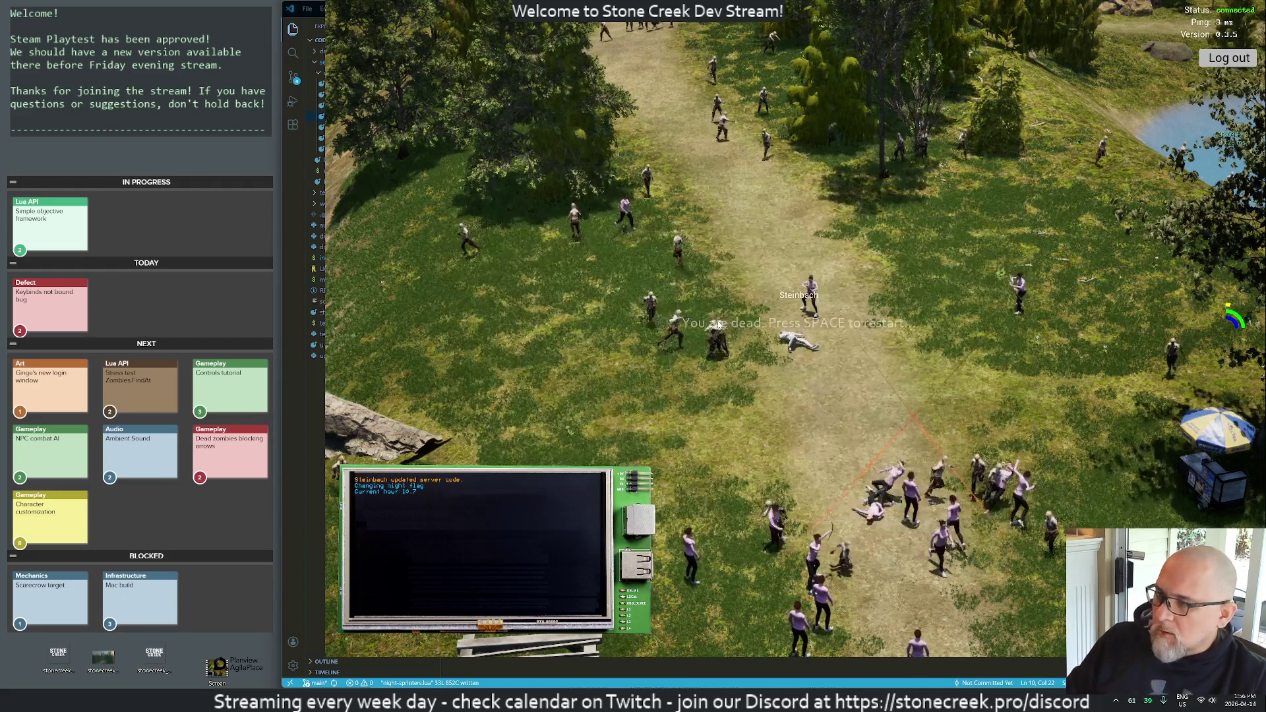
{"action": "key", "text": "alt+Tab"}
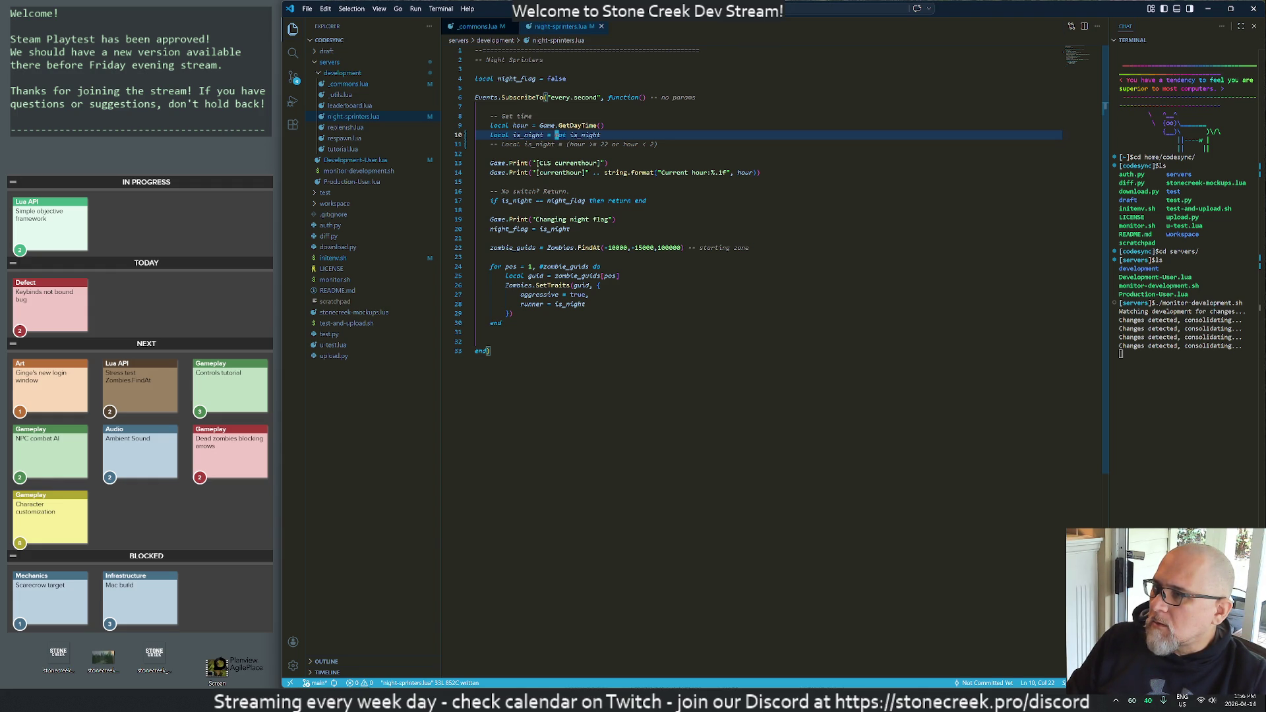
- Save _commons.lua with SetDaysPerHour(100) commented out and see the game switch to daylight
{"action": "key", "text": "ctrl+Tab"}
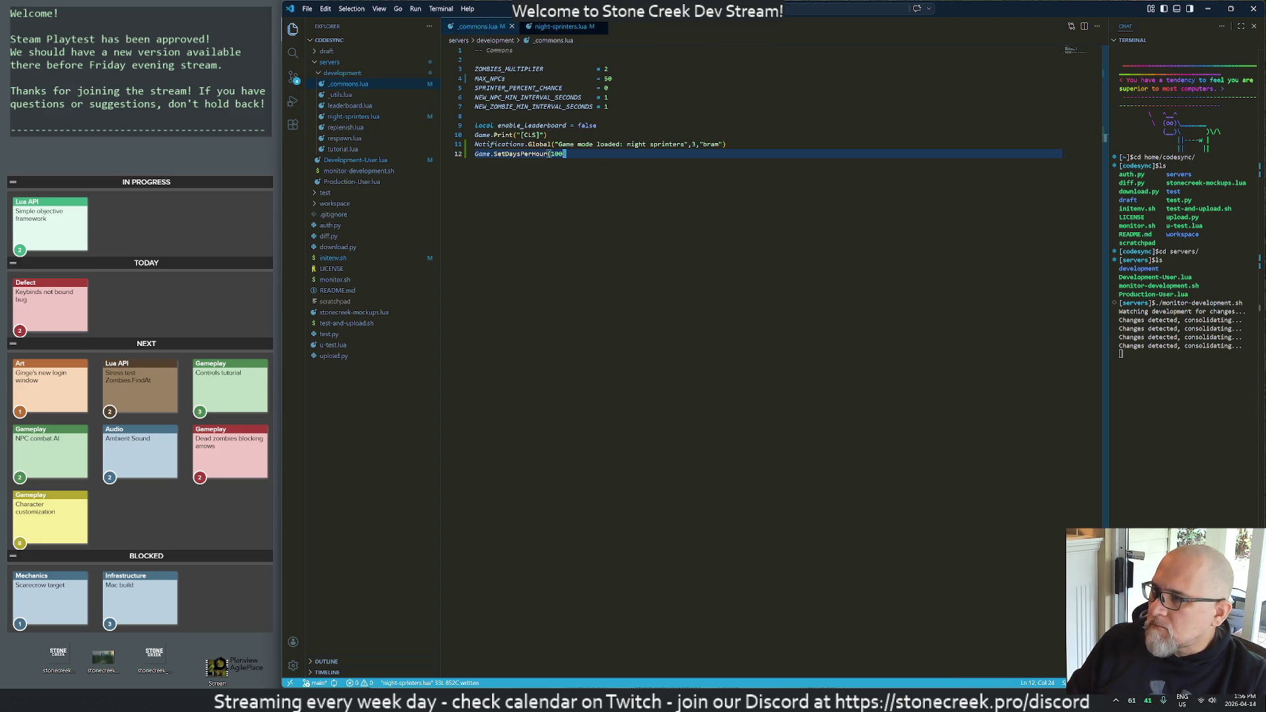
{"action": "key", "text": "ctrl+s"}
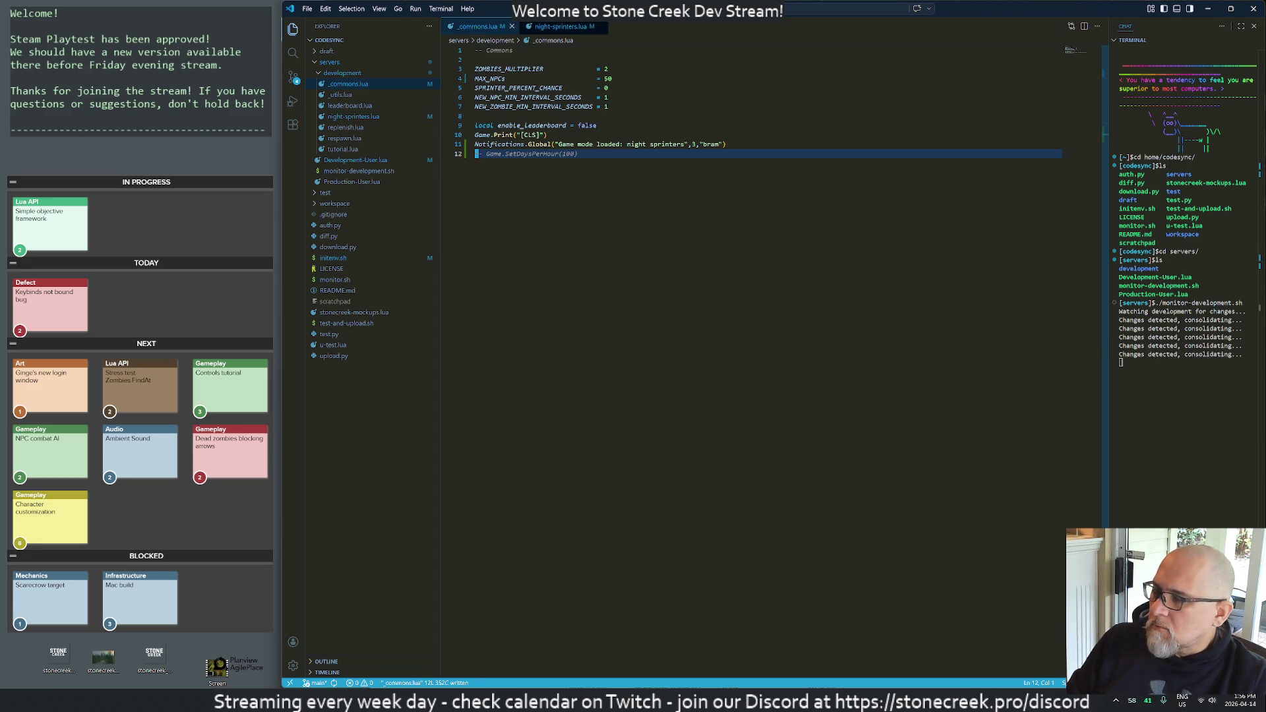
{"action": "key", "text": "alt+Tab"}
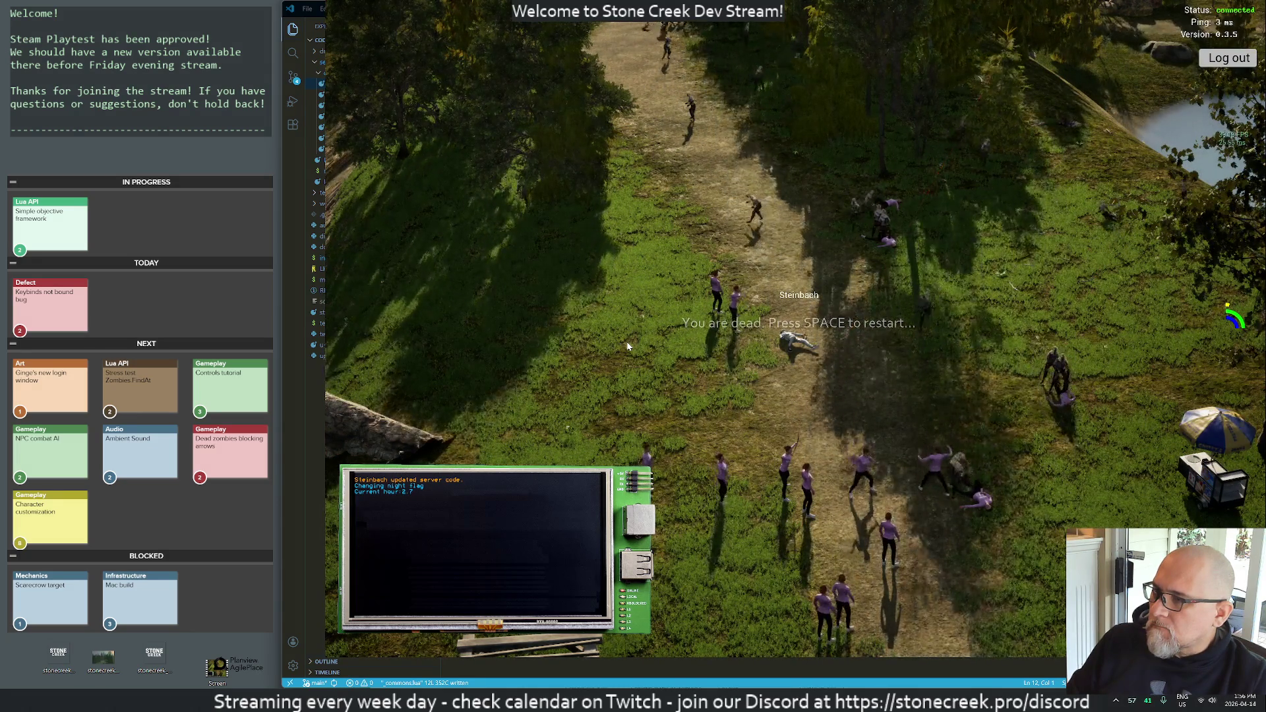
{"action": "key", "text": "space"}
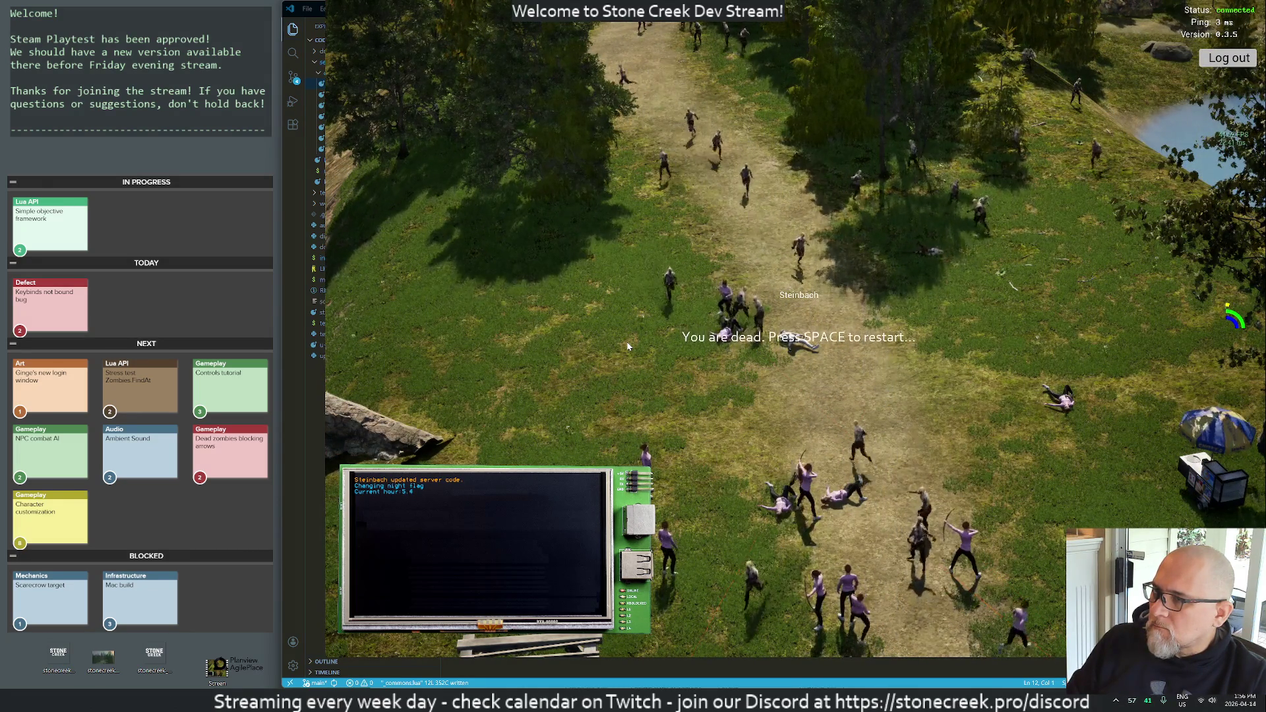
- Back in the editor, search all project files for the debouncer ('debr')
{"action": "key", "text": "alt+Tab"}
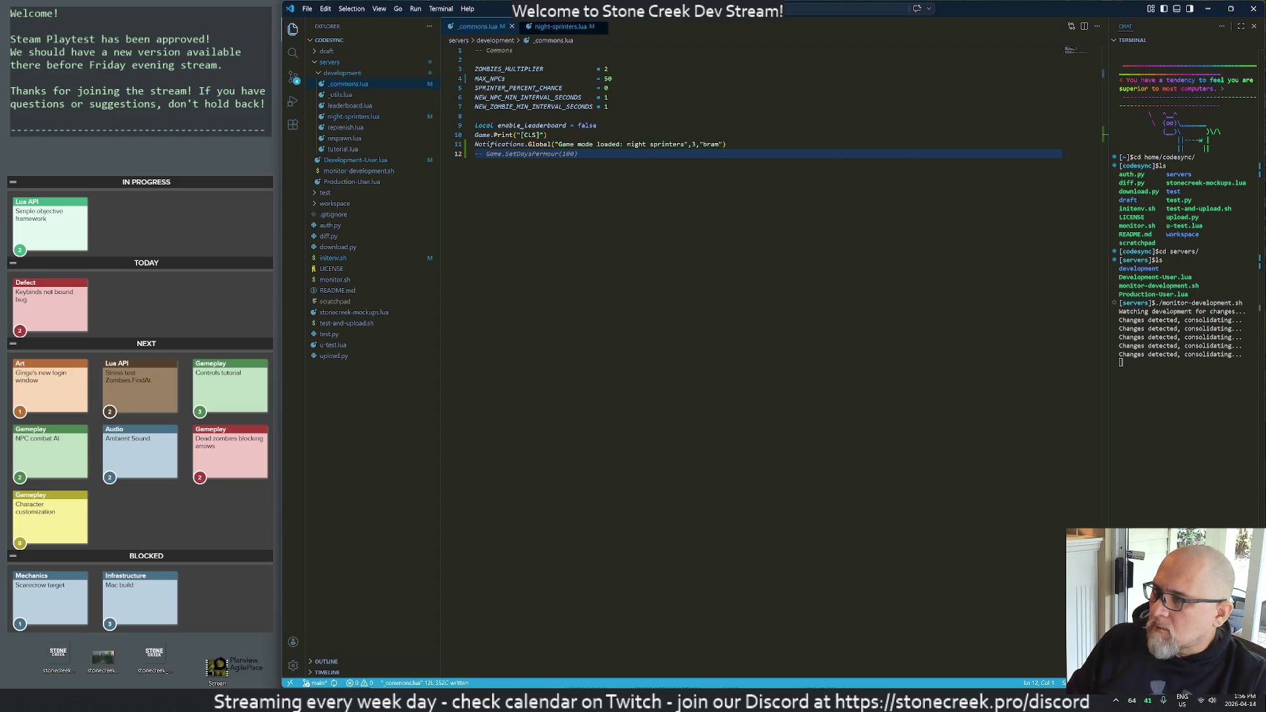
{"action": "key", "text": "ctrl+shift+f"}
{"action": "type", "text": "de"}
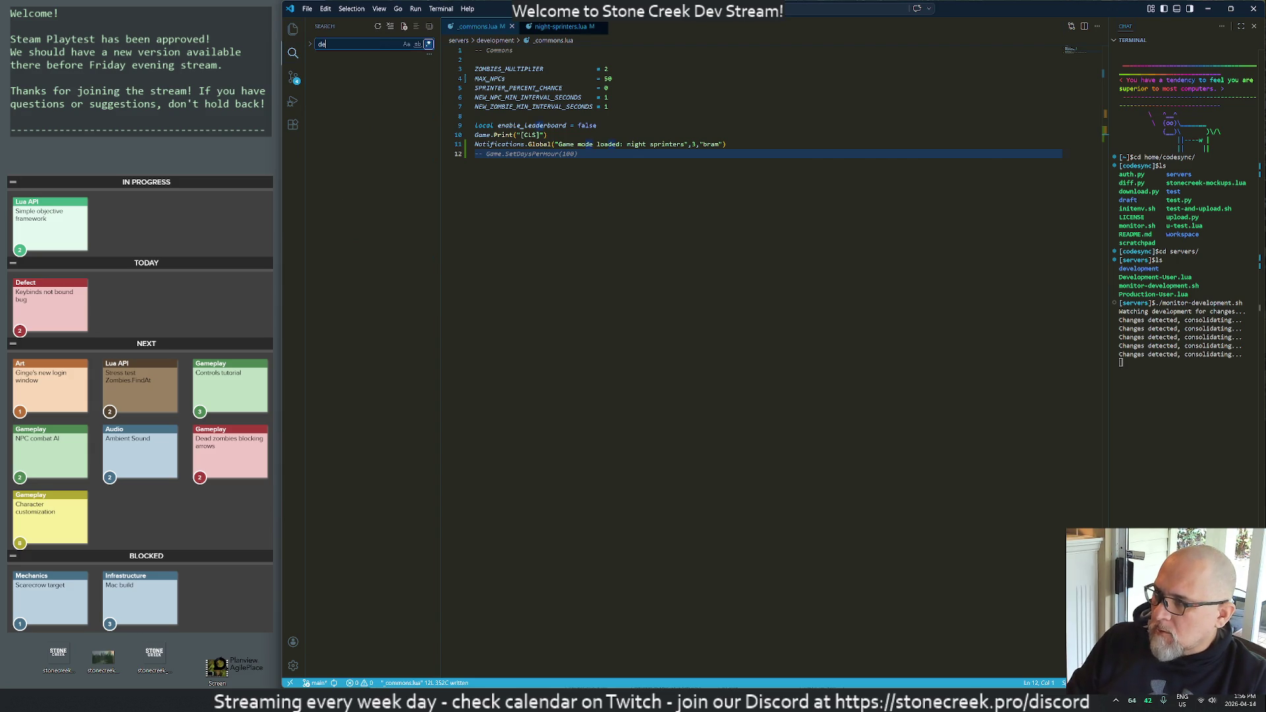
{"action": "type", "text": "br"}
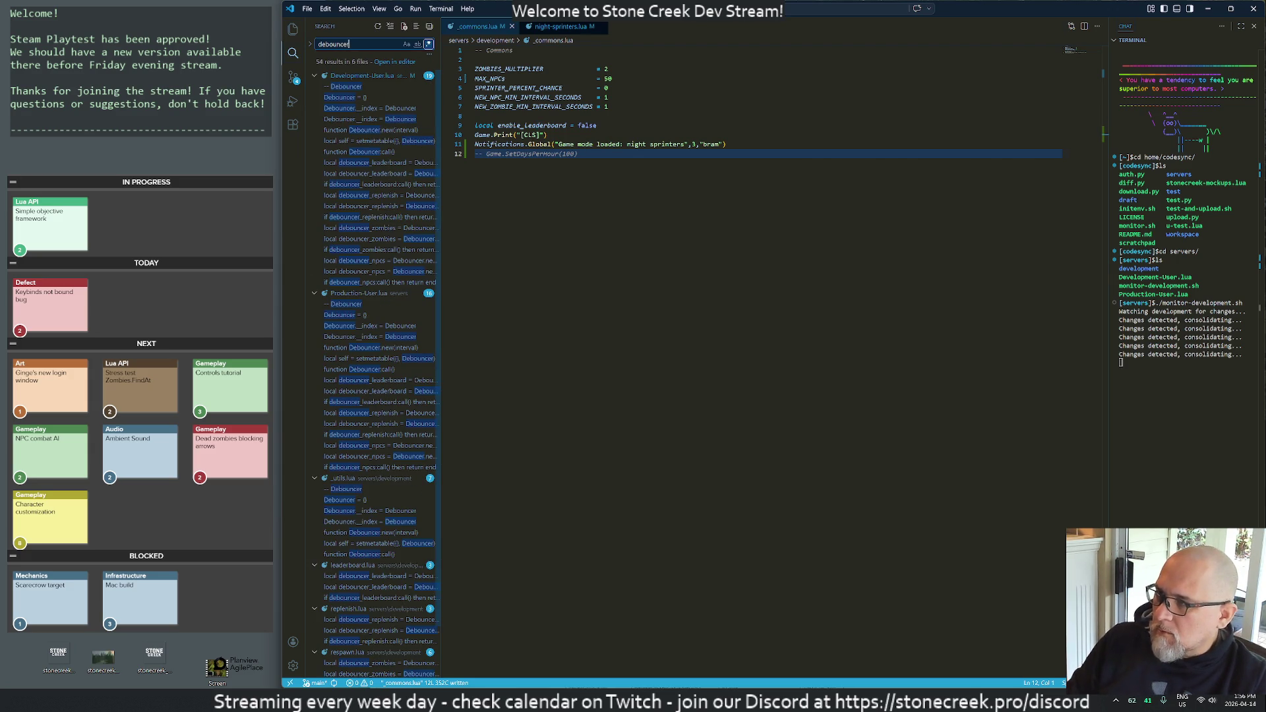
- Copy the four debouncer_replenish lines from Development-User.lua, then close that file
{"action": "left_click", "coordinate": [355, 219]}
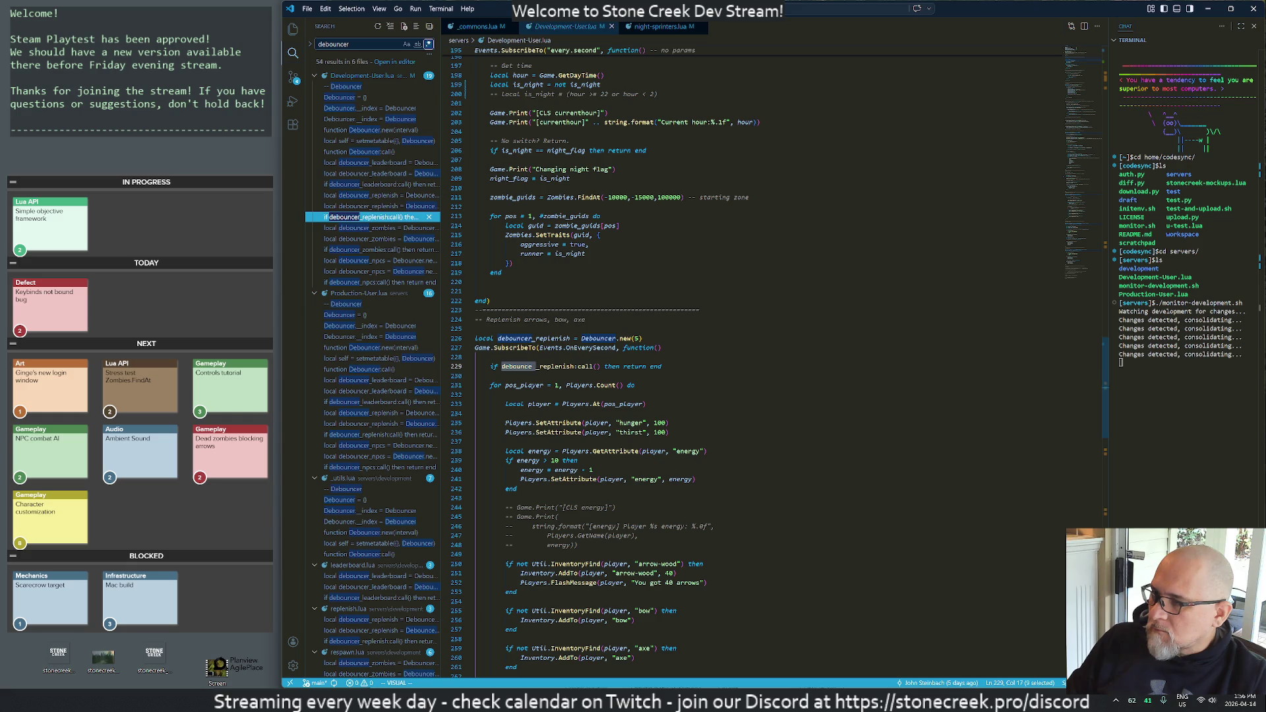
{"action": "key", "text": "k"}
{"action": "key", "text": "k"}
{"action": "key", "text": "k"}
{"action": "key", "text": "shift+v"}
{"action": "key", "text": "y"}
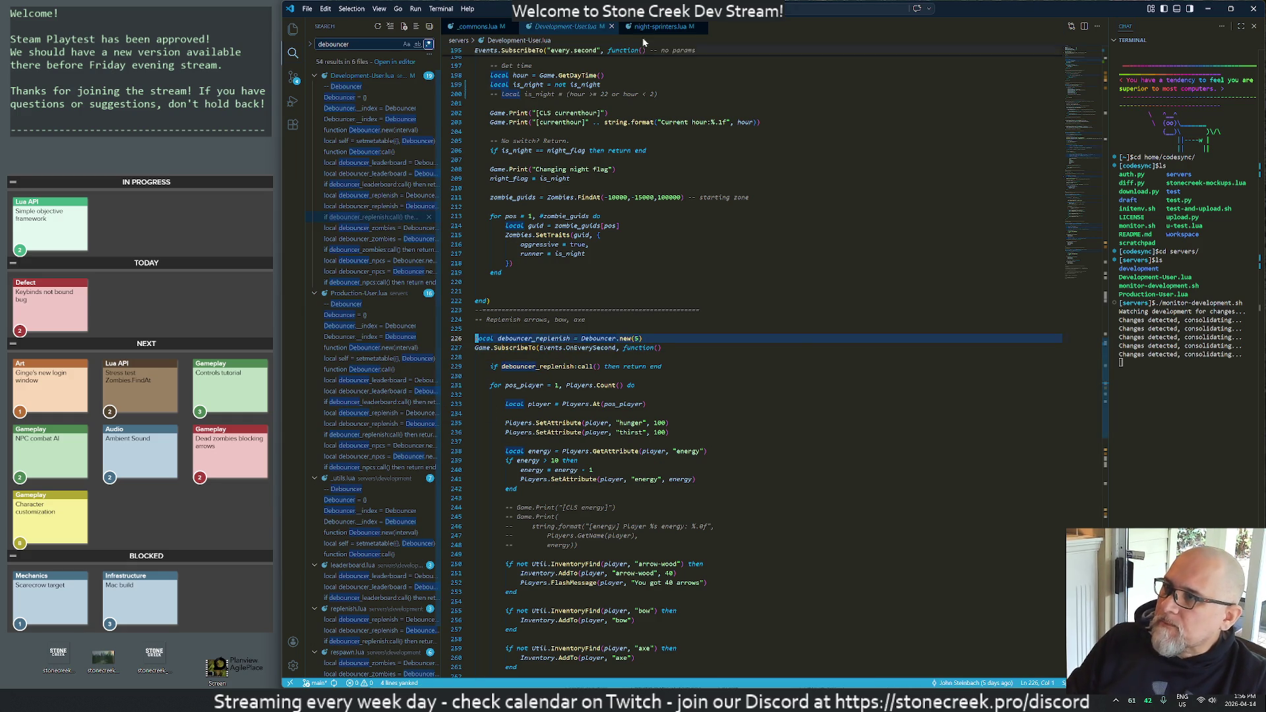
{"action": "left_click", "coordinate": [612, 26]}
- Paste the debouncer code into night-sprinters.lua and move its check inside the every-second handler
{"action": "left_click", "coordinate": [561, 27]}
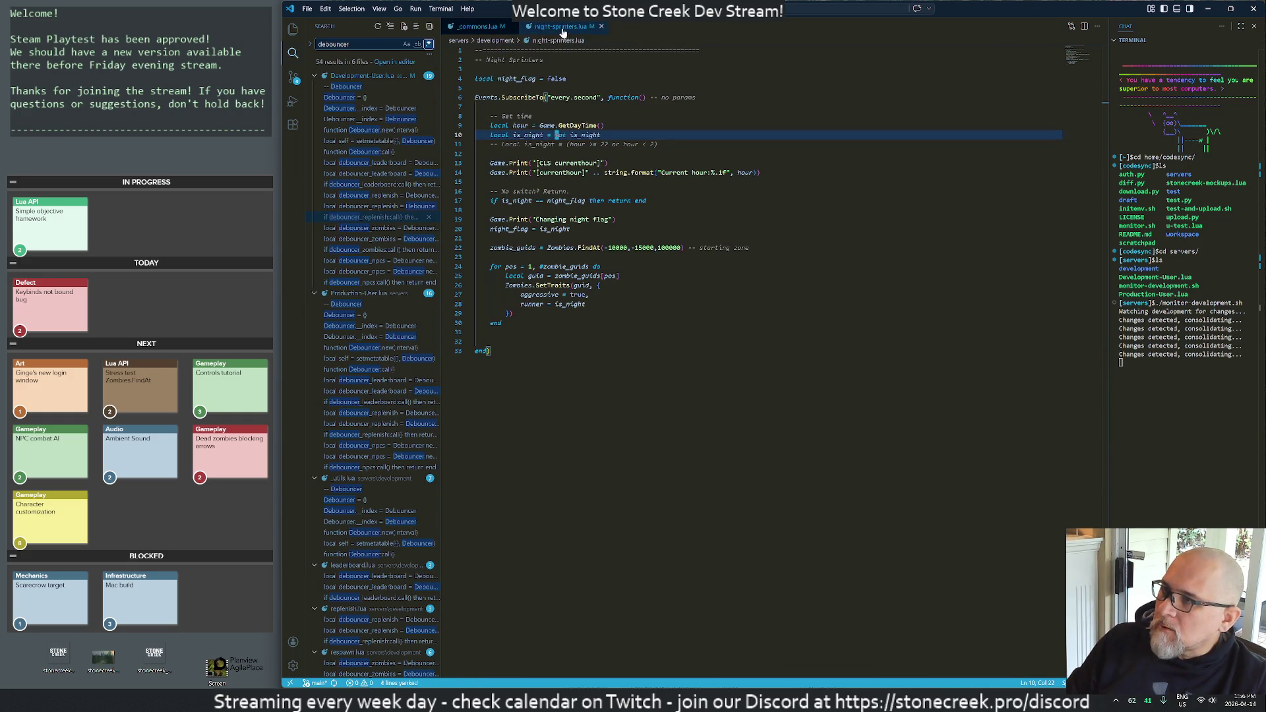
{"action": "key", "text": "k"}
{"action": "key", "text": "k"}
{"action": "key", "text": "k"}
{"action": "key", "text": "P"}
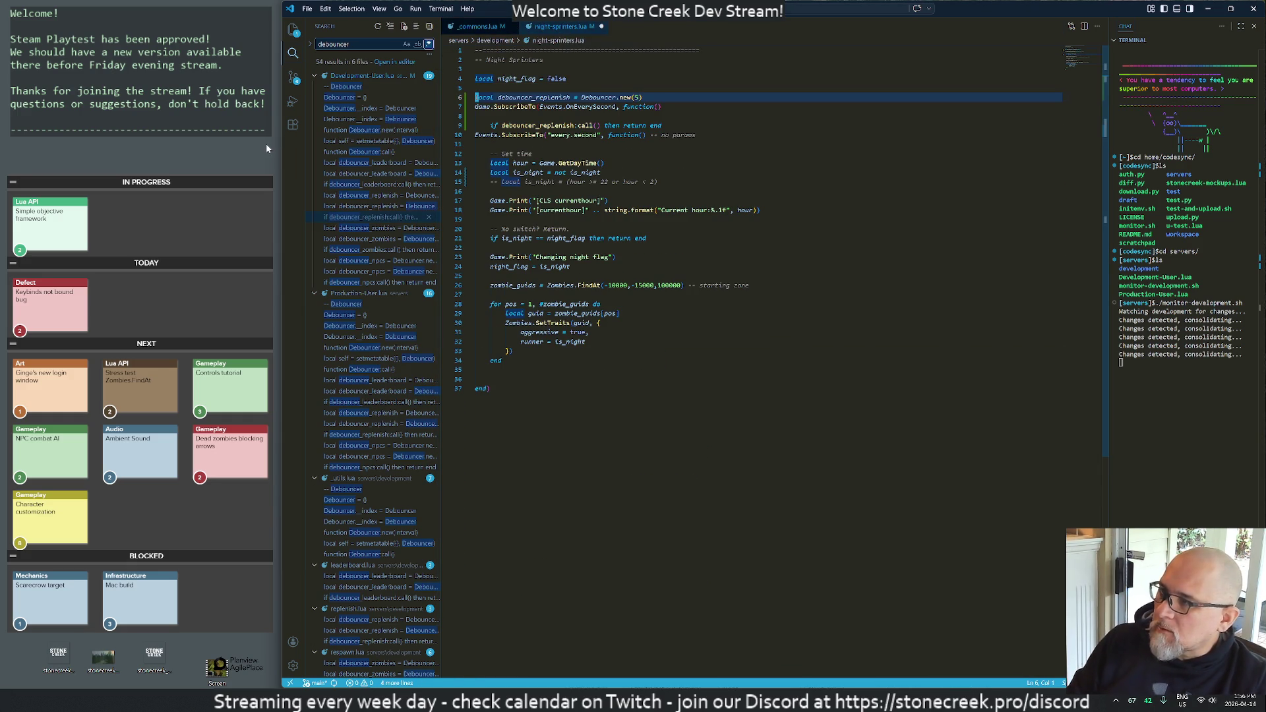
{"action": "key", "text": "j"}
{"action": "key", "text": "j"}
{"action": "key", "text": "j"}
{"action": "key", "text": "o"}
{"action": "key", "text": "Escape"}
{"action": "key", "text": "k"}
{"action": "key", "text": "k"}
{"action": "key", "text": "k"}
{"action": "key", "text": "d"}
{"action": "key", "text": "d"}
{"action": "key", "text": "d"}
{"action": "key", "text": "d"}
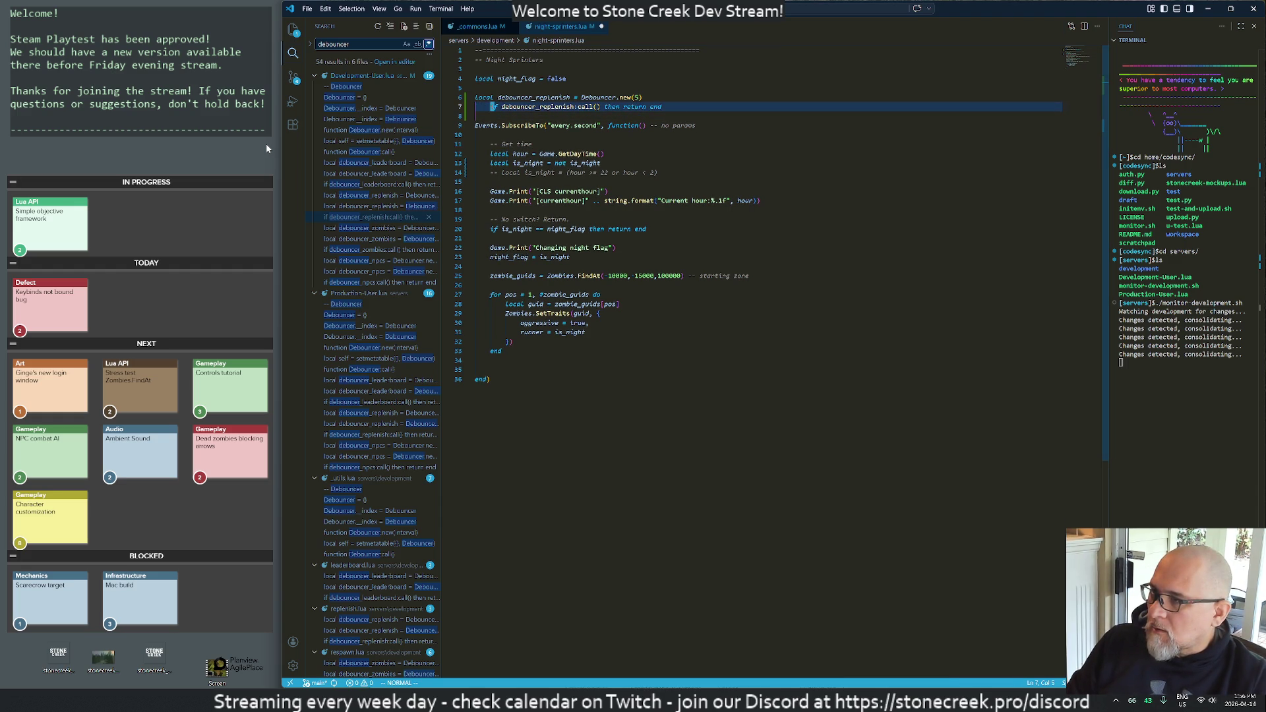
{"action": "key", "text": "d"}
{"action": "key", "text": "d"}
{"action": "key", "text": "j"}
{"action": "key", "text": "o"}
{"action": "key", "text": "Escape"}
{"action": "key", "text": "p"}
- Rename the debouncer to debouncer_nightsprinters and set its interval to Debouncer.new(3)
{"action": "key", "text": "w"}
{"action": "key", "text": "w"}
{"action": "type", "text": "f_lcwnig"}
{"action": "type", "text": "rinters"}
{"action": "key", "text": "Escape"}
{"action": "key", "text": "k"}
{"action": "key", "text": "k"}
{"action": "key", "text": "k"}
{"action": "key", "text": "h"}
{"action": "key", "text": "h"}
{"action": "key", "text": "h"}
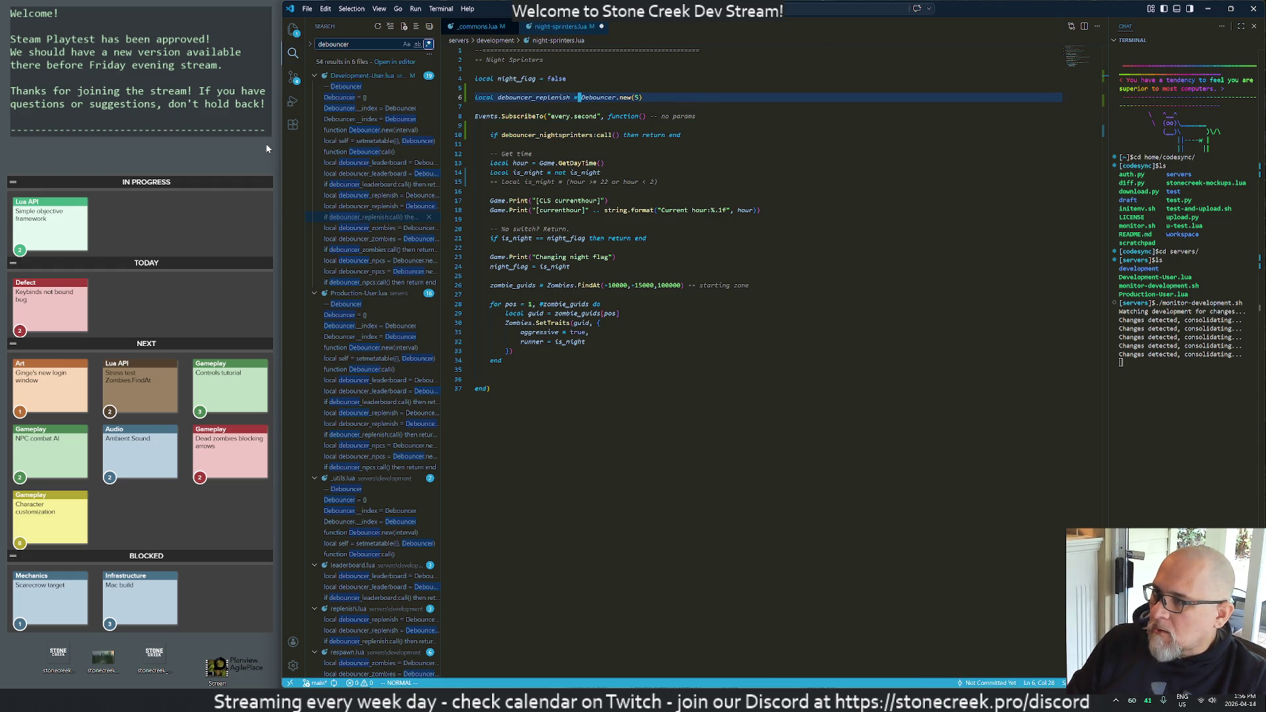
{"action": "key", "text": "d"}
{"action": "key", "text": "f"}
{"action": "key", "text": "equal"}
{"action": "type", "text": "inightsprinters"}
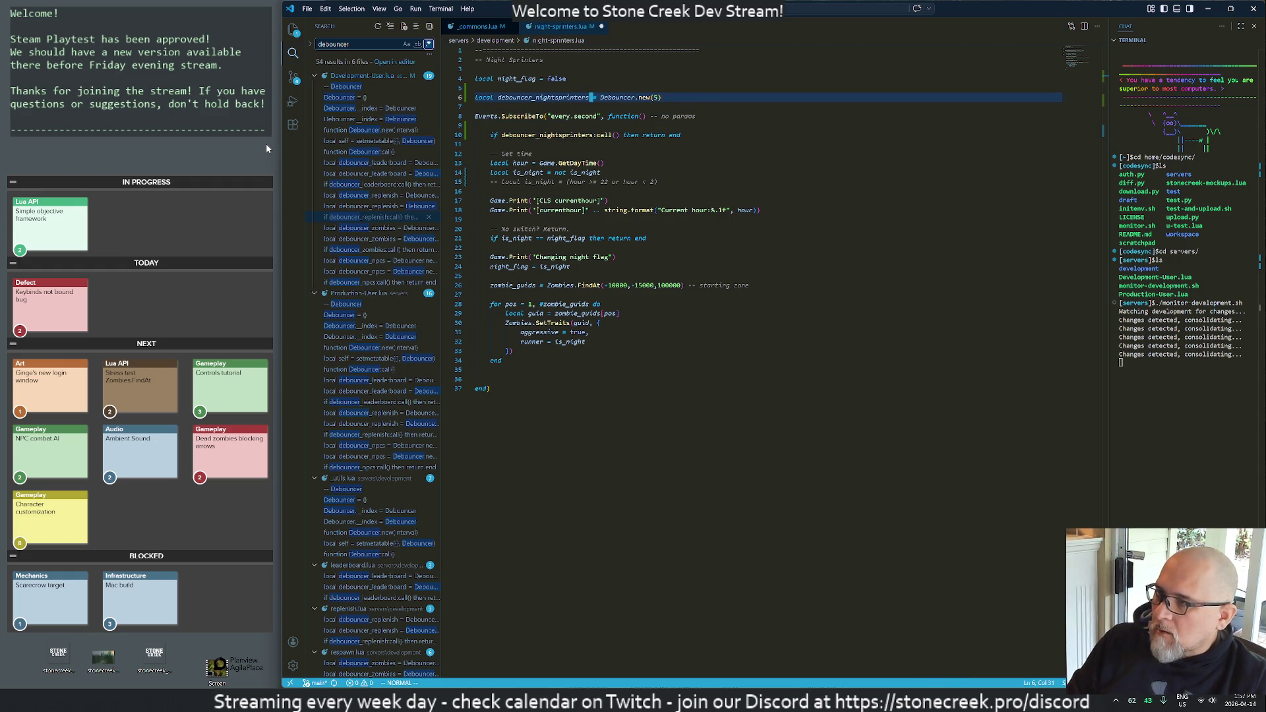
{"action": "key", "text": "Escape"}
{"action": "key", "text": "w"}
{"action": "key", "text": "w"}
{"action": "key", "text": "w"}
{"action": "key", "text": "w"}
{"action": "key", "text": "w"}
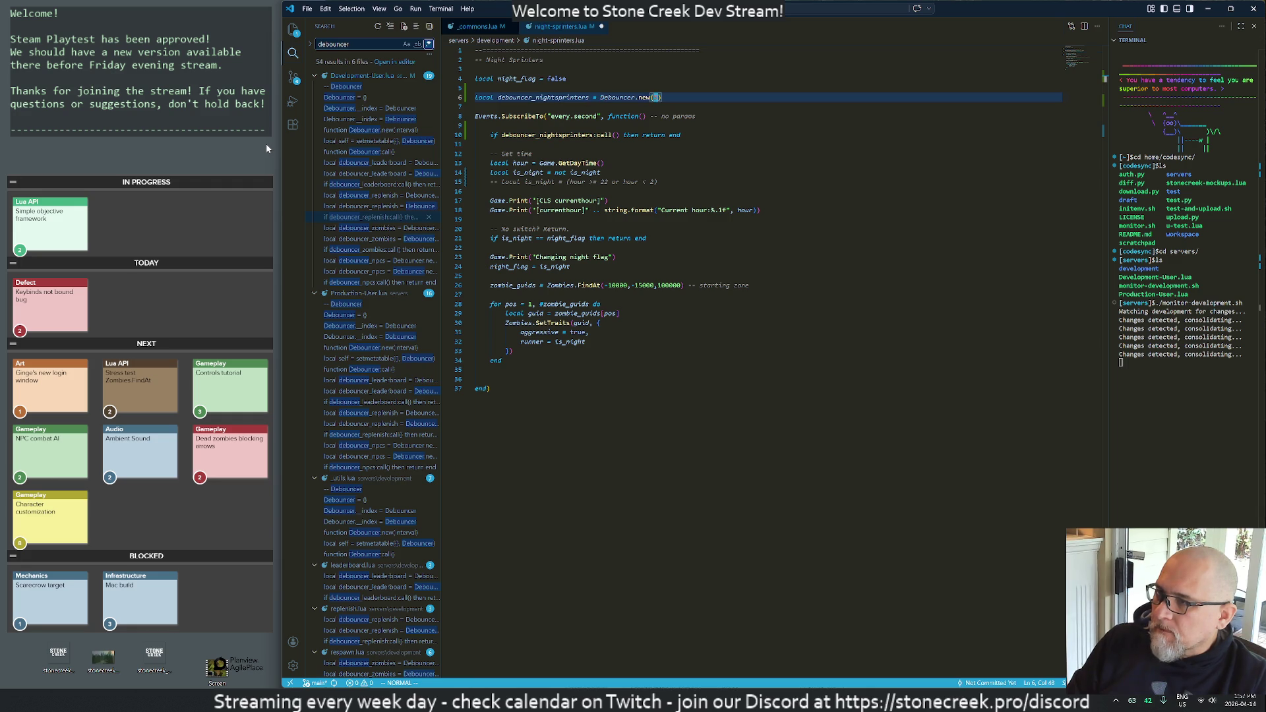
{"action": "type", "text": "r3"}
- Move down through the handler to the current-hour printout line
{"action": "key", "text": "j"}
{"action": "key", "text": "j"}
{"action": "key", "text": "j"}
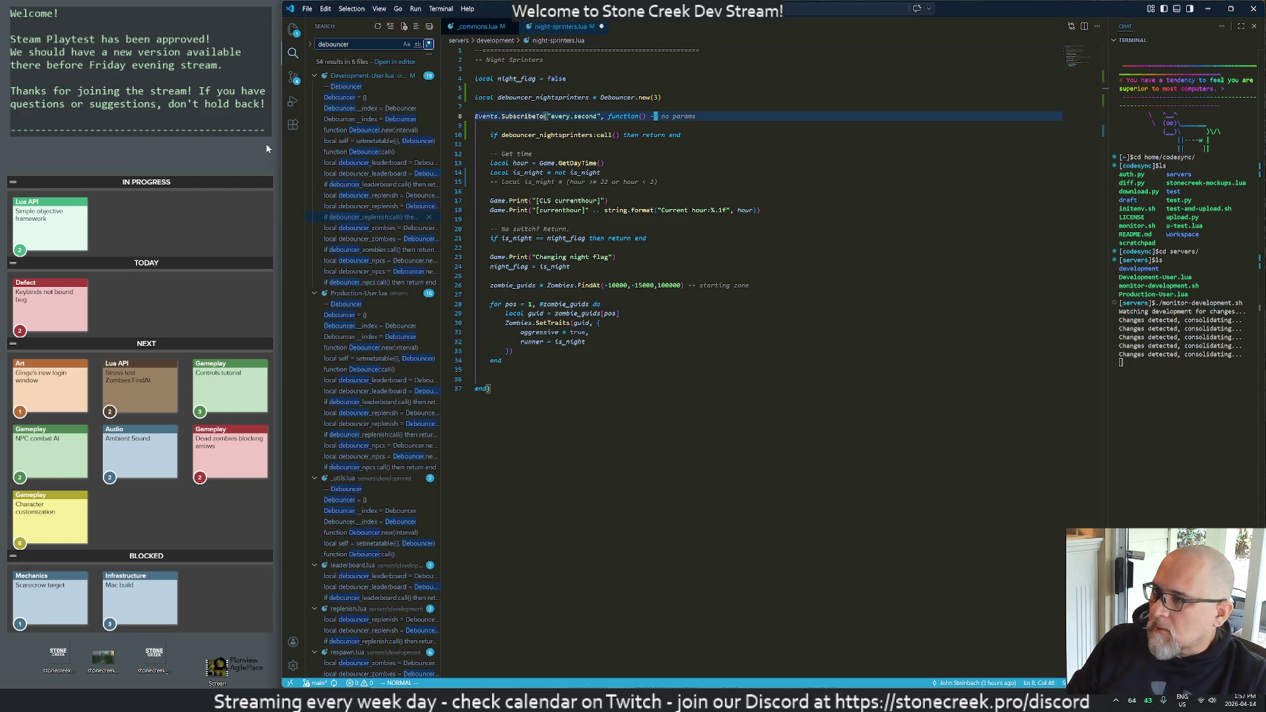
{"action": "key", "text": "j"}
{"action": "key", "text": "j"}
{"action": "key", "text": "j"}
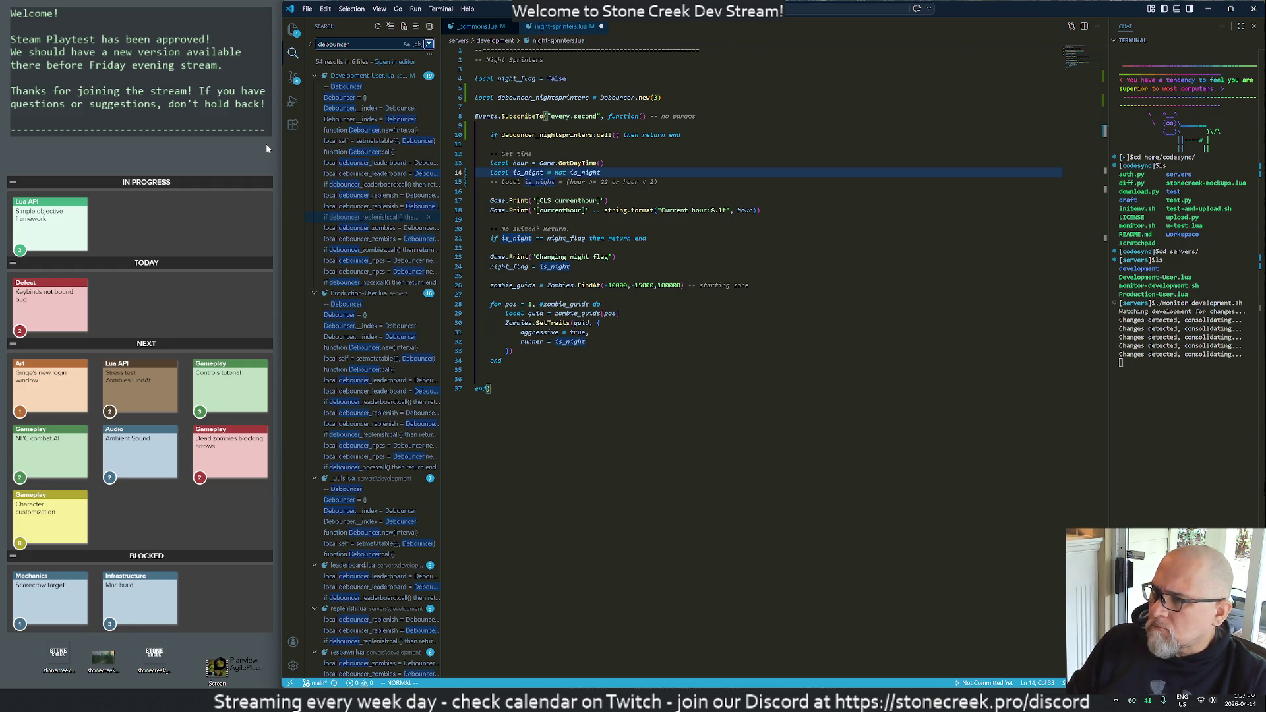
{"action": "key", "text": "j"}
{"action": "key", "text": "j"}
{"action": "key", "text": "j"}
{"action": "key", "text": "f"}
{"action": "key", "text": "parenleft"}
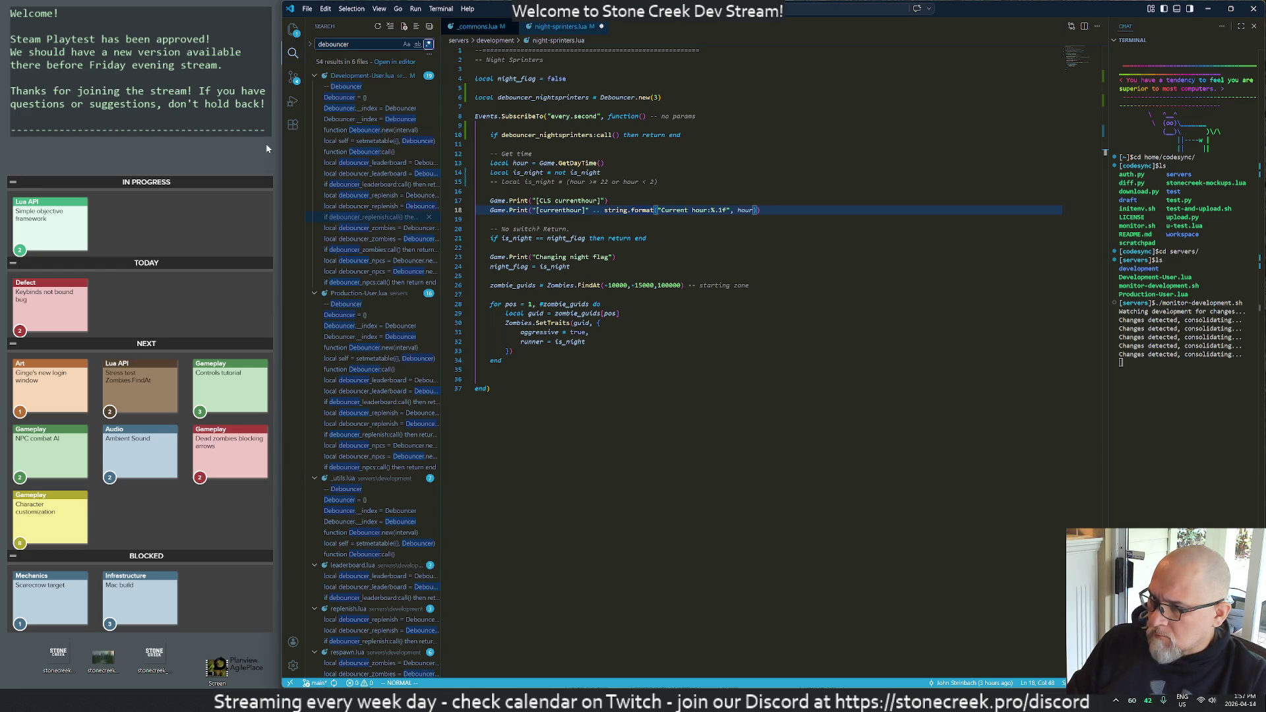
- Wrap the hour printout in an 'if hour > 4 then … end' block
{"action": "type", "text": "Oif "}
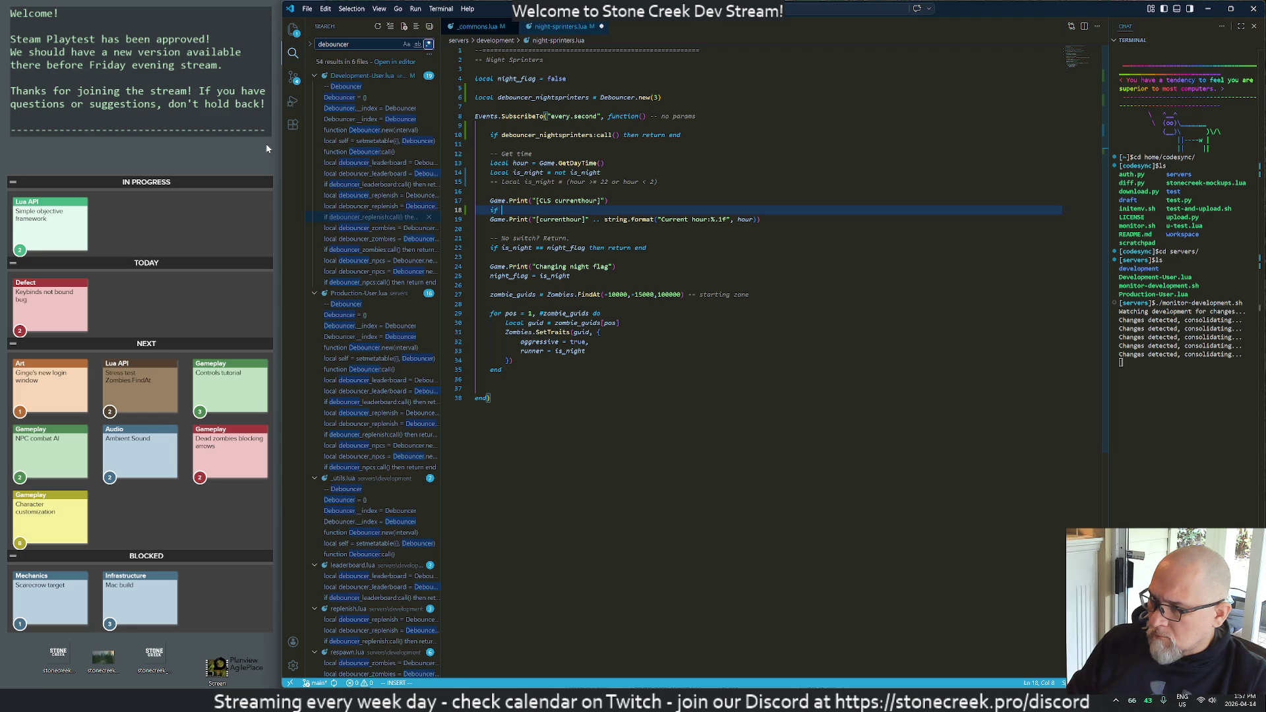
{"action": "type", "text": "hour "}
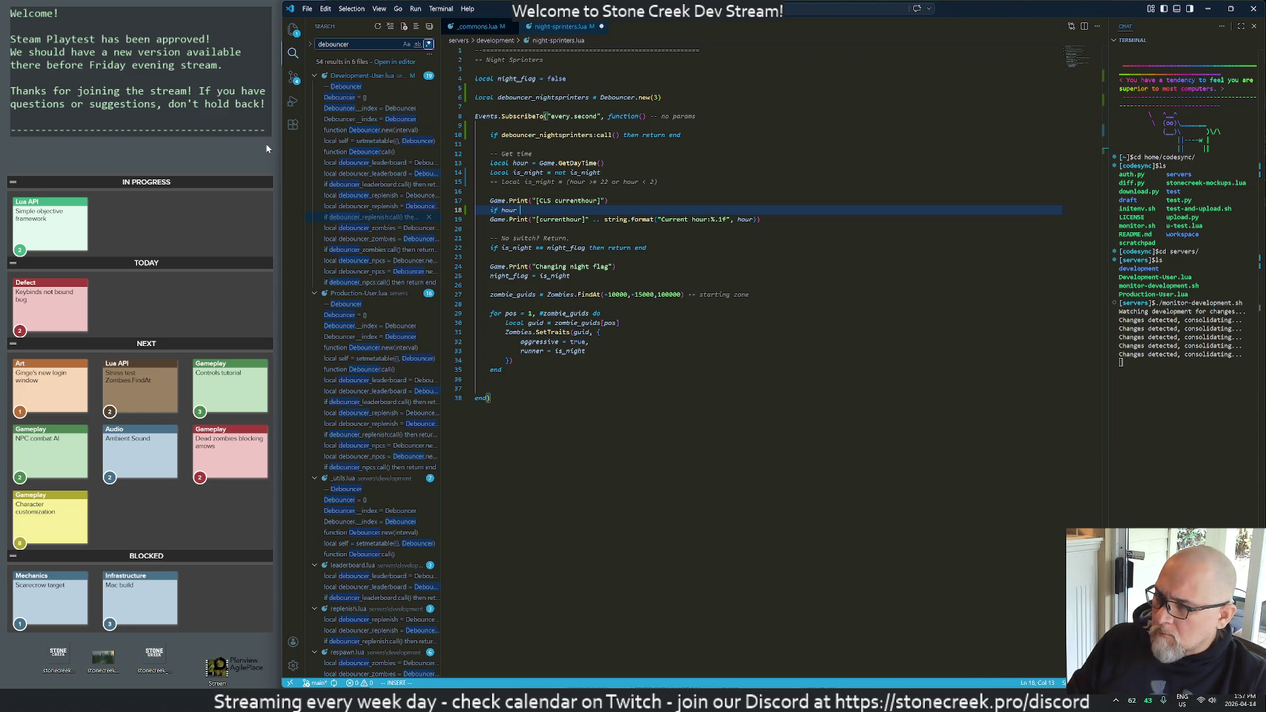
{"action": "type", "text": "> 4"}
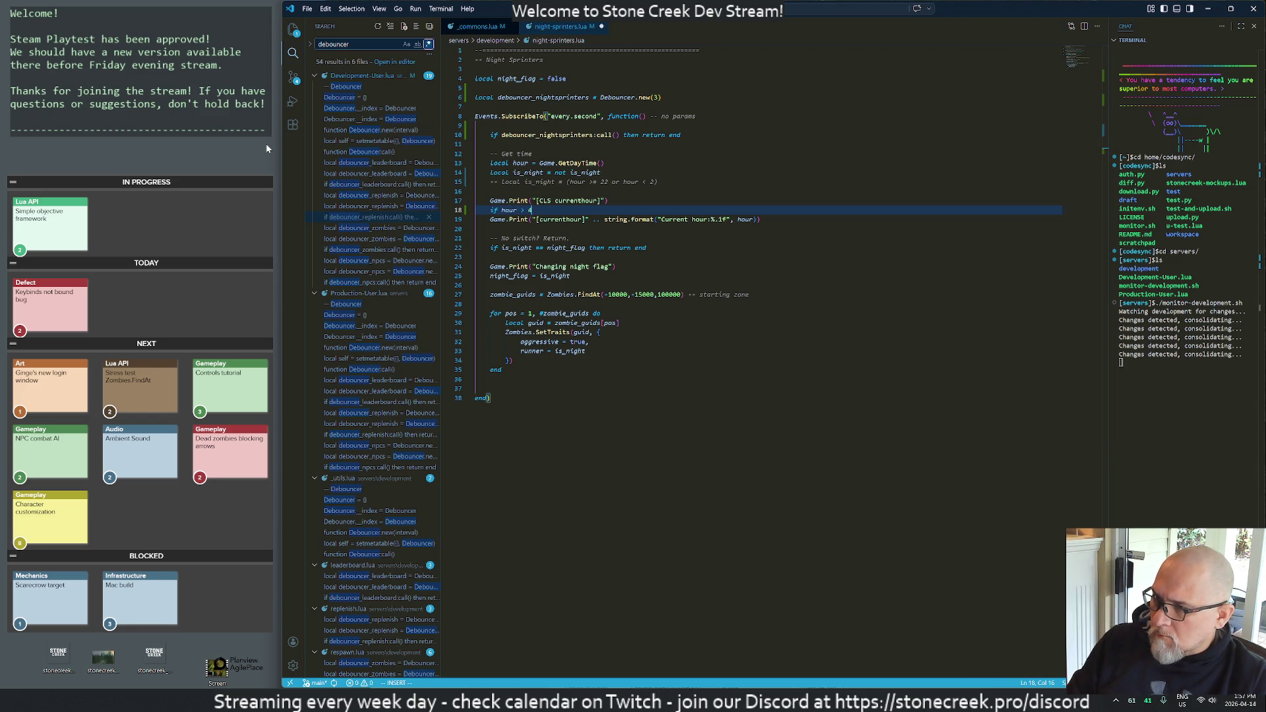
{"action": "type", "text": " then"}
{"action": "key", "text": "Escape"}
{"action": "key", "text": "j"}
{"action": "key", "text": "greater"}
{"action": "key", "text": "greater"}
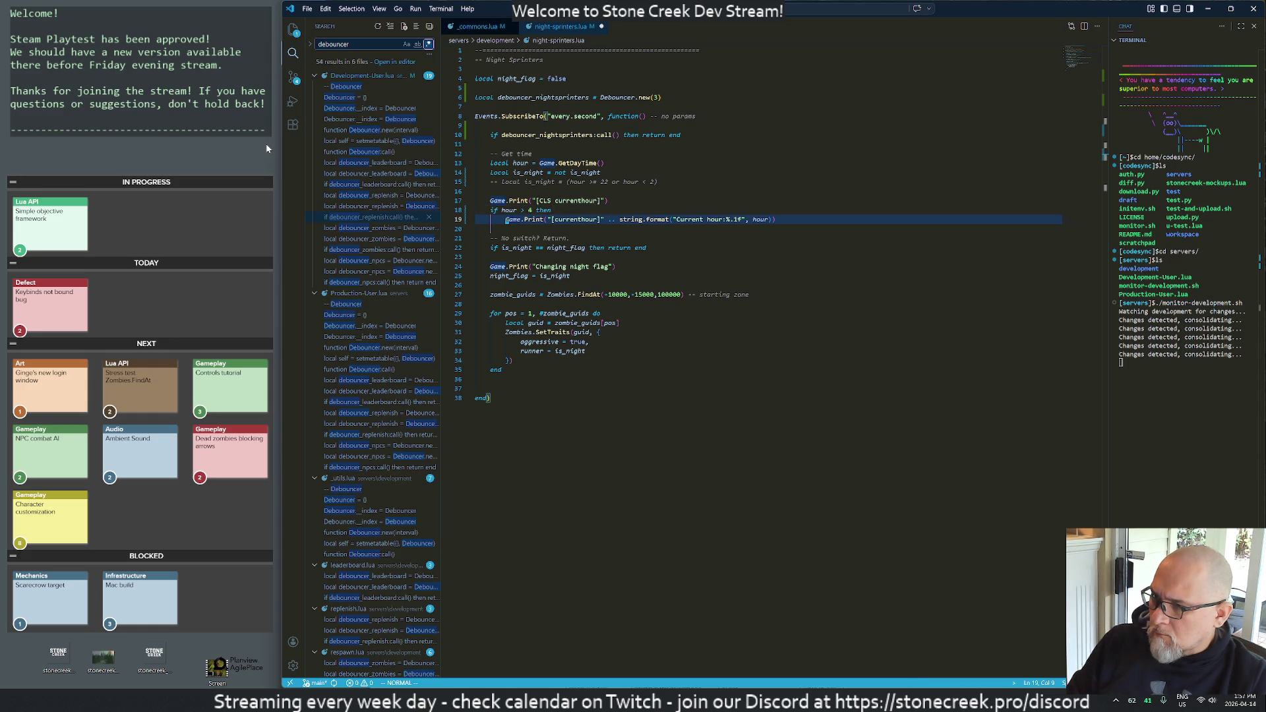
{"action": "type", "text": "oend"}
{"action": "key", "text": "Escape"}
{"action": "key", "text": "k"}
- Change the printout to a 'Remaining' label showing 22 - hour, and save
{"action": "key", "text": "w"}
{"action": "key", "text": "w"}
{"action": "key", "text": "w"}
{"action": "key", "text": "w"}
{"action": "key", "text": "w"}
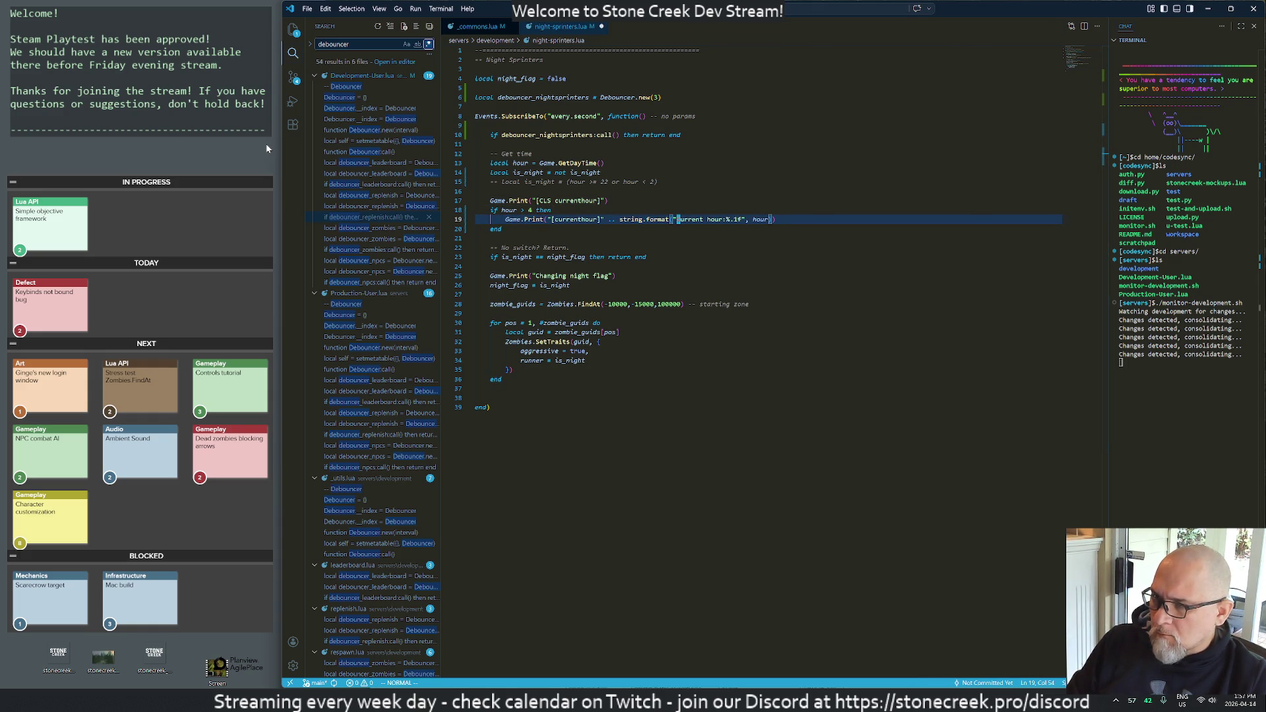
{"action": "type", "text": "dwcw"}
{"action": "type", "text": "Remai"}
{"action": "type", "text": "ning"}
{"action": "key", "text": "Escape"}
{"action": "key", "text": "l"}
{"action": "key", "text": "l"}
{"action": "key", "text": "l"}
{"action": "key", "text": "l"}
{"action": "key", "text": "l"}
{"action": "key", "text": "l"}
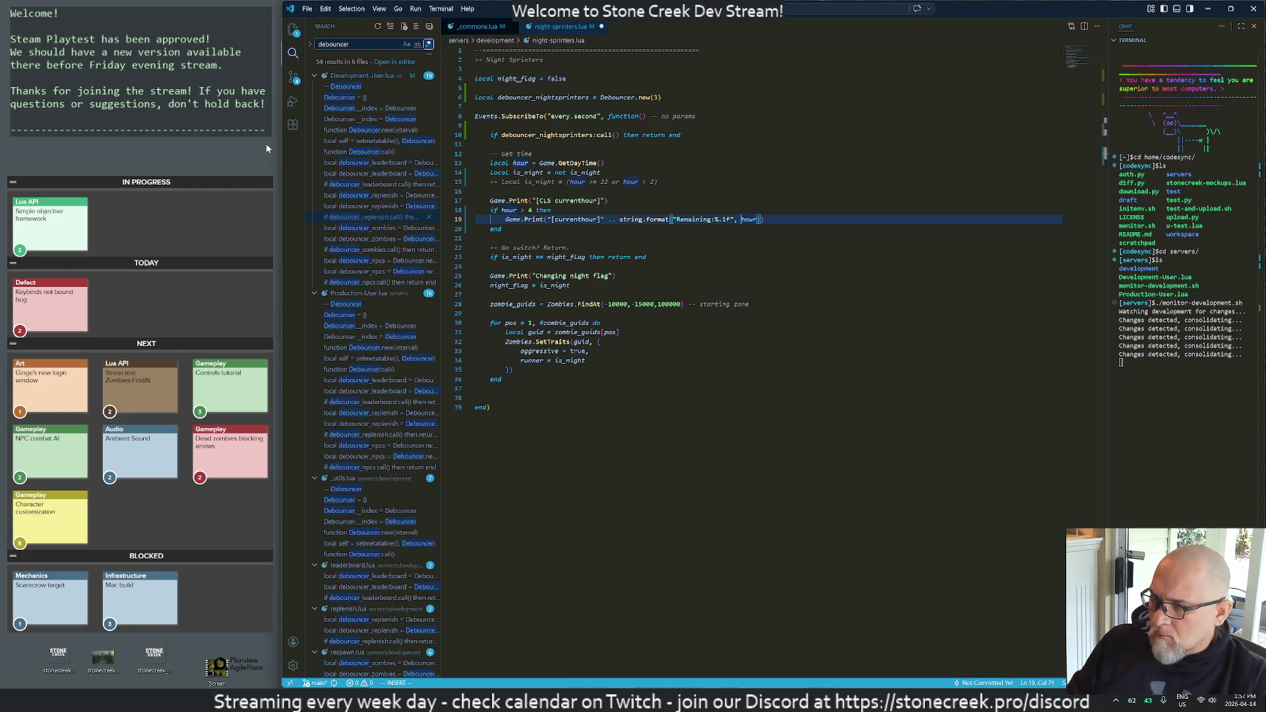
{"action": "type", "text": "22 -"}
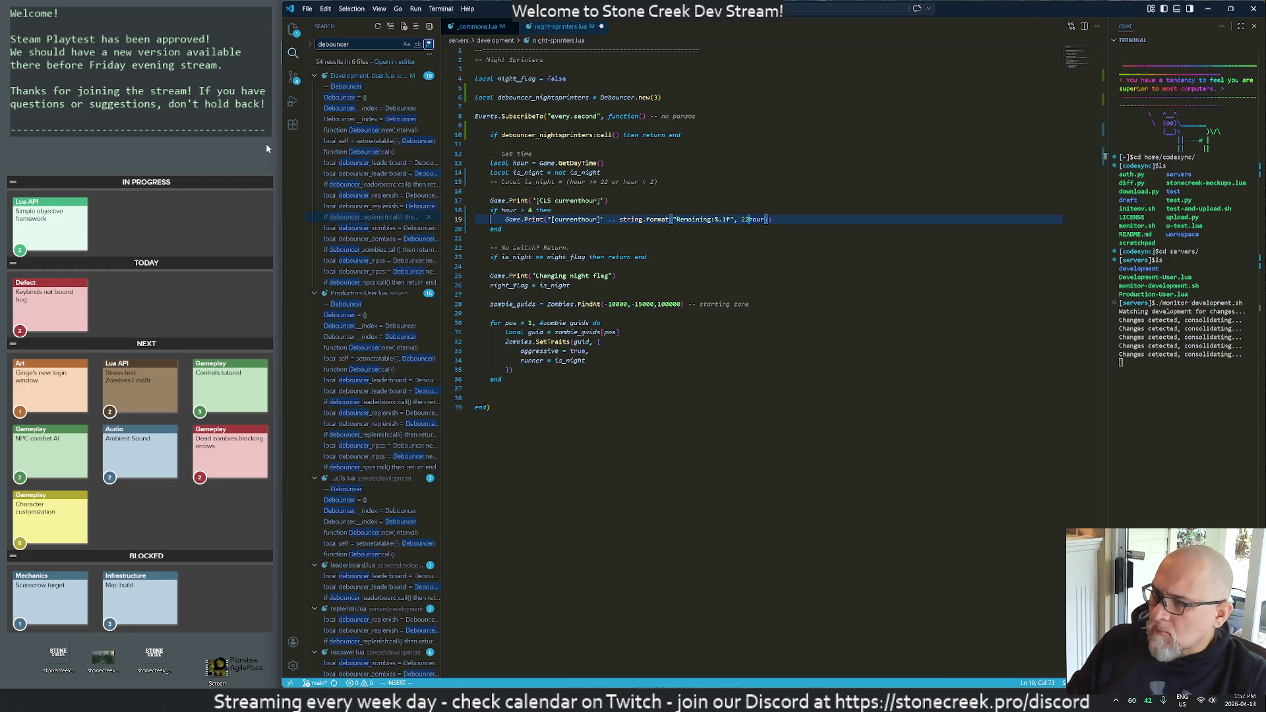
{"action": "key", "text": "Escape"}
{"action": "type", "text": "j:w"}
{"action": "key", "text": "Return"}
- Reword the label to 'Hours left before sunset', save night-sprinters.lua, and view the running game
{"action": "key", "text": "j"}
{"action": "key", "text": "j"}
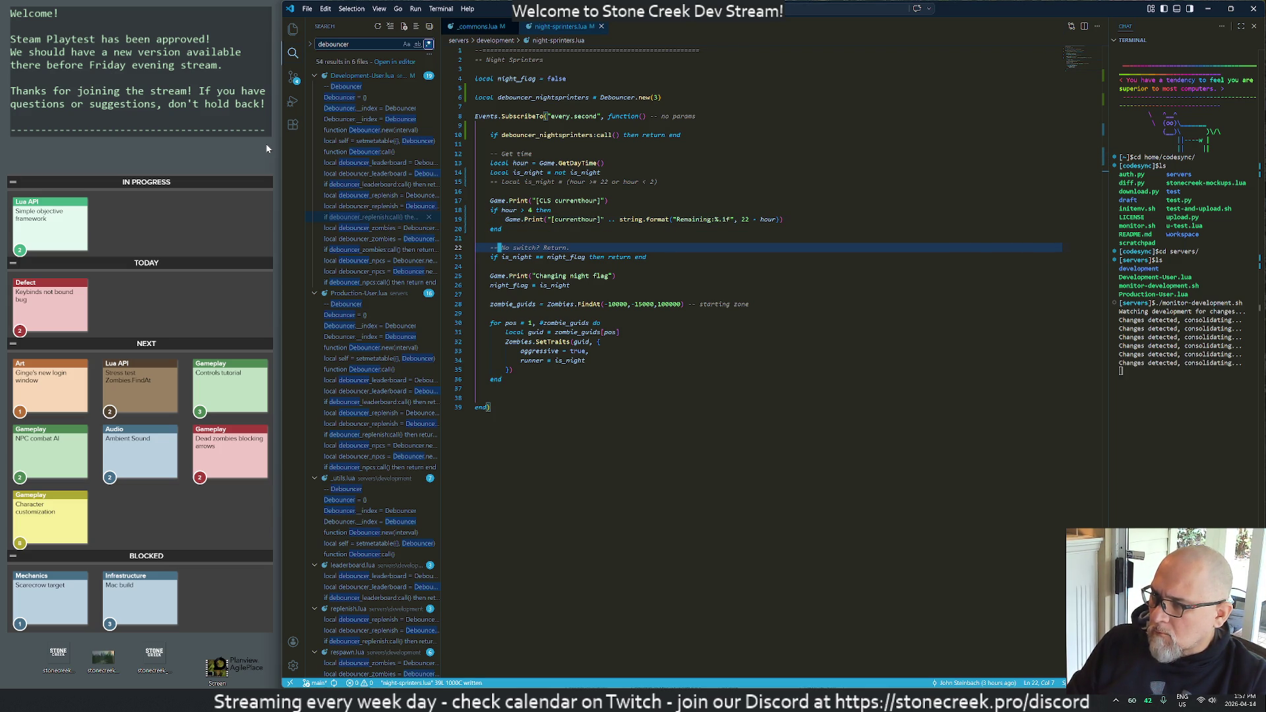
{"action": "key", "text": "k"}
{"action": "key", "text": "k"}
{"action": "key", "text": "k"}
{"action": "key", "text": "w"}
{"action": "key", "text": "w"}
{"action": "key", "text": "w"}
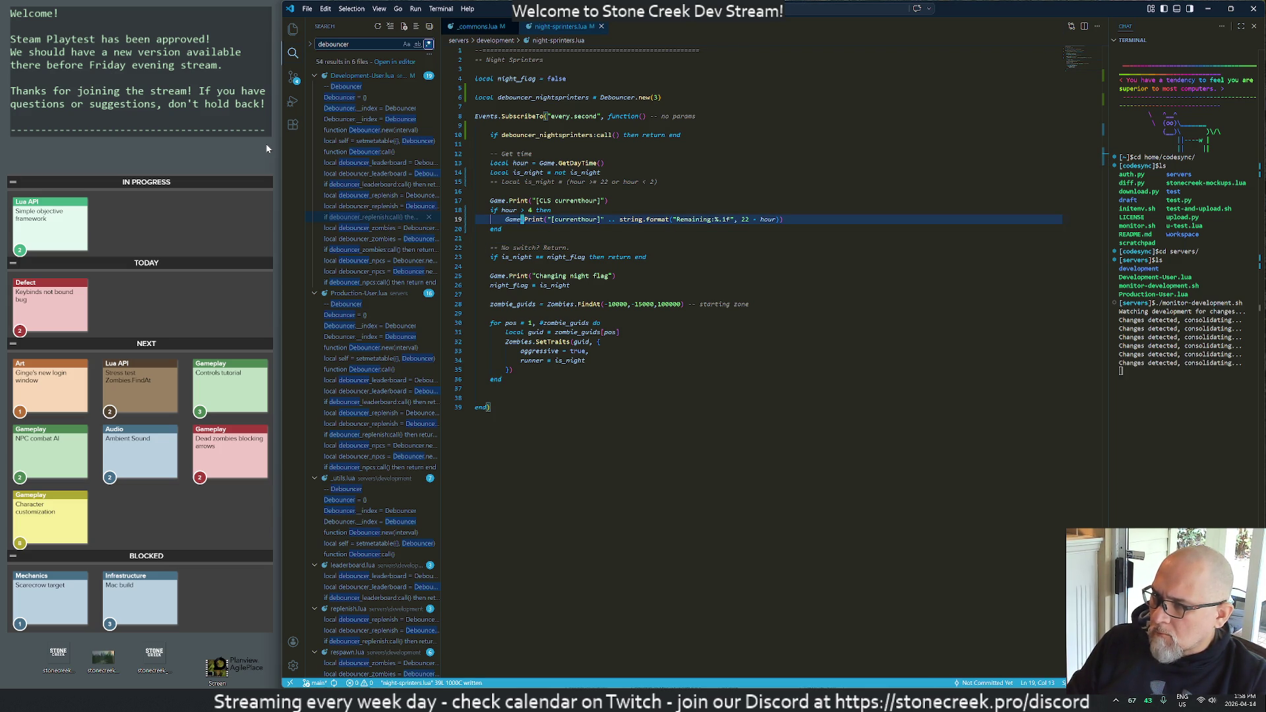
{"action": "key", "text": "w"}
{"action": "key", "text": "w"}
{"action": "type", "text": "cwHours l"}
{"action": "type", "text": "eft before "}
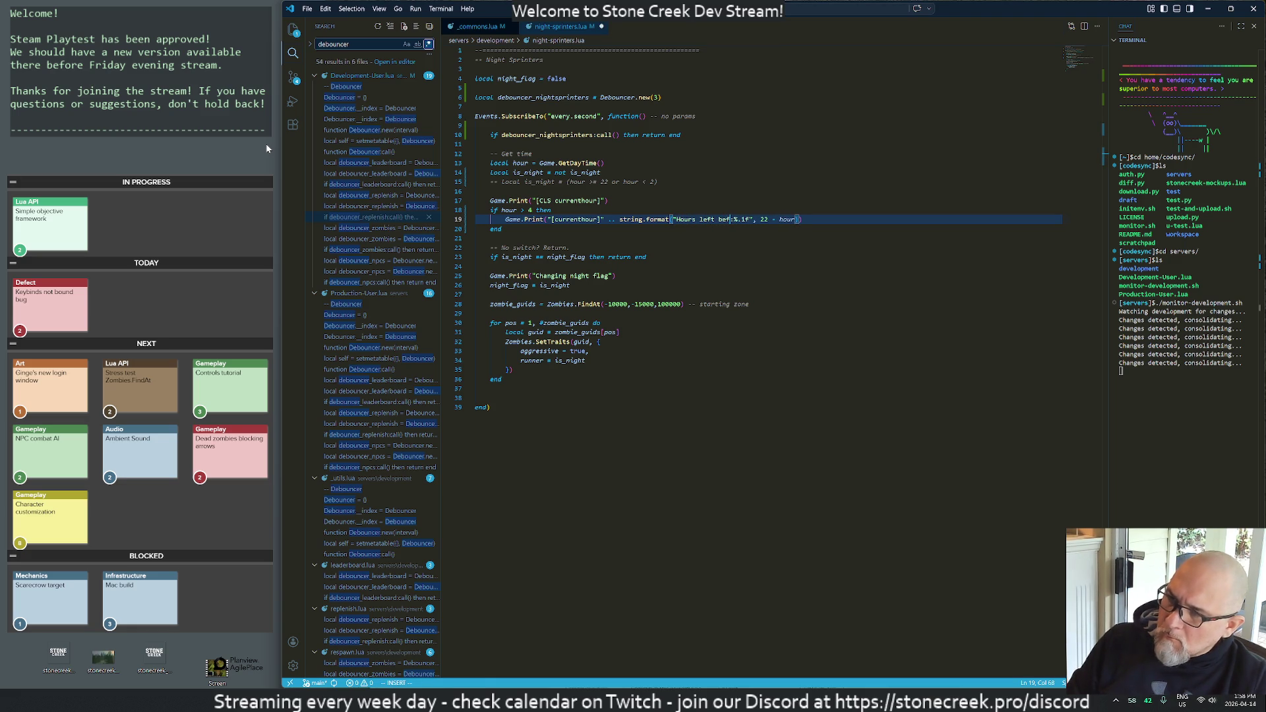
{"action": "type", "text": "night"}
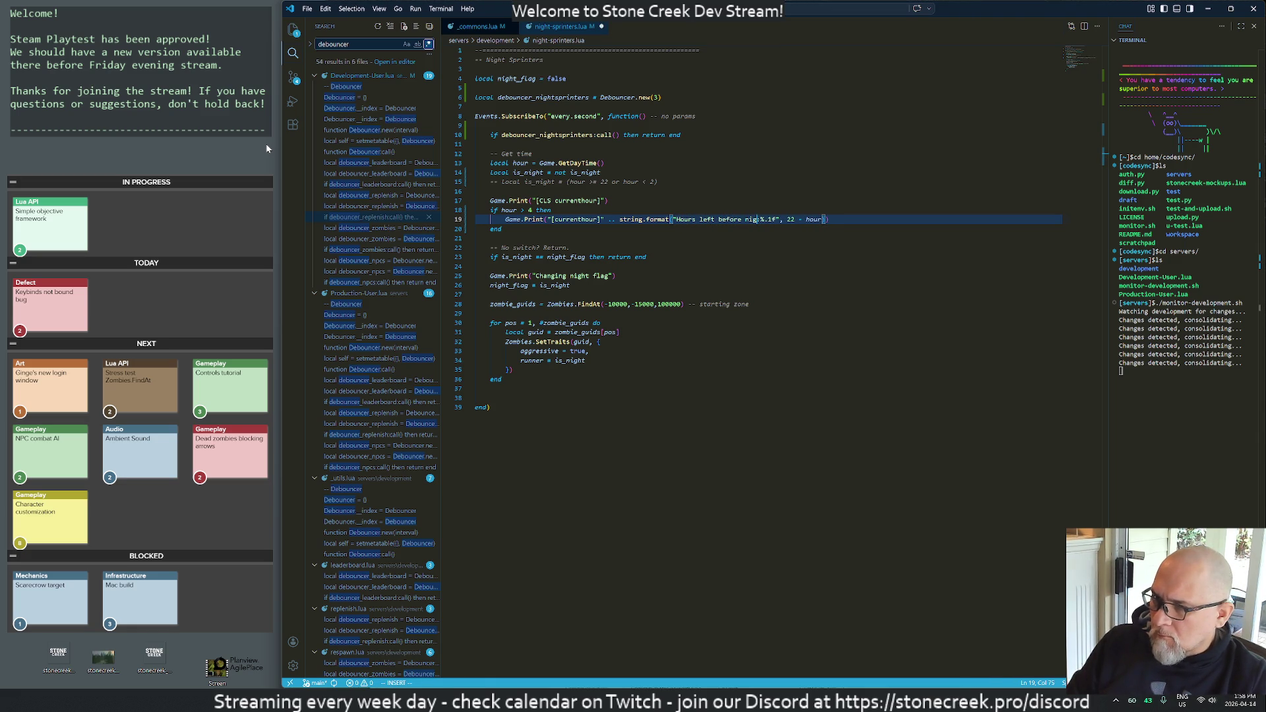
{"action": "key", "text": "Escape"}
{"action": "type", "text": ":w"}
{"action": "key", "text": "Return"}
{"action": "key", "text": "h"}
{"action": "key", "text": "h"}
{"action": "key", "text": "h"}
{"action": "type", "text": "cwsunset"}
{"action": "key", "text": "Escape"}
{"action": "type", "text": ":w"}
{"action": "key", "text": "Return"}
{"action": "key", "text": "alt+Tab"}
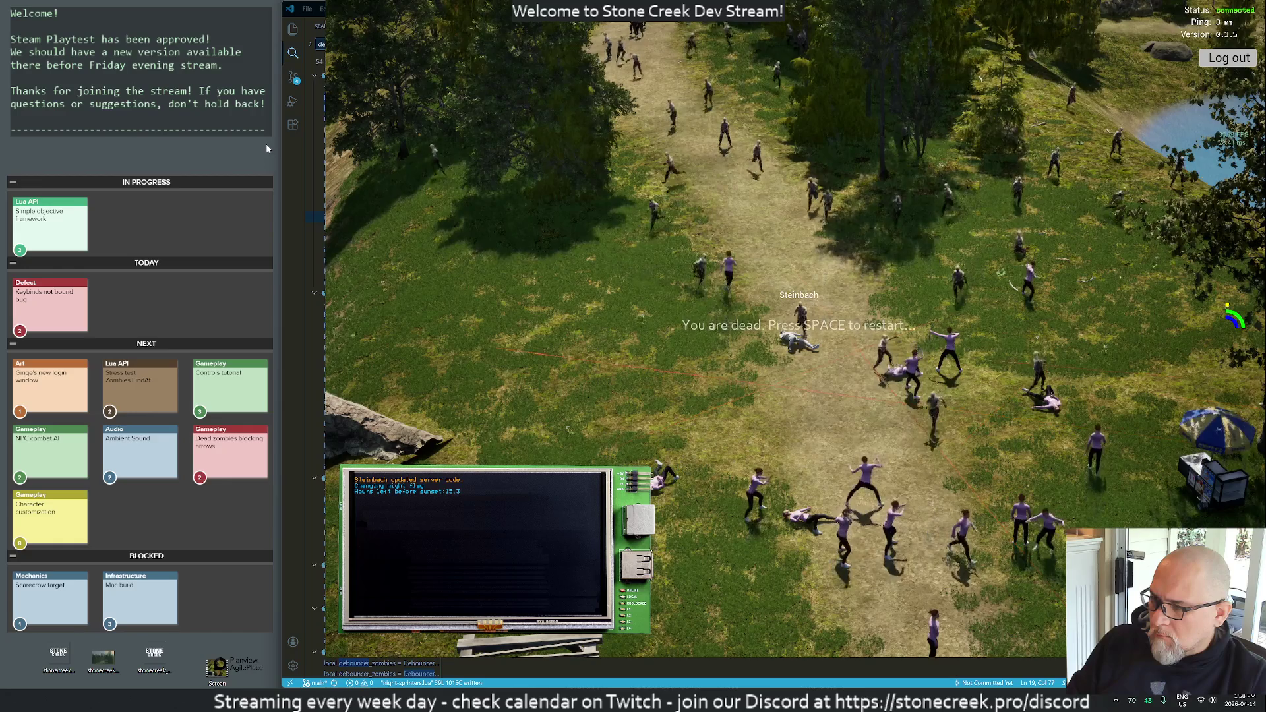
- Check the play log's hours-left-before-sunset output, then go back to night-sprinters.lua
{"action": "key", "text": "alt+Tab"}
- Move the debouncer check line below the hour printout block
{"action": "key", "text": "k"}
{"action": "key", "text": "d"}
{"action": "key", "text": "d"}
{"action": "key", "text": "d"}
{"action": "key", "text": "j"}
{"action": "key", "text": "j"}
{"action": "key", "text": "j"}
{"action": "key", "text": "j"}
{"action": "key", "text": "j"}
{"action": "key", "text": "j"}
{"action": "key", "text": "p"}
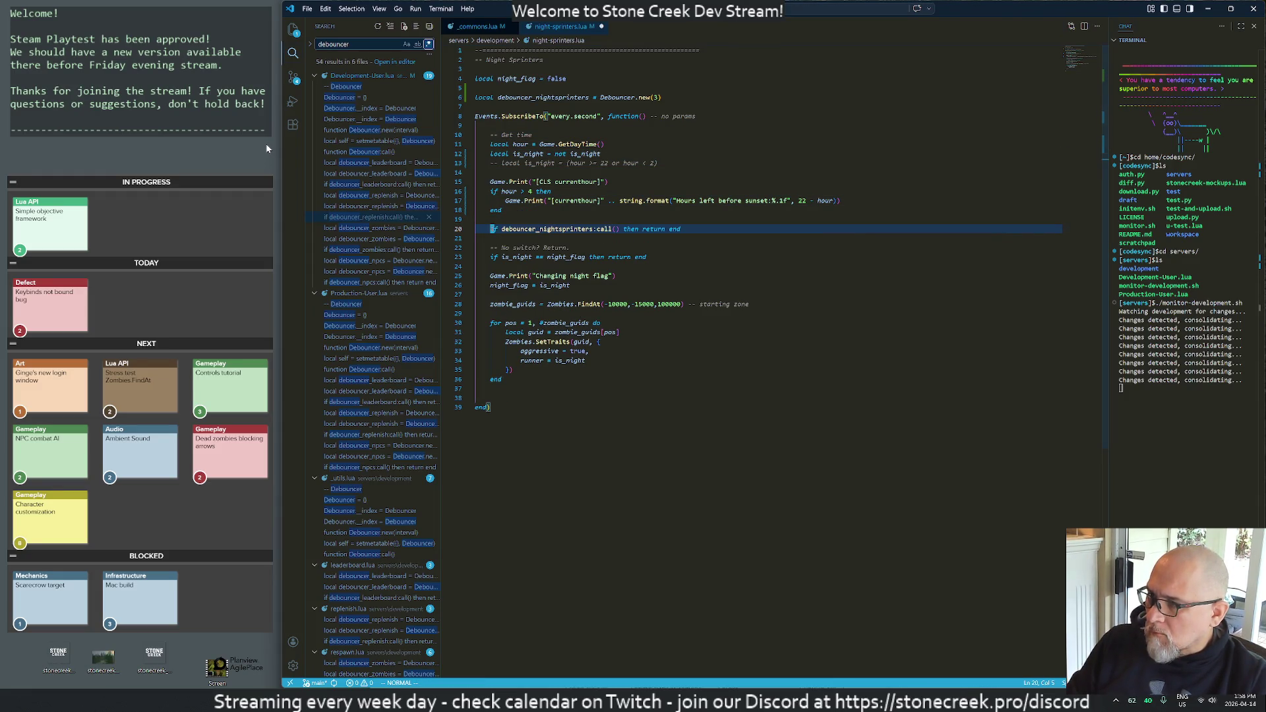
- Try swapping the is_night toggle for the hour-based calculation, then undo both changes
{"action": "key", "text": "k"}
{"action": "key", "text": "k"}
{"action": "key", "text": "k"}
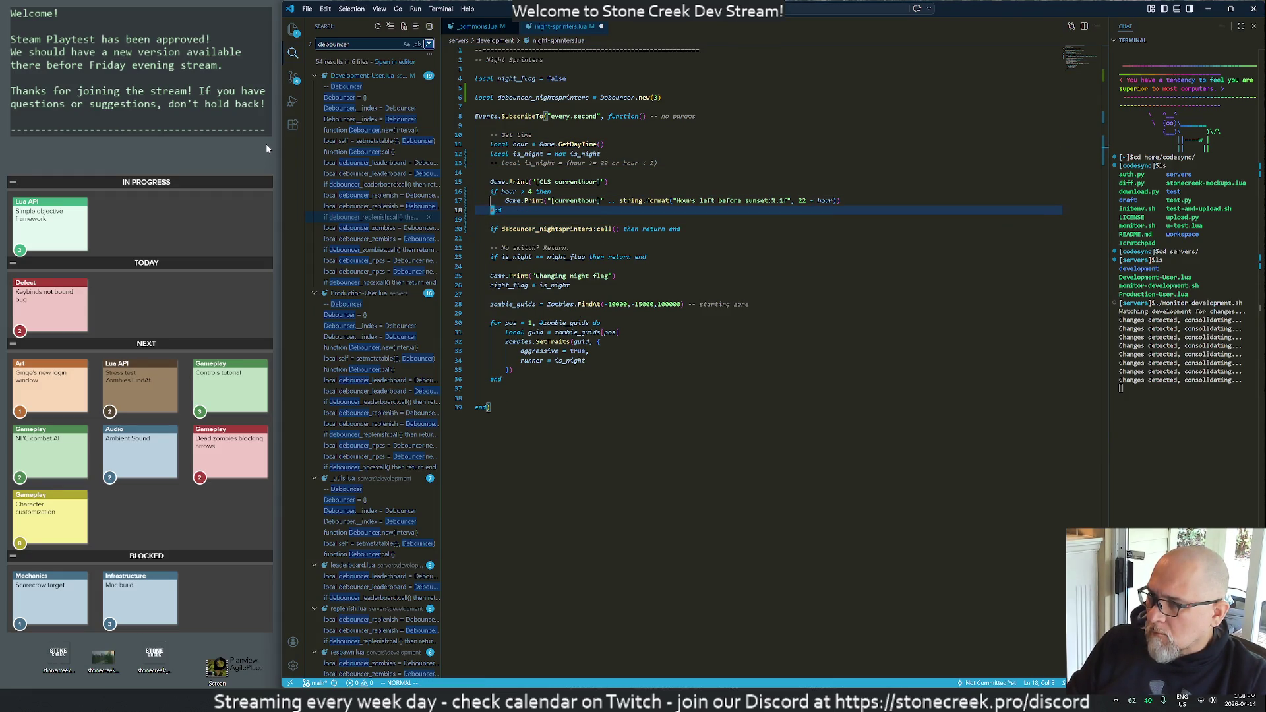
{"action": "key", "text": "d"}
{"action": "key", "text": "d"}
{"action": "key", "text": "ctrl+slash"}
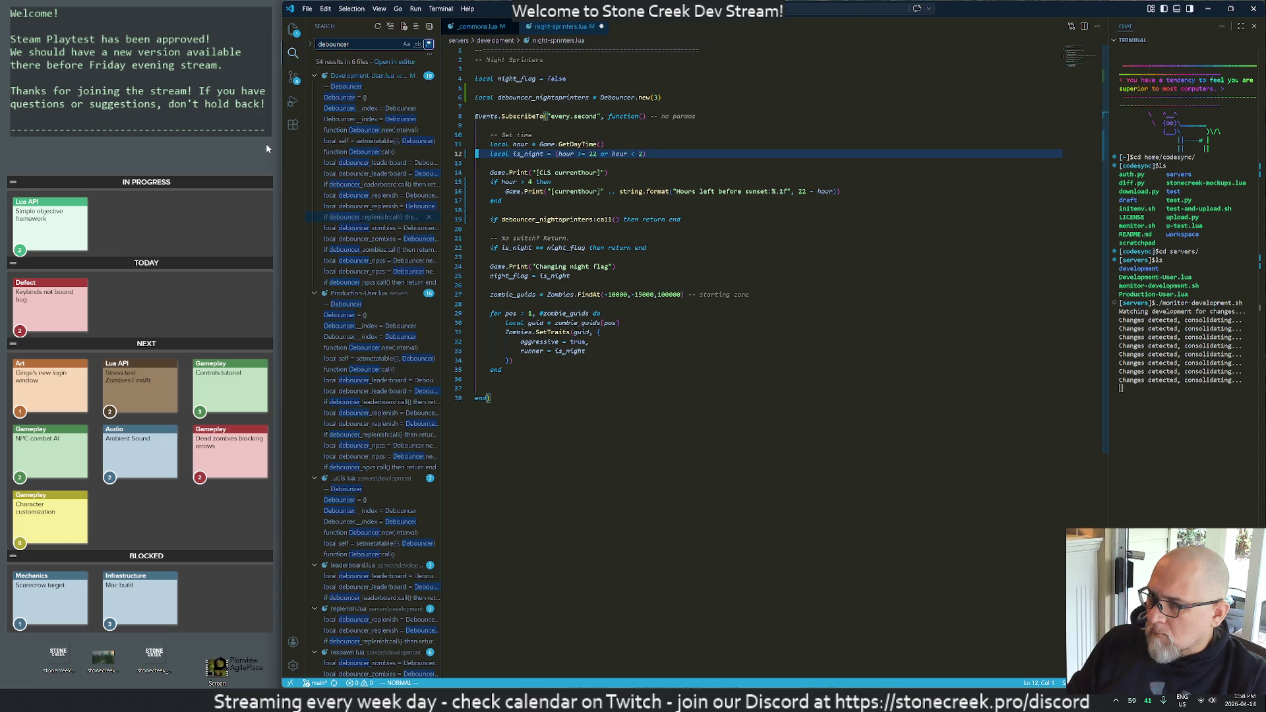
{"action": "key", "text": "j"}
{"action": "key", "text": "j"}
{"action": "key", "text": "j"}
{"action": "key", "text": "j"}
{"action": "key", "text": "j"}
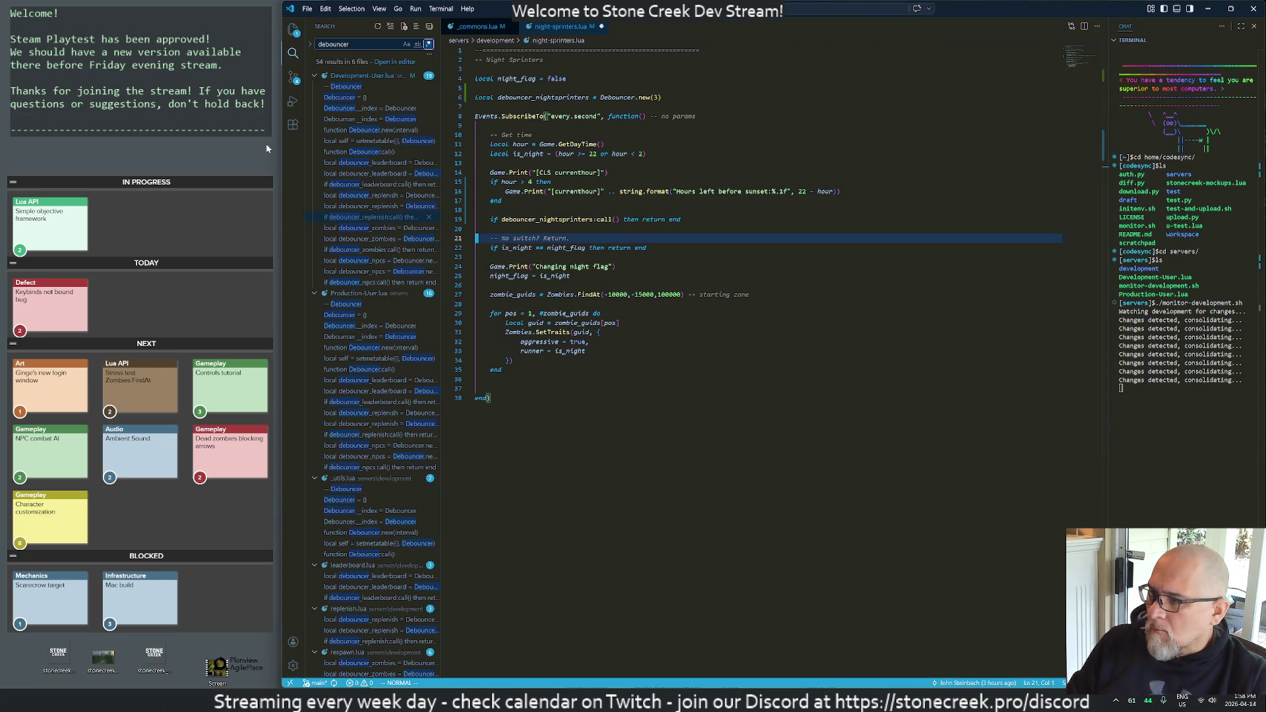
{"action": "key", "text": "u"}
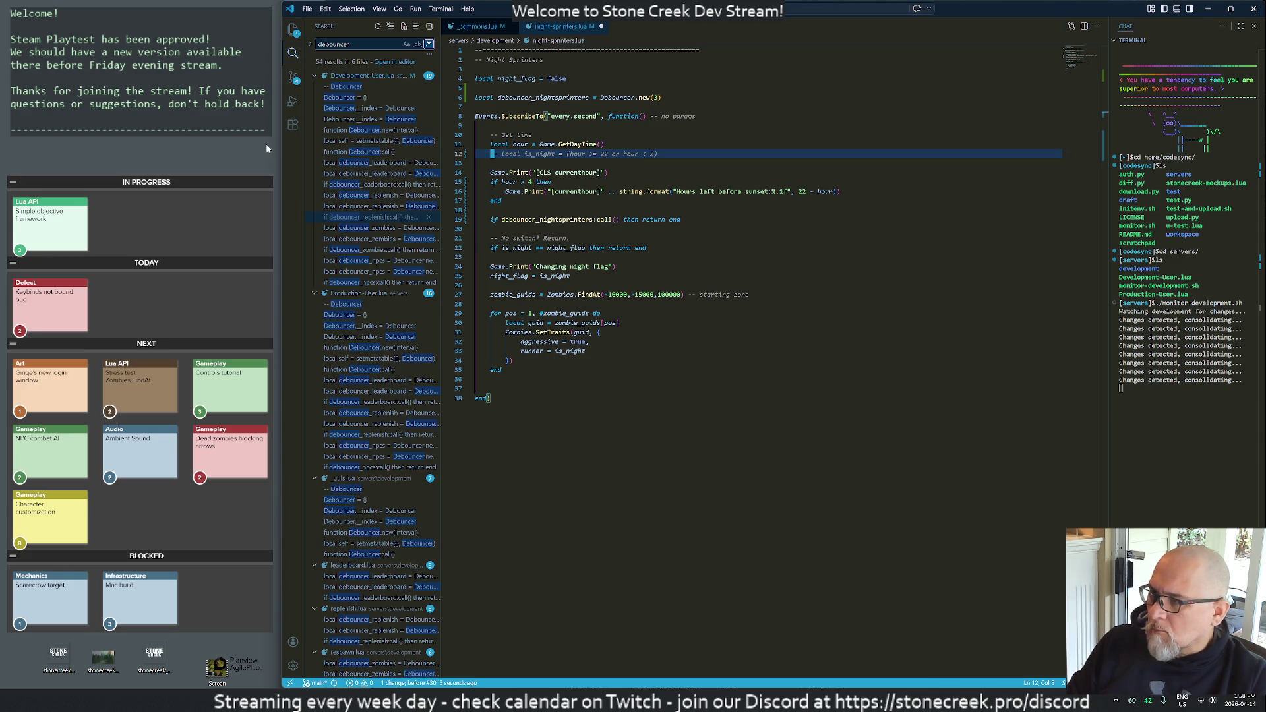
{"action": "key", "text": "u"}
{"action": "key", "text": "u"}
{"action": "key", "text": "u"}
{"action": "key", "text": "u"}
- Add 'is_night = not is_night' right after 'if is_night == night_flag then return end'
{"action": "key", "text": "j"}
{"action": "key", "text": "j"}
{"action": "key", "text": "j"}
{"action": "key", "text": "j"}
{"action": "key", "text": "j"}
{"action": "key", "text": "j"}
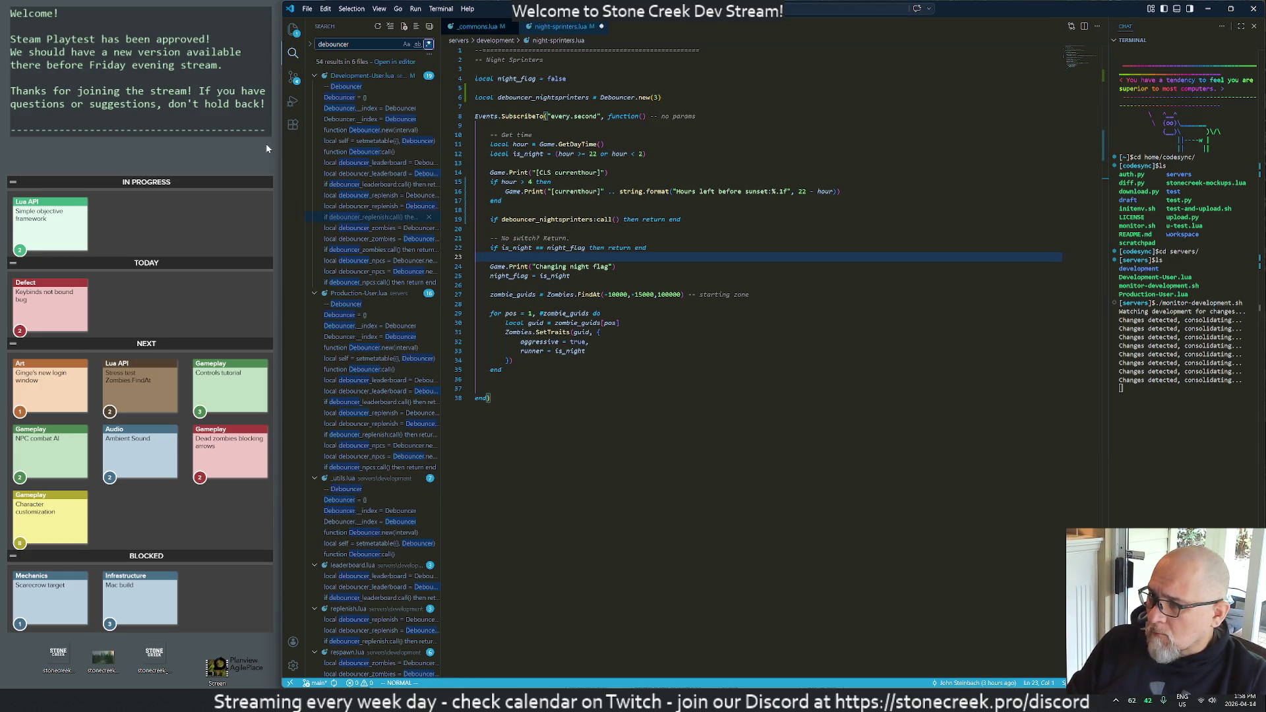
{"action": "key", "text": "o"}
{"action": "key", "text": "Escape"}
{"action": "key", "text": "k"}
{"action": "key", "text": "p"}
{"action": "key", "text": "j"}
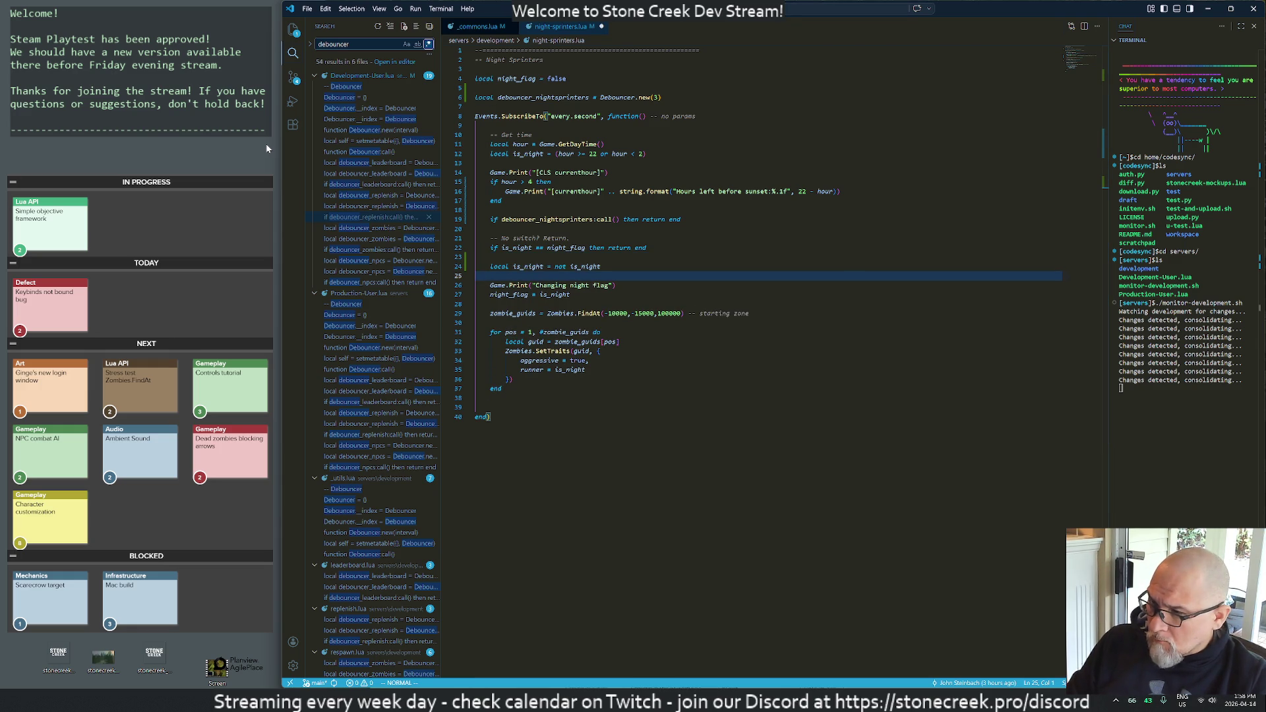
{"action": "key", "text": "k"}
{"action": "key", "text": "d"}
{"action": "key", "text": "w"}
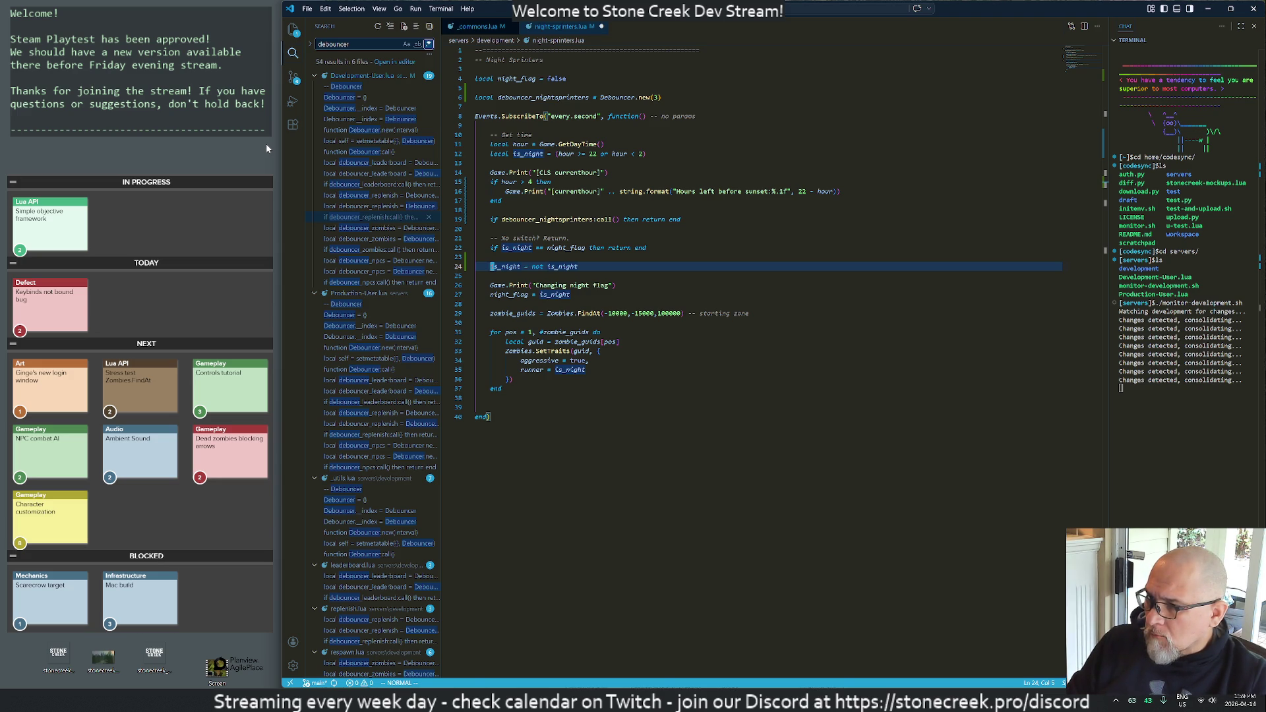
- Extend the Changing night flag message so it ends with '.. aggressive'
{"action": "key", "text": "j"}
{"action": "key", "text": "j"}
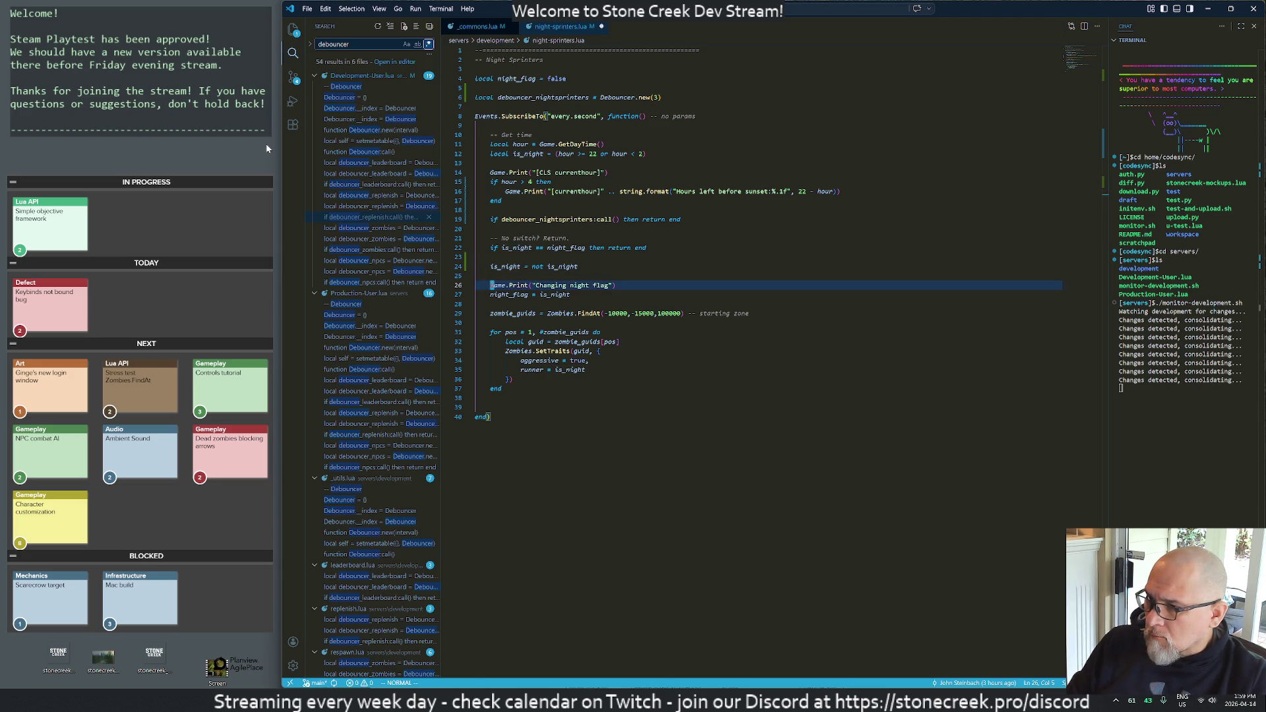
{"action": "key", "text": "dollar"}
{"action": "type", "text": "ht flag"}
{"action": "type", "text": ": "}
{"action": "type", "text": "aggressive "}
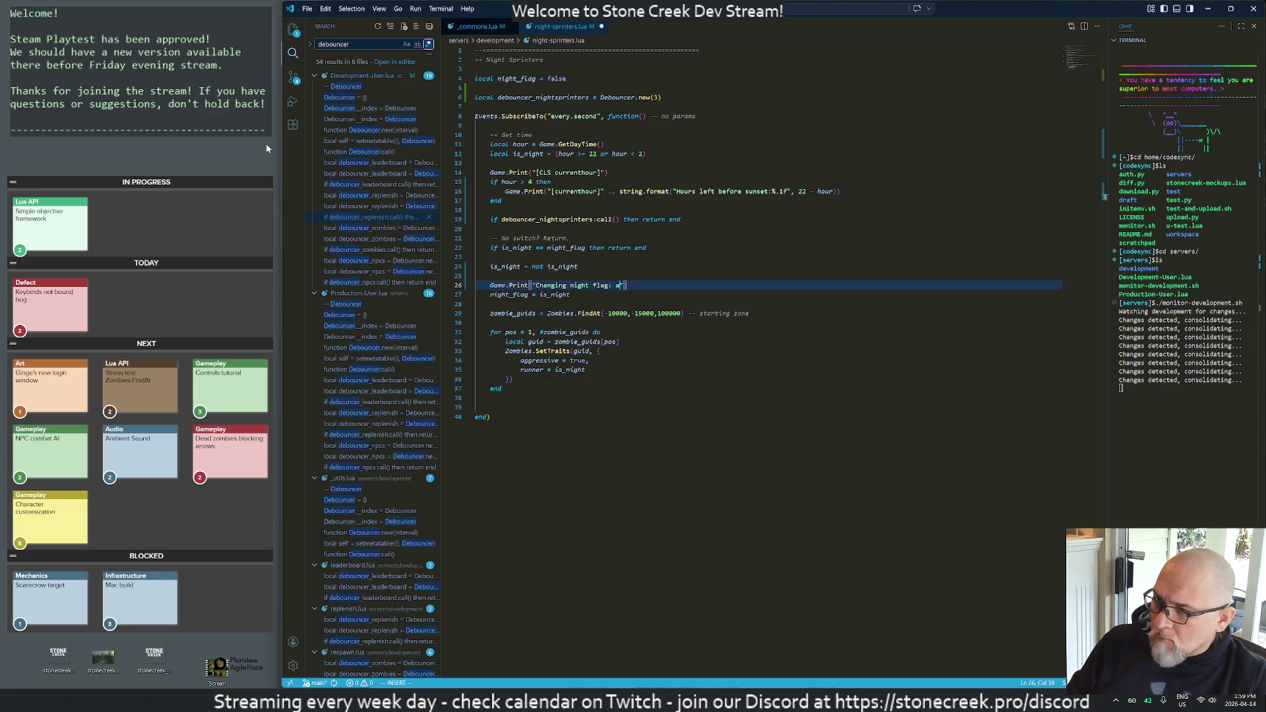
{"action": "type", "text": "= %s"}
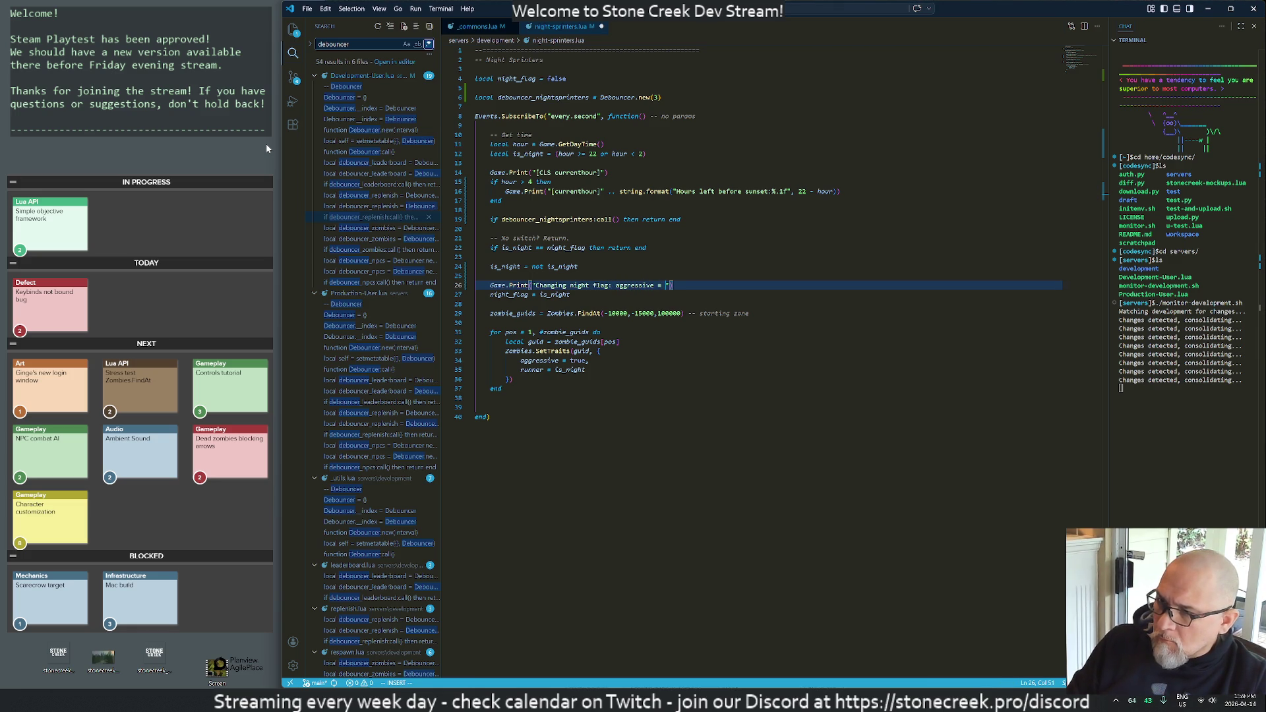
{"action": "key", "text": "Escape"}
{"action": "key", "text": "a"}
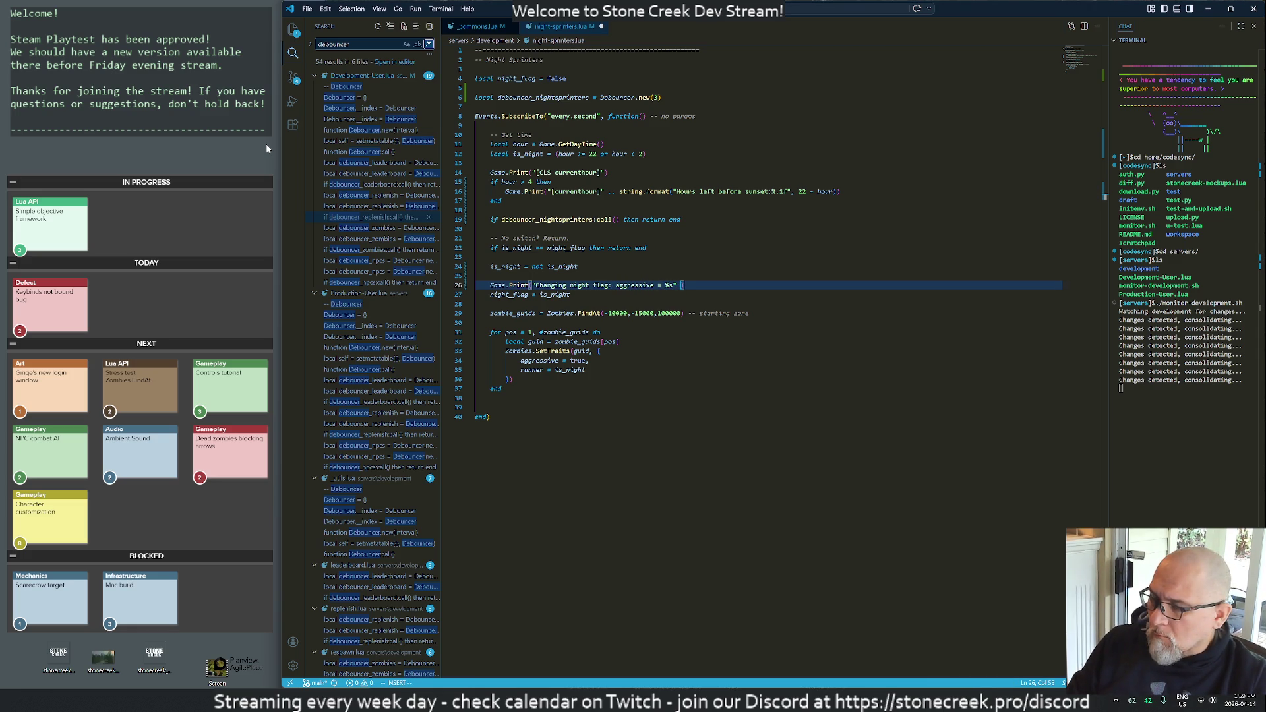
{"action": "key", "text": "BackSpace"}
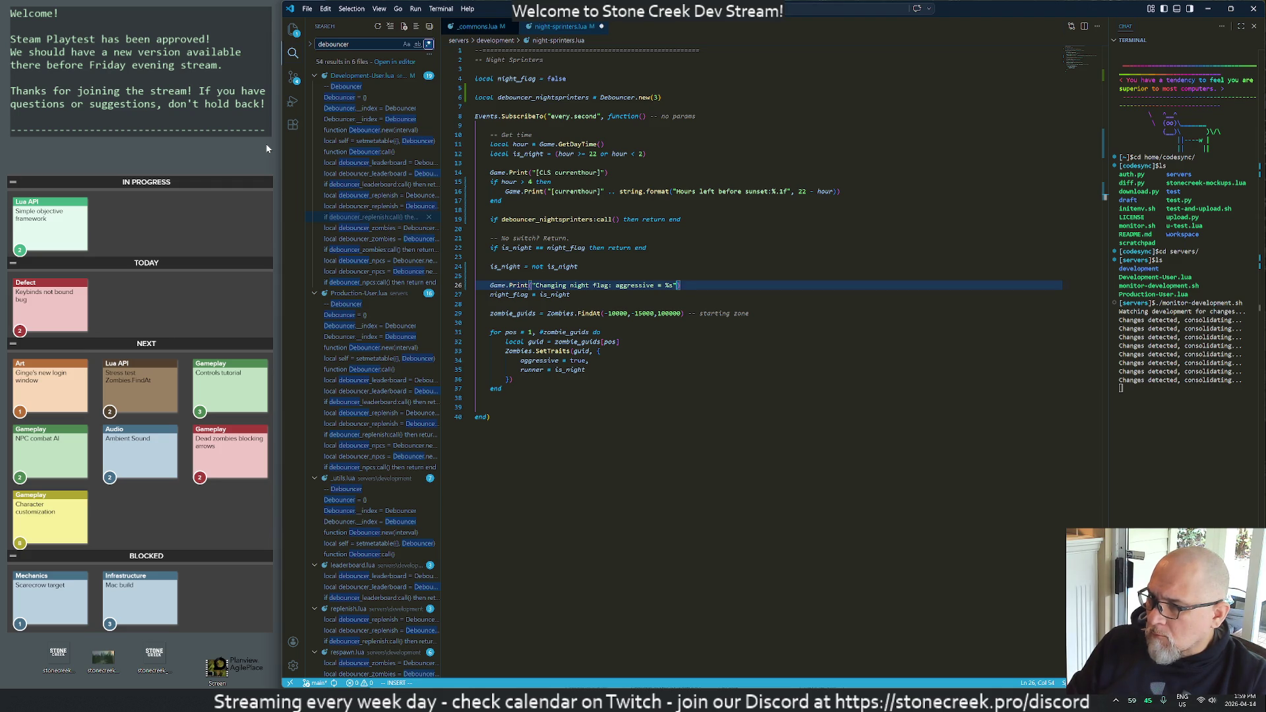
{"action": "key", "text": "BackSpace"}
{"action": "key", "text": "BackSpace"}
{"action": "key", "text": "BackSpace"}
{"action": "type", "text": "\" .."}
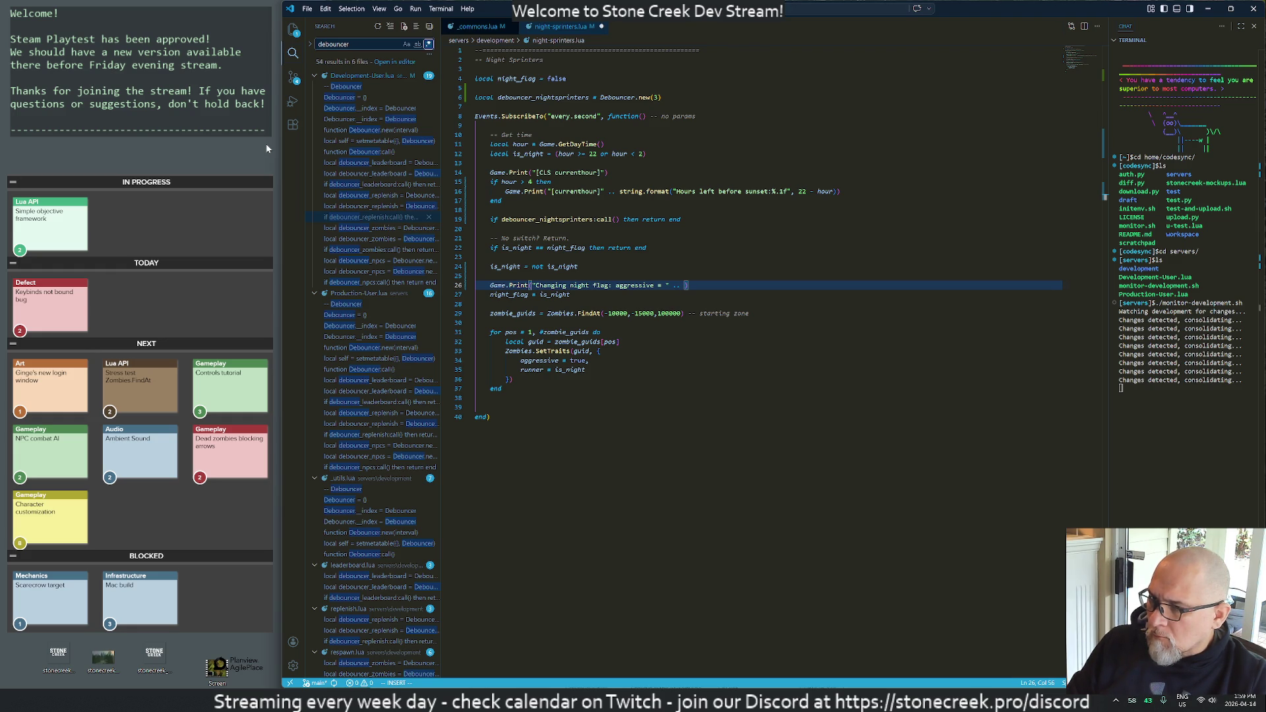
{"action": "type", "text": "aggressive"}
- Add 'local aggressive = ("yes" and is_night) or "no"' above the Game.Print call
{"action": "key", "text": "Escape"}
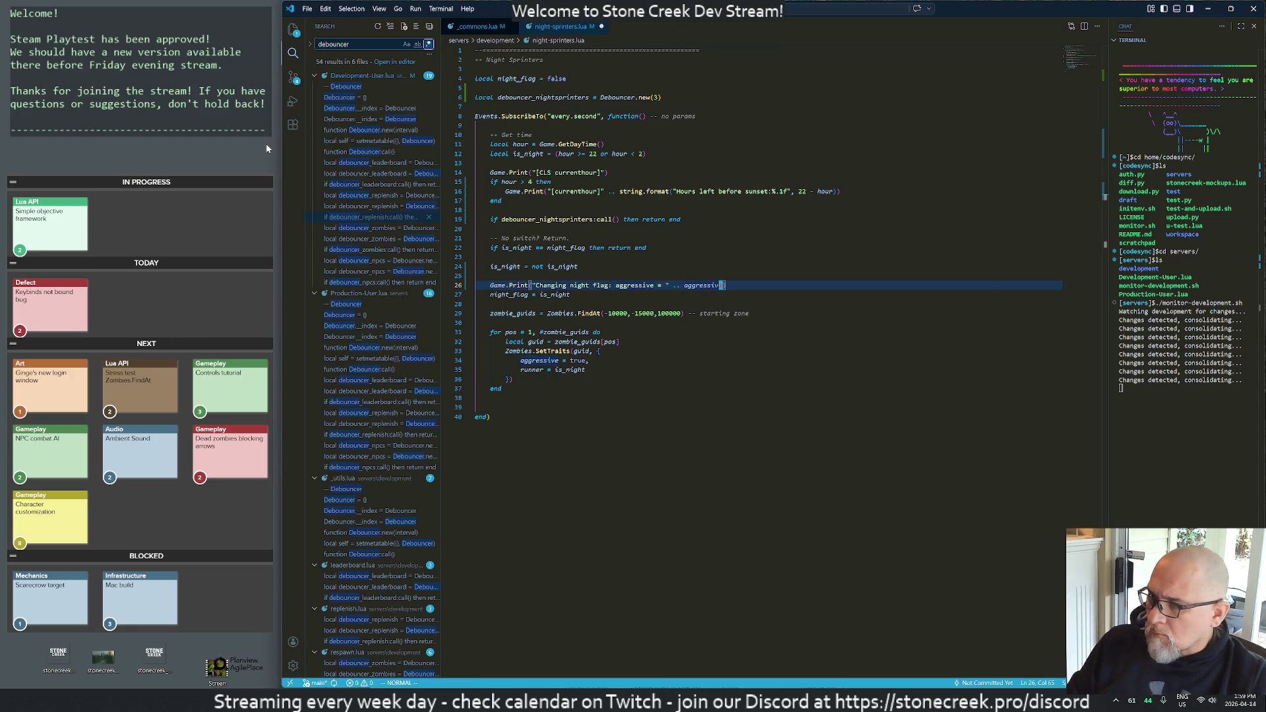
{"action": "key", "text": "shift+o"}
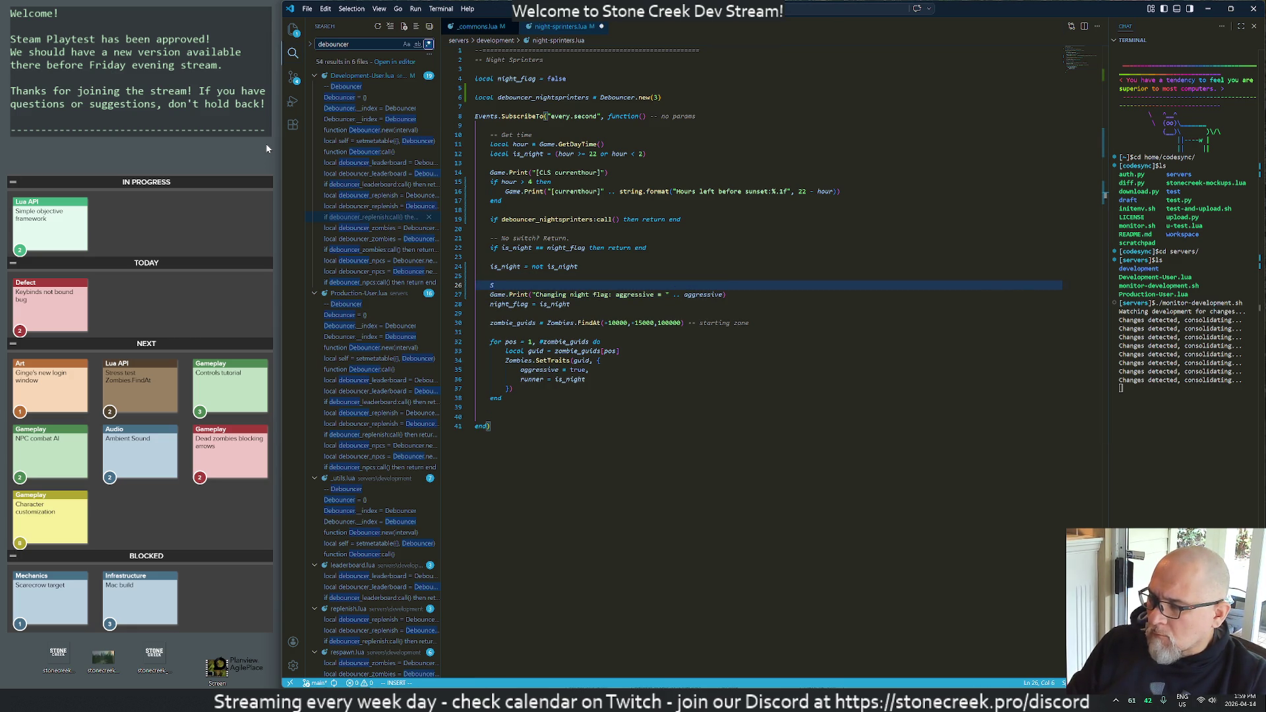
{"action": "type", "text": "local"}
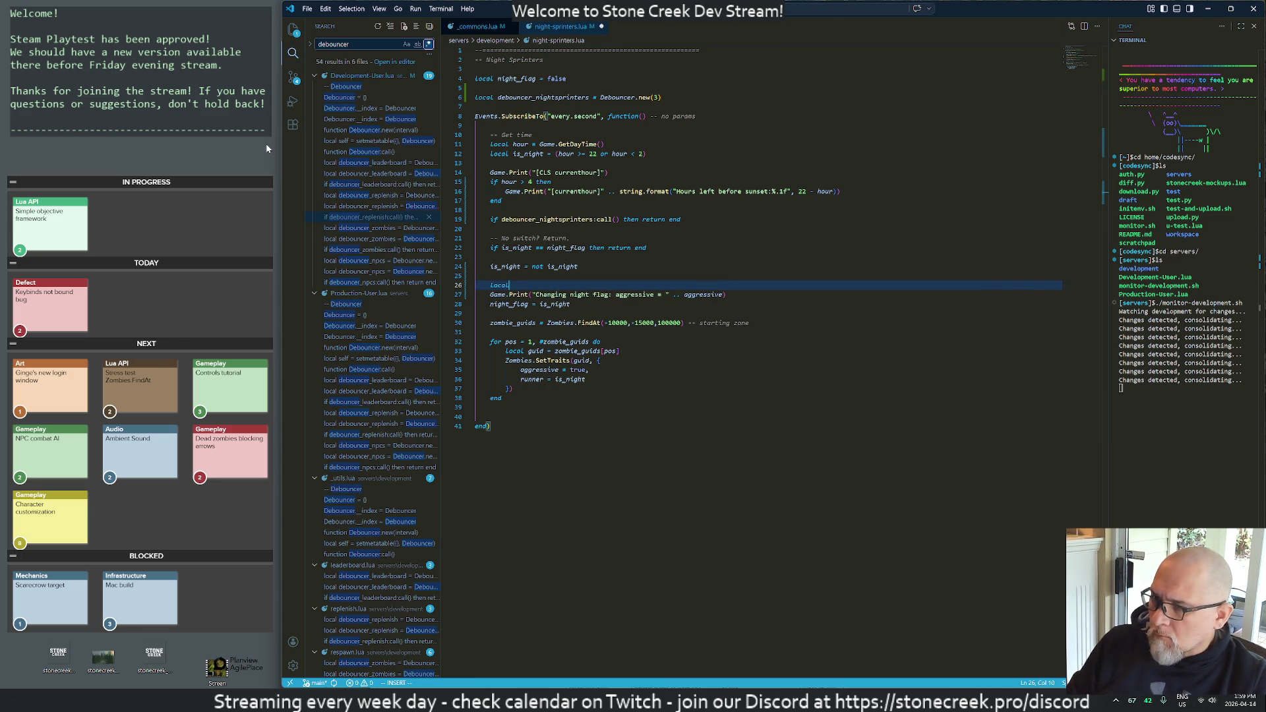
{"action": "type", "text": " aggressive = "}
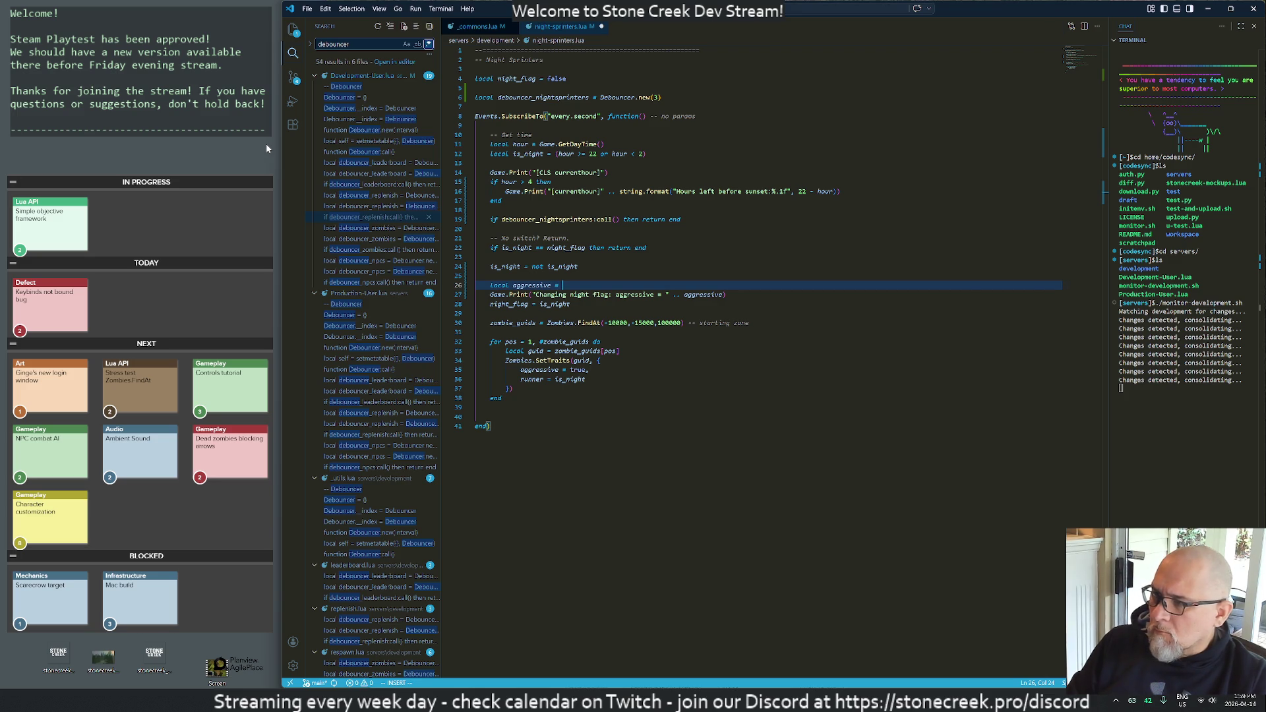
{"action": "type", "text": "is_night"}
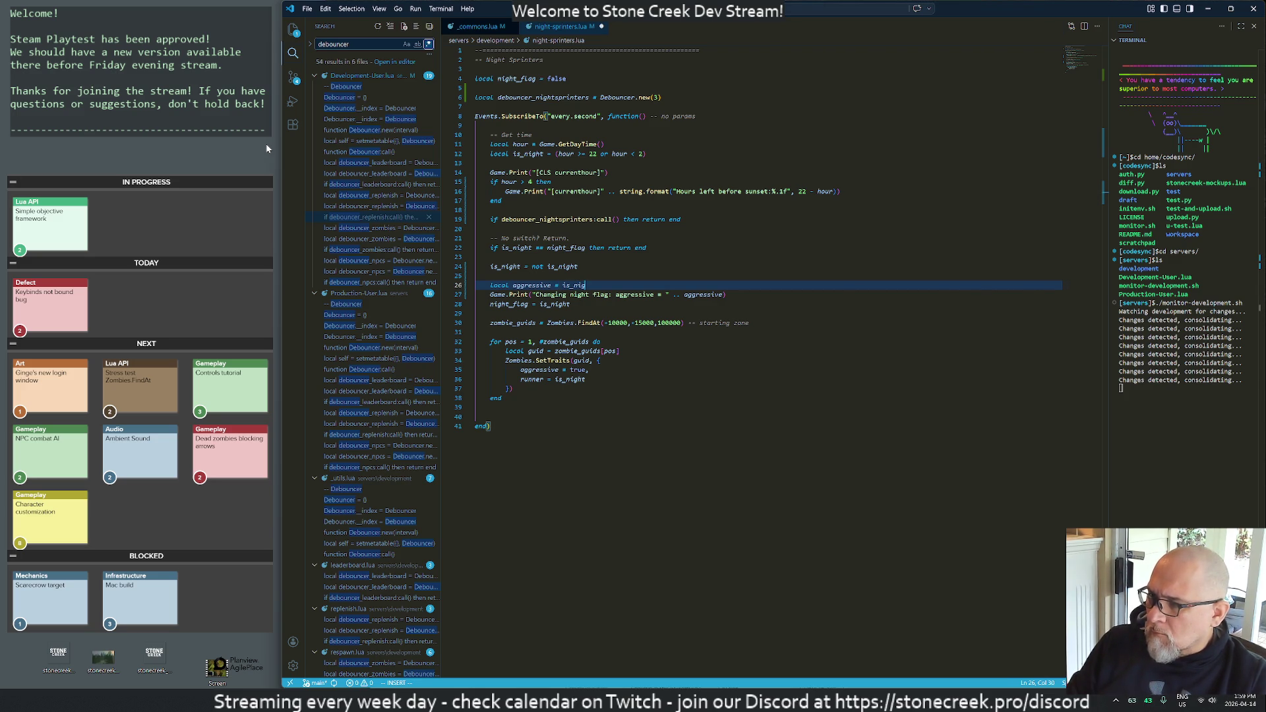
{"action": "type", "text": " a"}
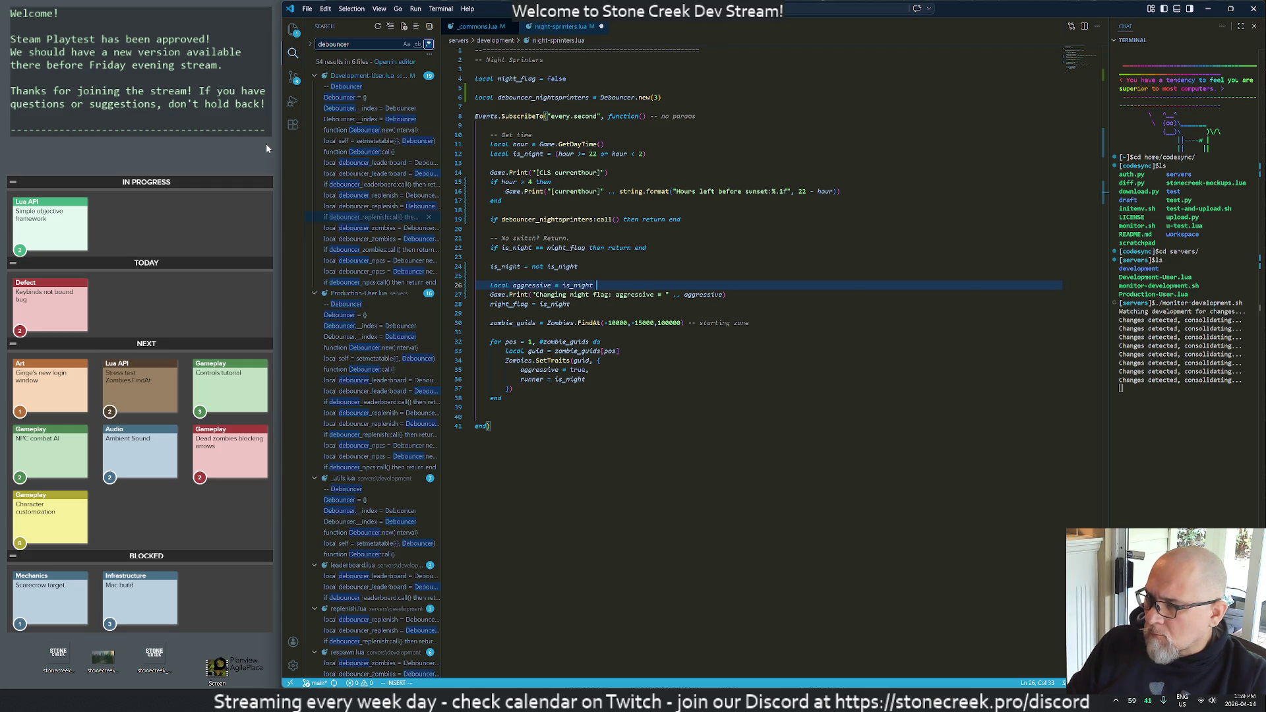
{"action": "type", "text": "nd"}
{"action": "key", "text": "BackSpace"}
{"action": "key", "text": "BackSpace"}
{"action": "key", "text": "BackSpace"}
{"action": "key", "text": "ctrl+Left"}
{"action": "type", "text": "\""}
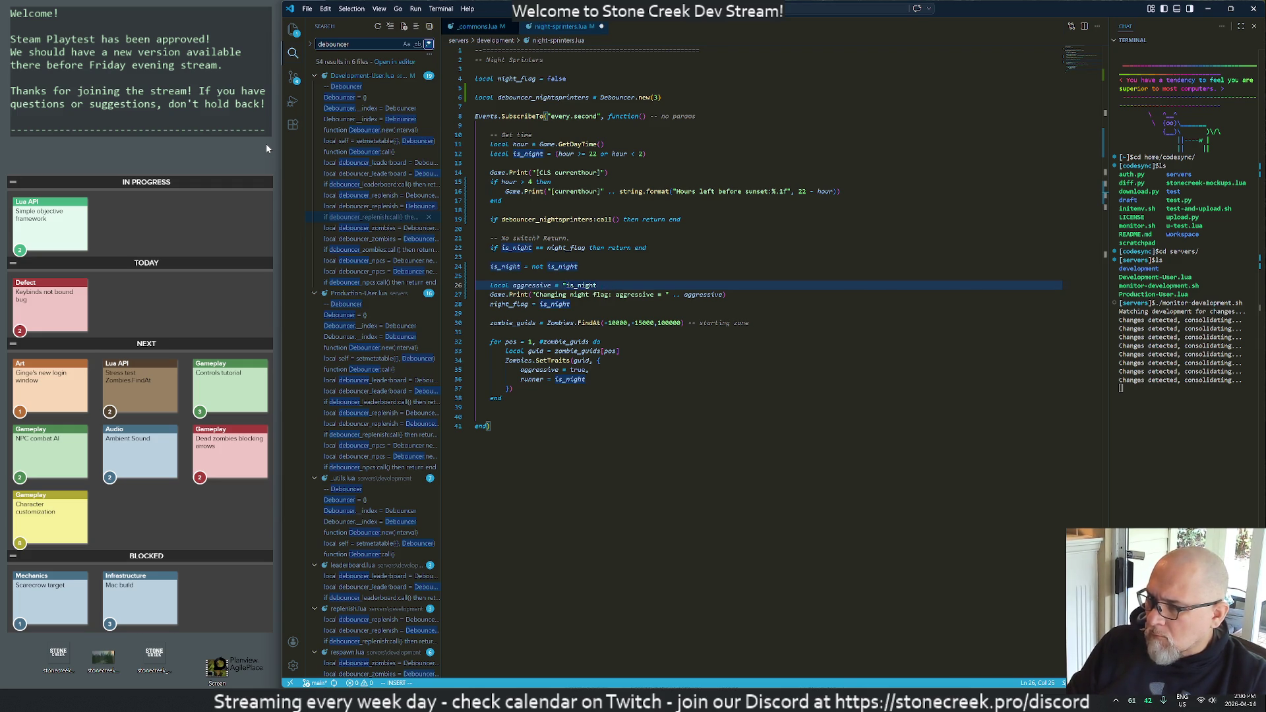
{"action": "type", "text": "yes\" and"}
{"action": "key", "text": "Escape"}
{"action": "key", "text": "B"}
{"action": "key", "text": "B"}
{"action": "type", "text": "i("}
{"action": "key", "text": "Escape"}
{"action": "type", "text": "A)"}
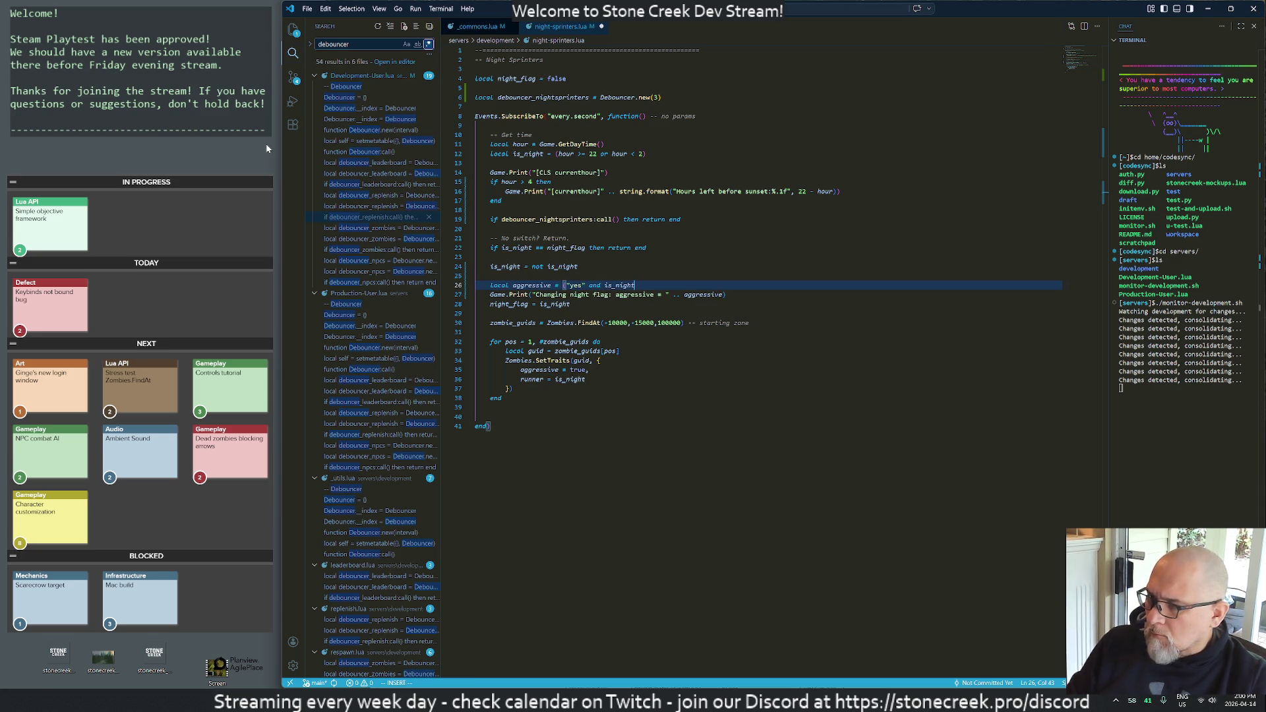
{"action": "type", "text": " n\""}
{"action": "key", "text": "Escape"}
- Save night-sprinters.lua with :w and switch back to the running game
{"action": "type", "text": ":w"}
{"action": "key", "text": "Return"}
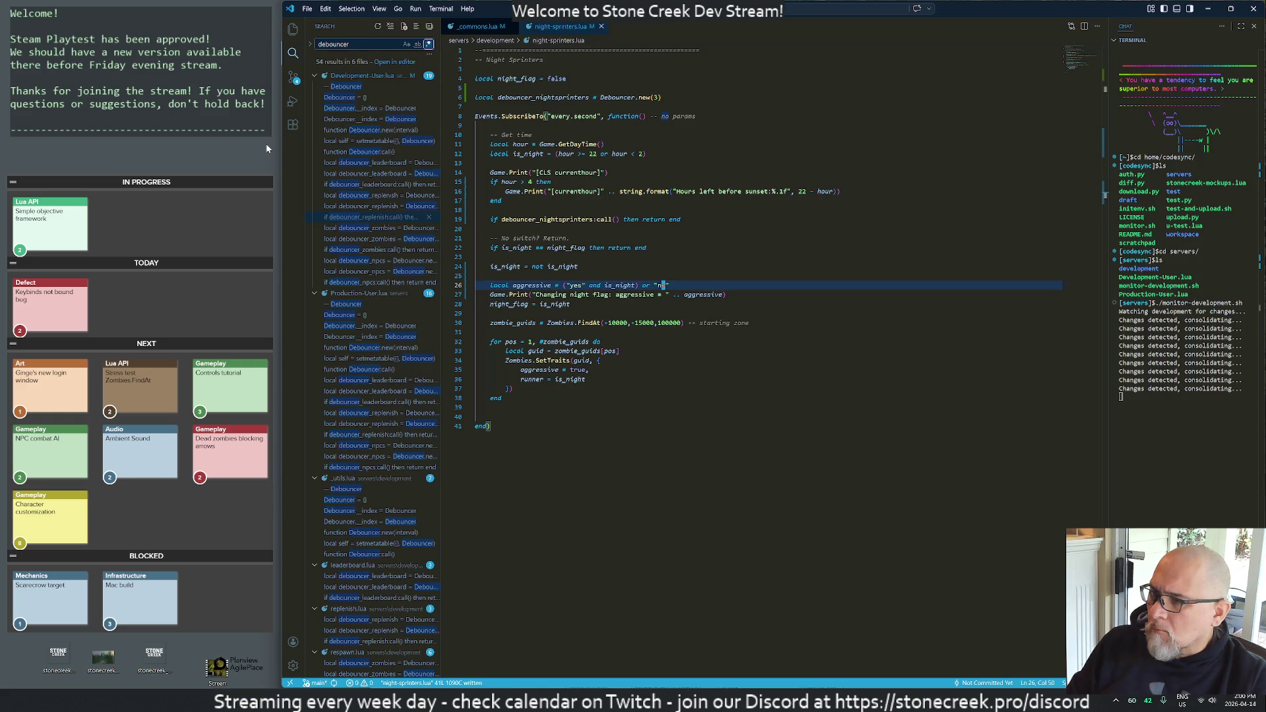
{"action": "key", "text": "alt+Tab"}
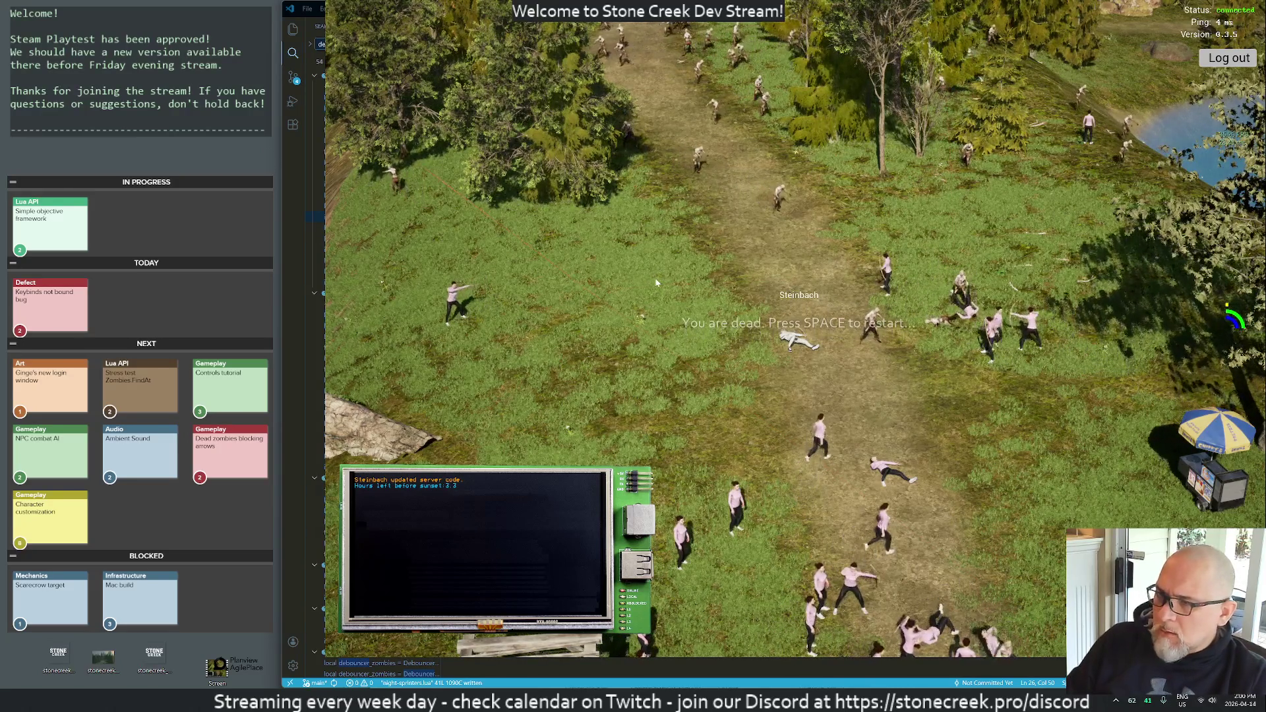
- Release the game, check the night-flag message in the Output Log, and stop Play
{"action": "key", "text": "F11"}
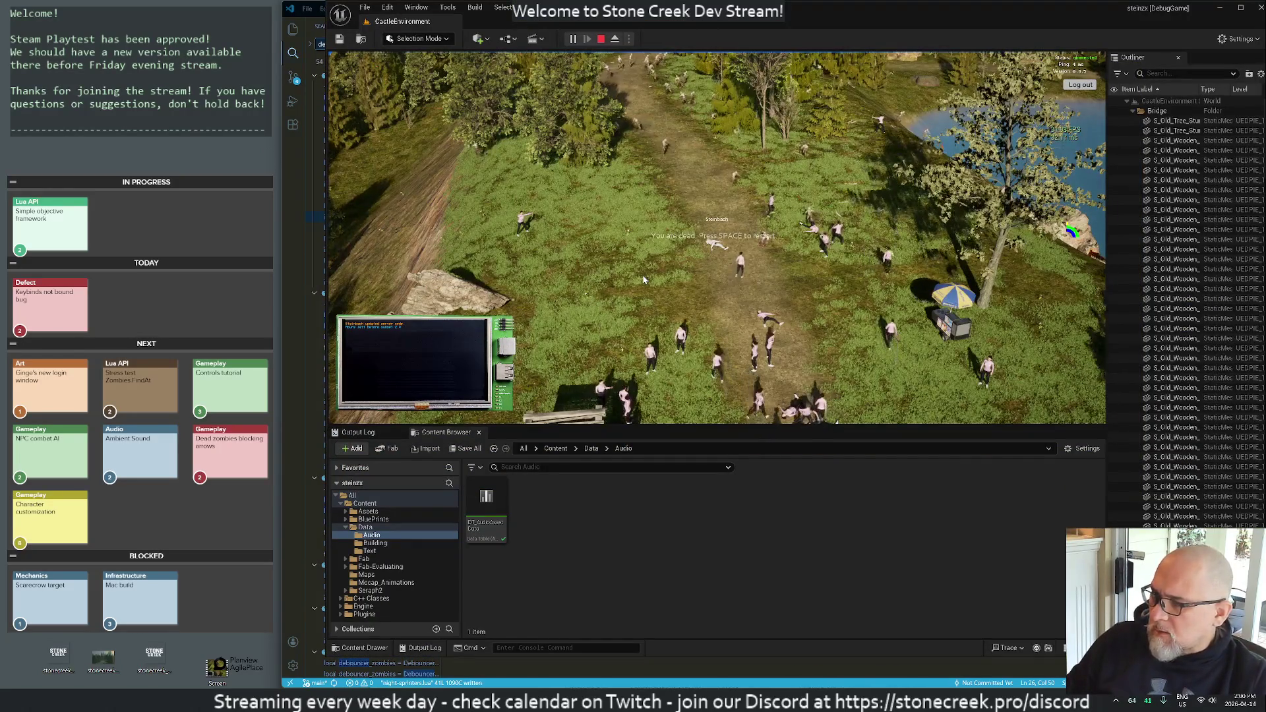
{"action": "left_click", "coordinate": [358, 433]}
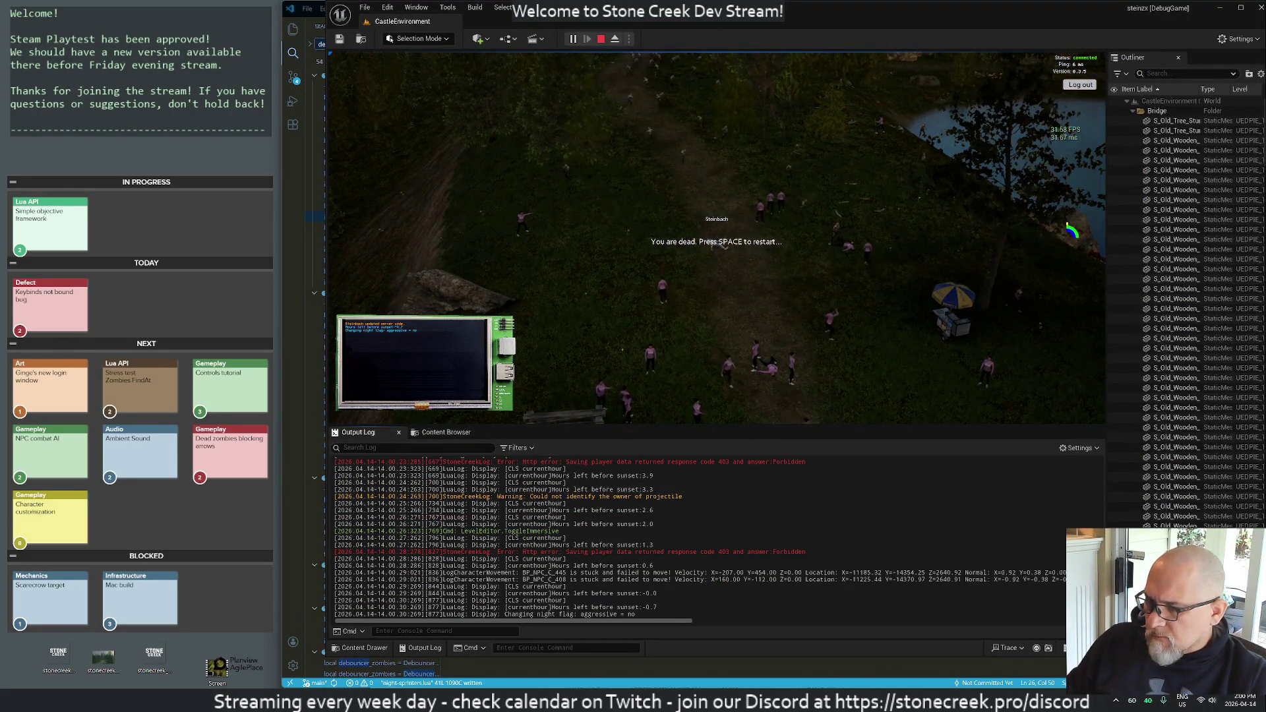
{"action": "left_click", "coordinate": [601, 39]}
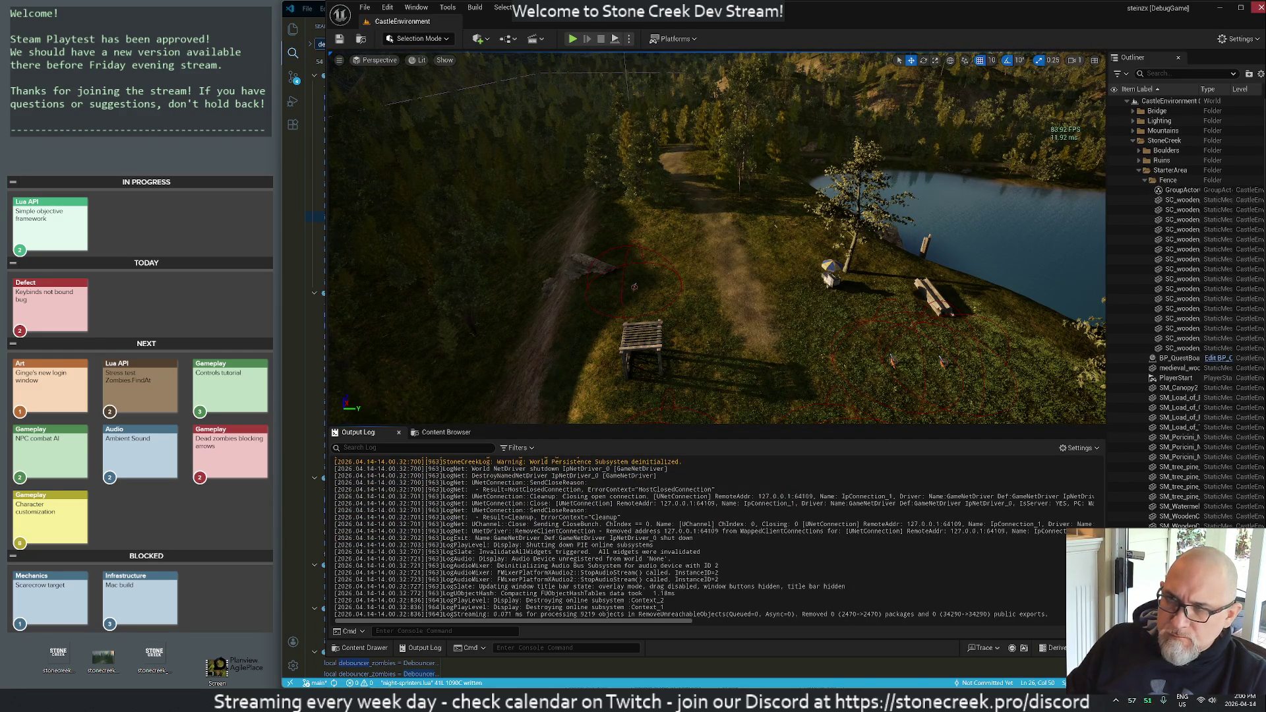
- Return to the night-sprinters script, then switch over to the Rider solution
{"action": "key", "text": "alt+Tab"}
{"action": "left_click", "coordinate": [499, 201]}
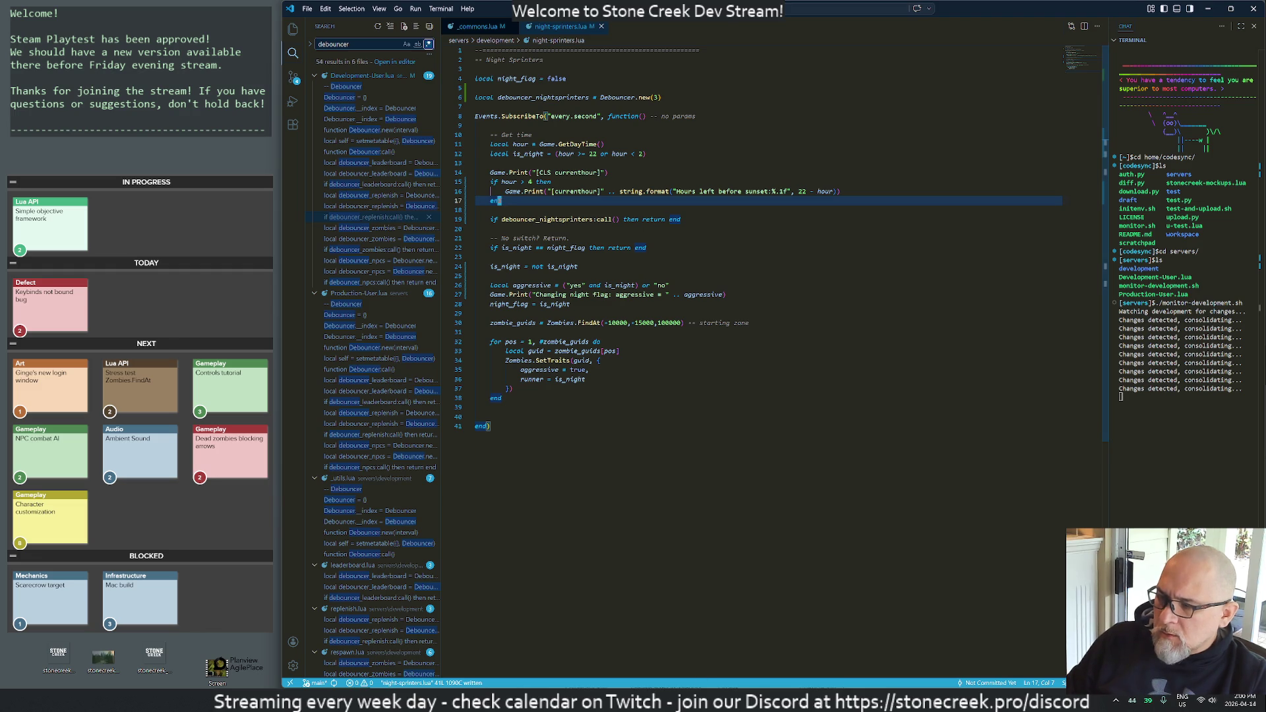
{"action": "key", "text": "alt+Tab"}
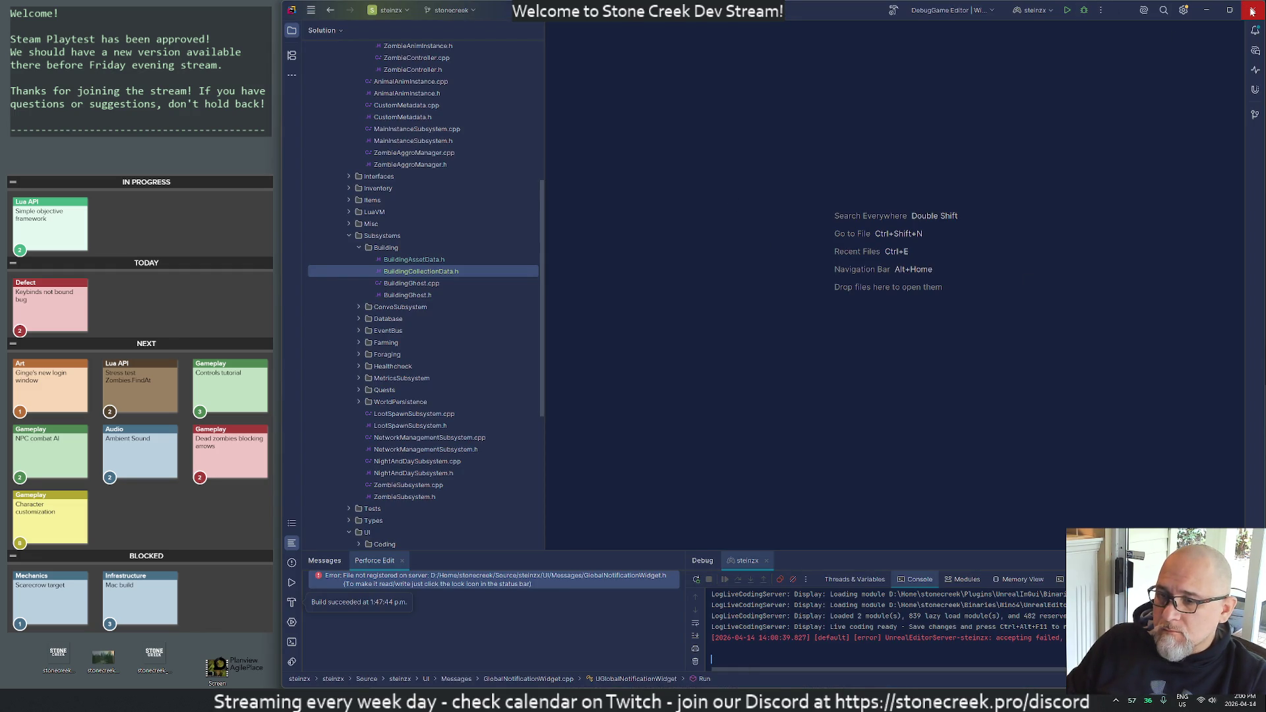
- In Invalidate Caches, tick file system cache, VCS Log caches, and embedded browser cache clearing
{"action": "left_click", "coordinate": [311, 9]}
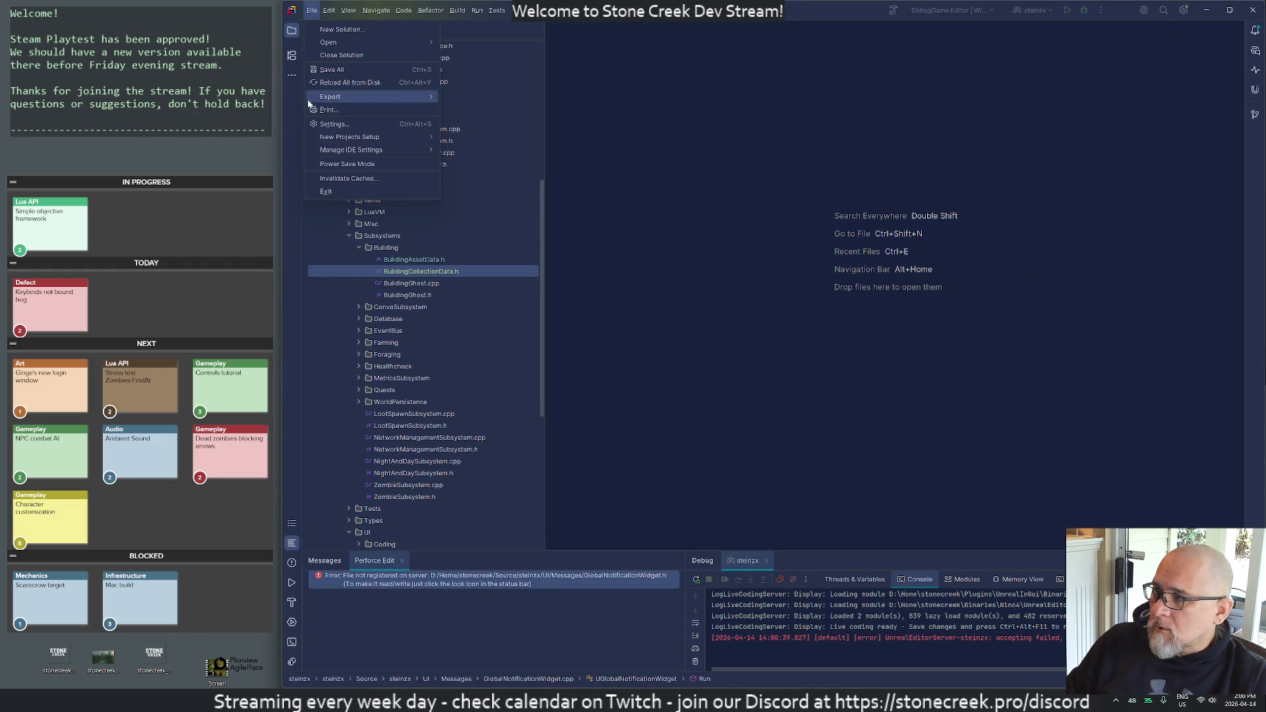
{"action": "left_click", "coordinate": [344, 179]}
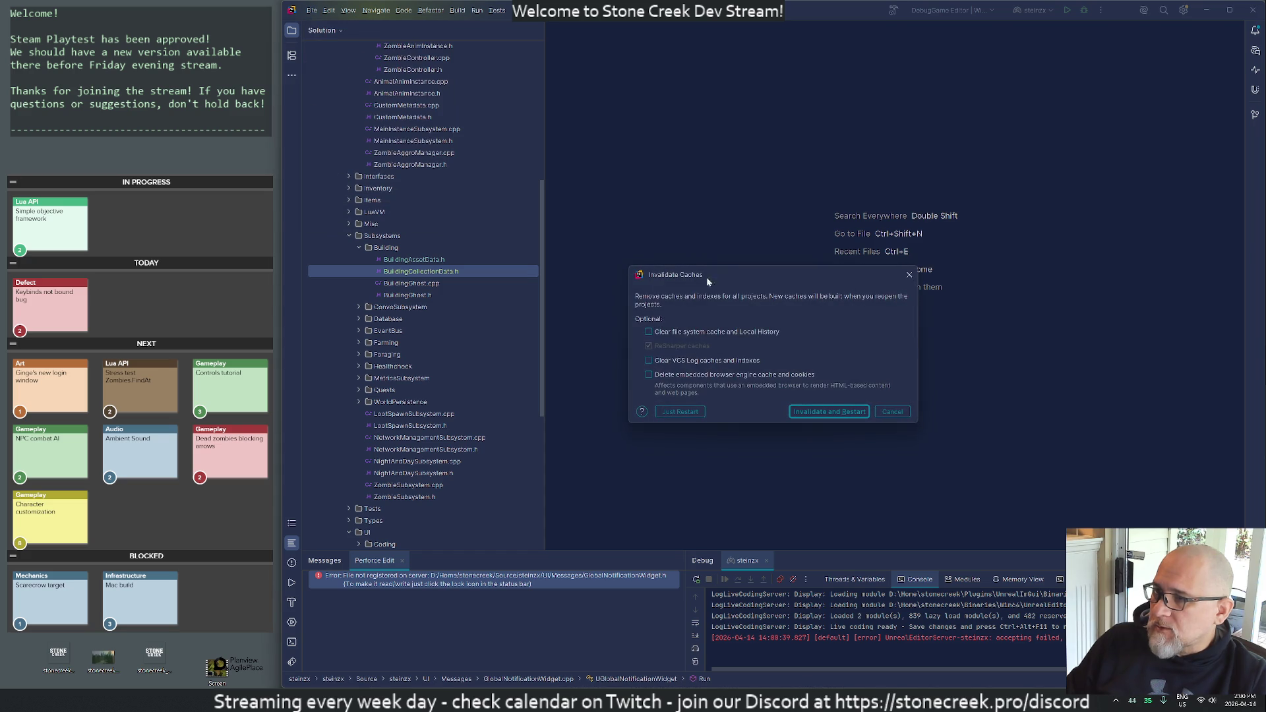
{"action": "left_click", "coordinate": [659, 334]}
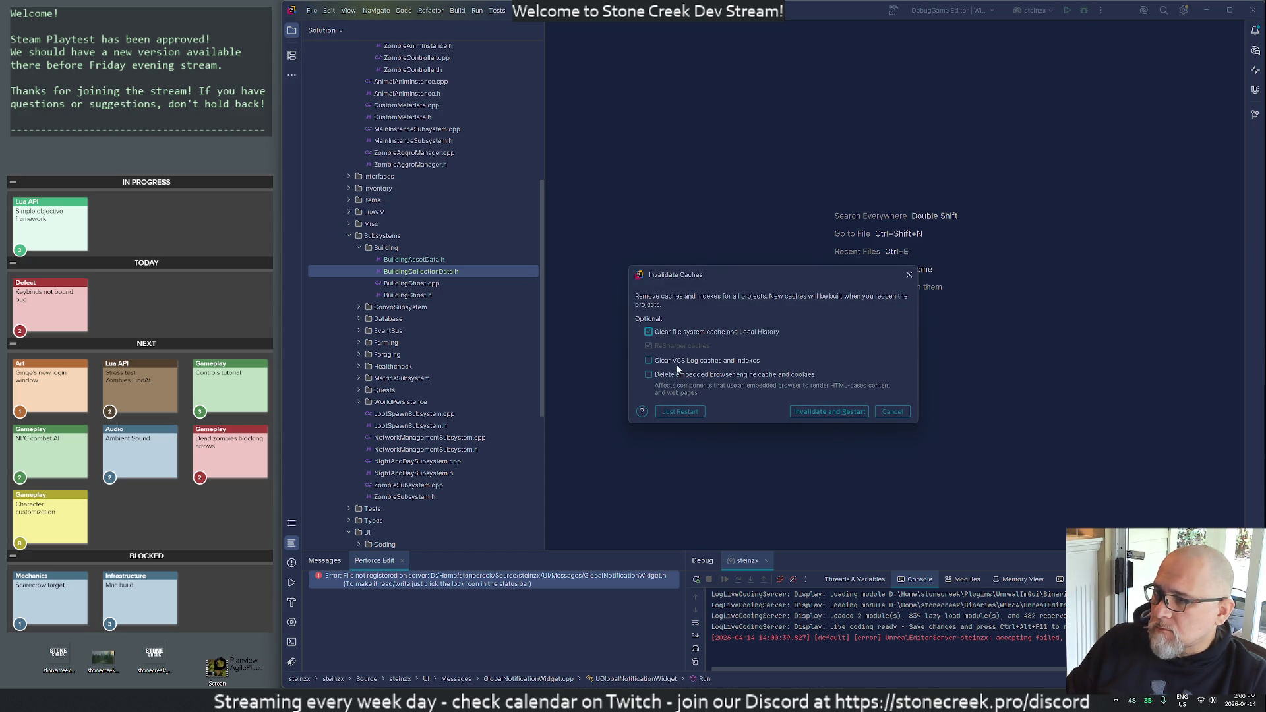
{"action": "left_click", "coordinate": [671, 360]}
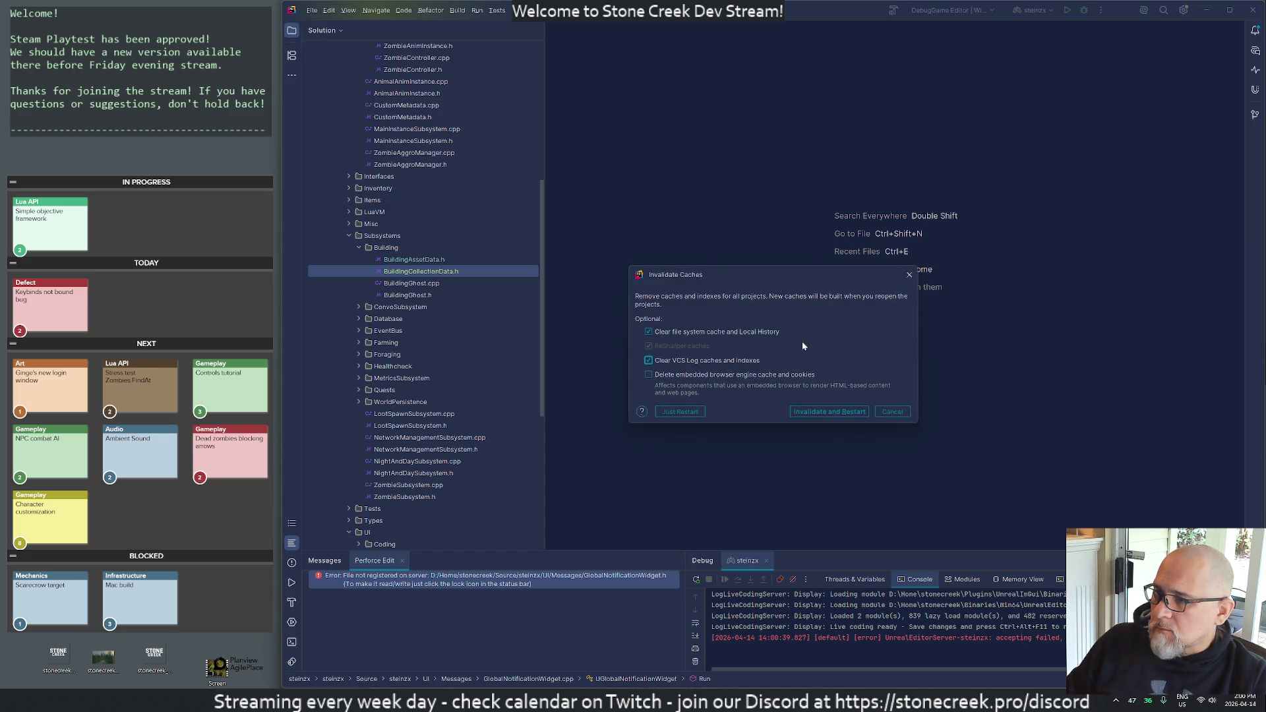
{"action": "left_click", "coordinate": [686, 376]}
- Briefly launch and close a Cygwin terminal, then return to Rider's dialog
{"action": "key", "text": "super"}
{"action": "left_click", "coordinate": [825, 414]}
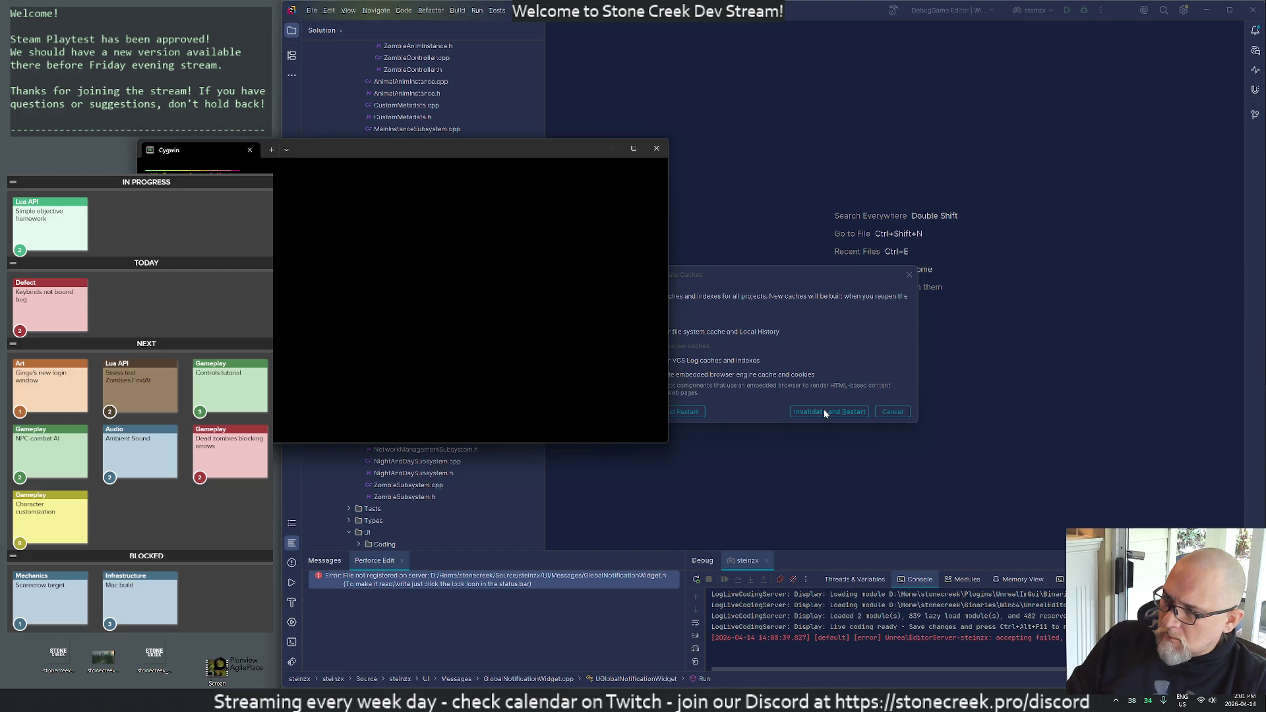
{"action": "left_click", "coordinate": [656, 148]}
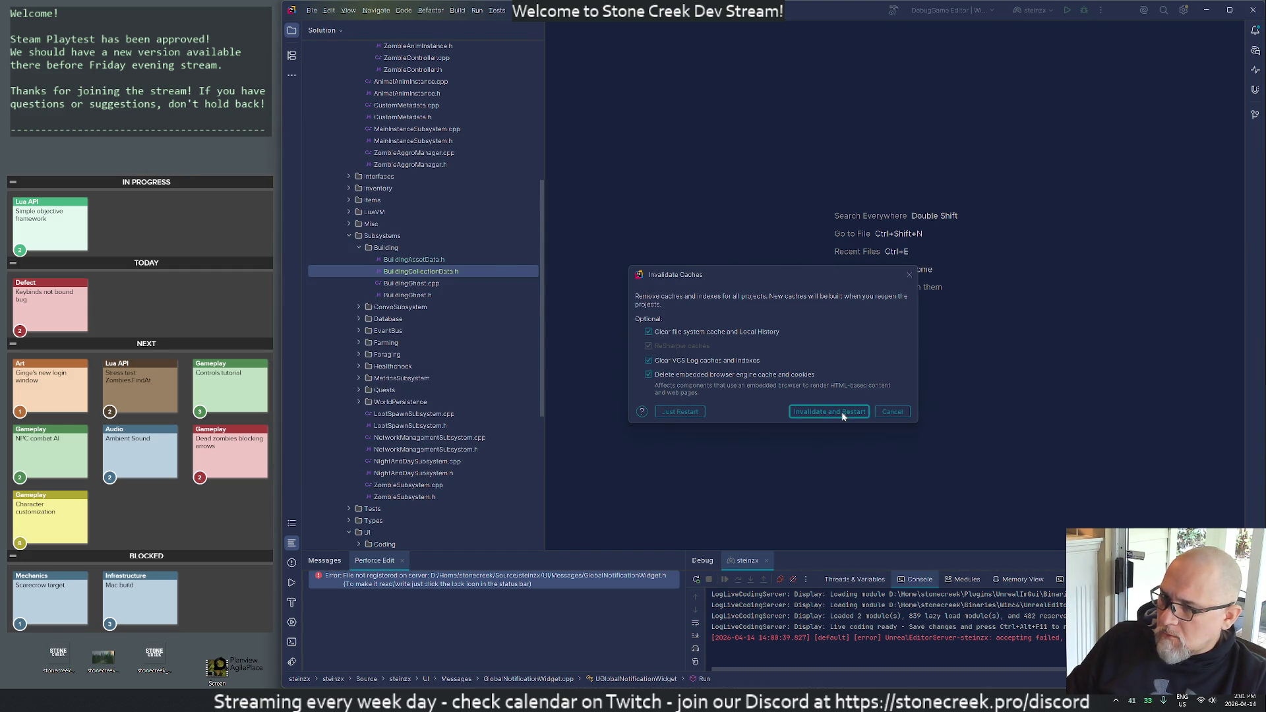
{"action": "key", "text": "alt+Tab"}
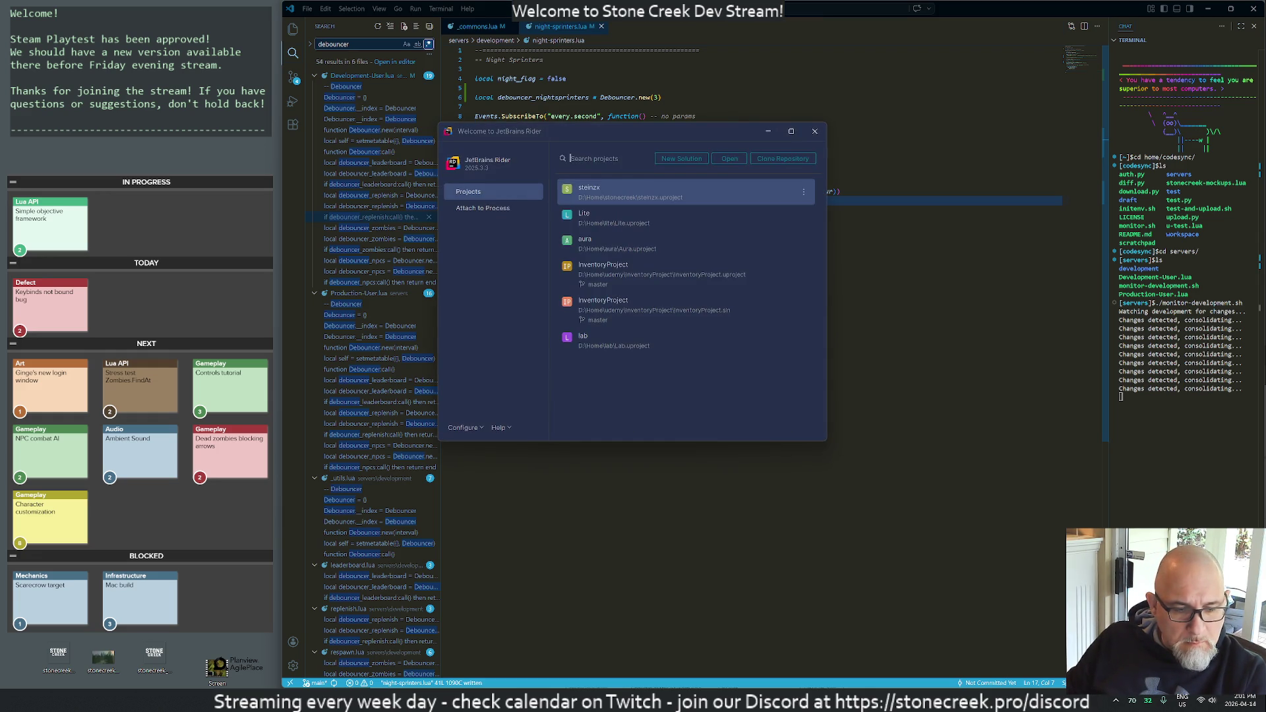
- Reopen the stonecreek Unreal project from Rider's Welcome screen so its solution loads
{"action": "left_click", "coordinate": [627, 192]}
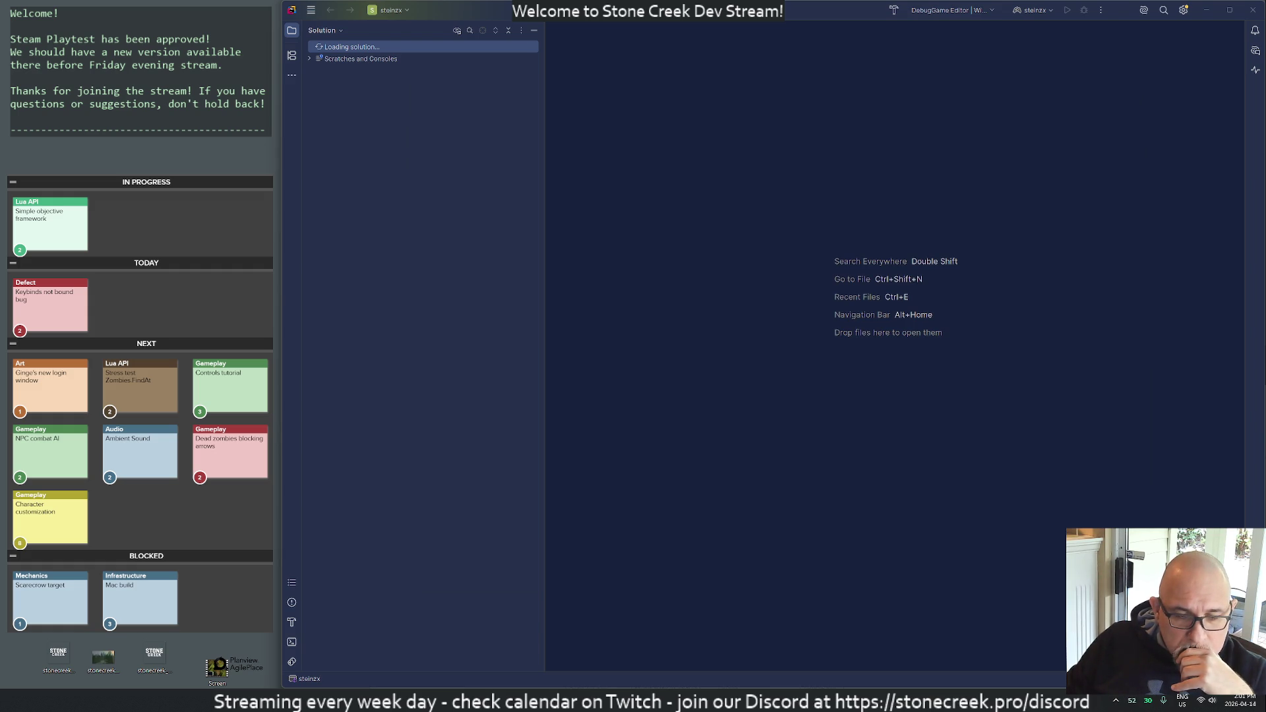
{"action": "key", "text": "alt+Tab"}
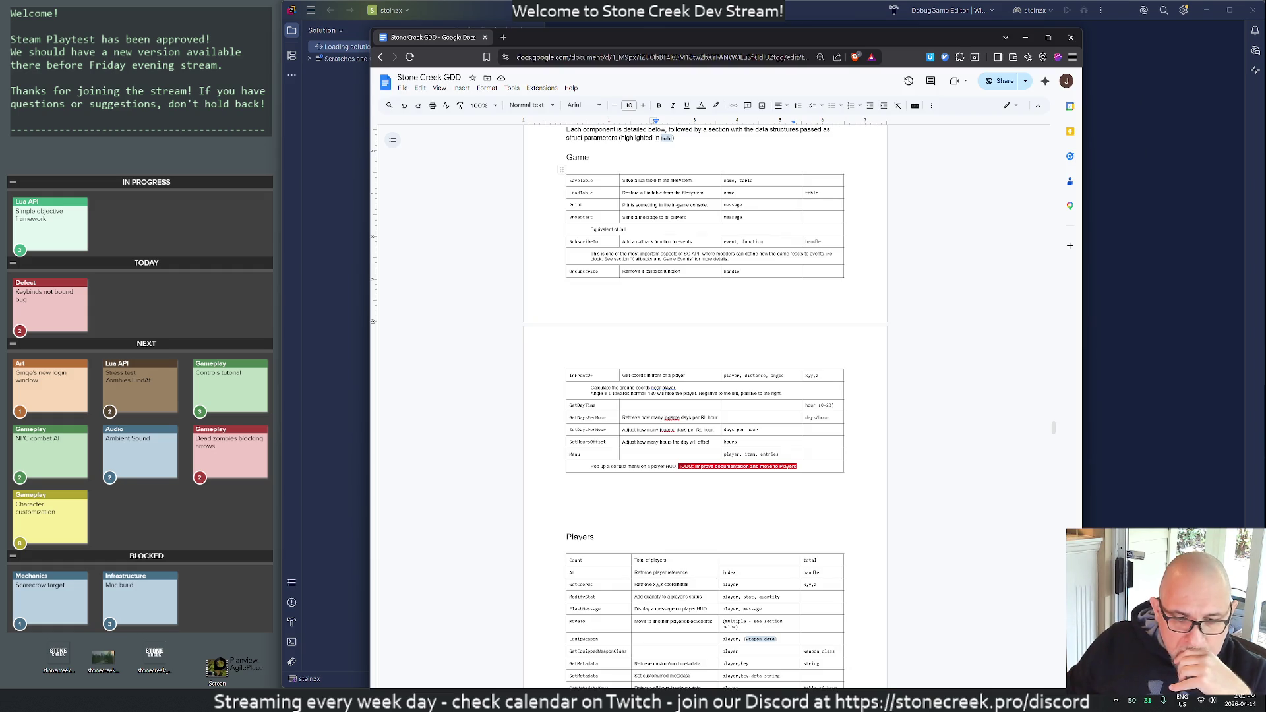
- Drag the Stone Creek GDD tab into the board's browser window and show SC Tutorial
{"action": "key", "text": "alt+Tab"}
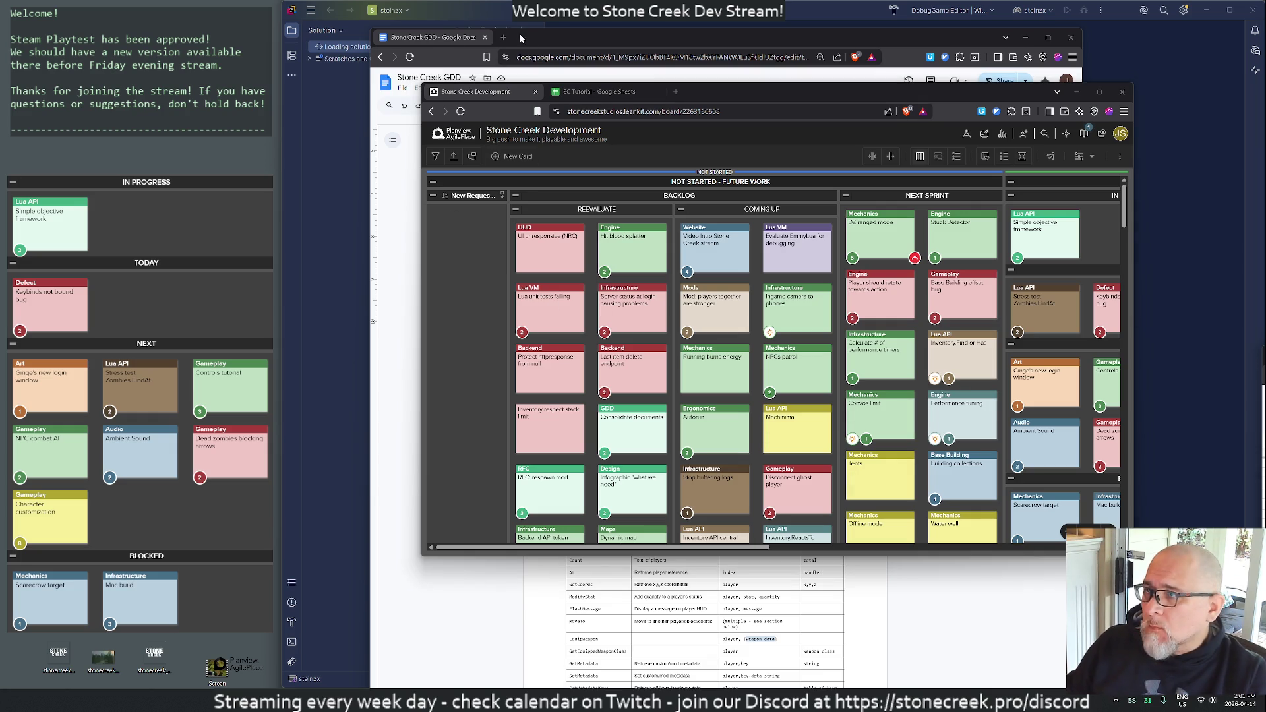
{"action": "left_click_drag", "start_coordinate": [430, 39], "coordinate": [605, 92]}
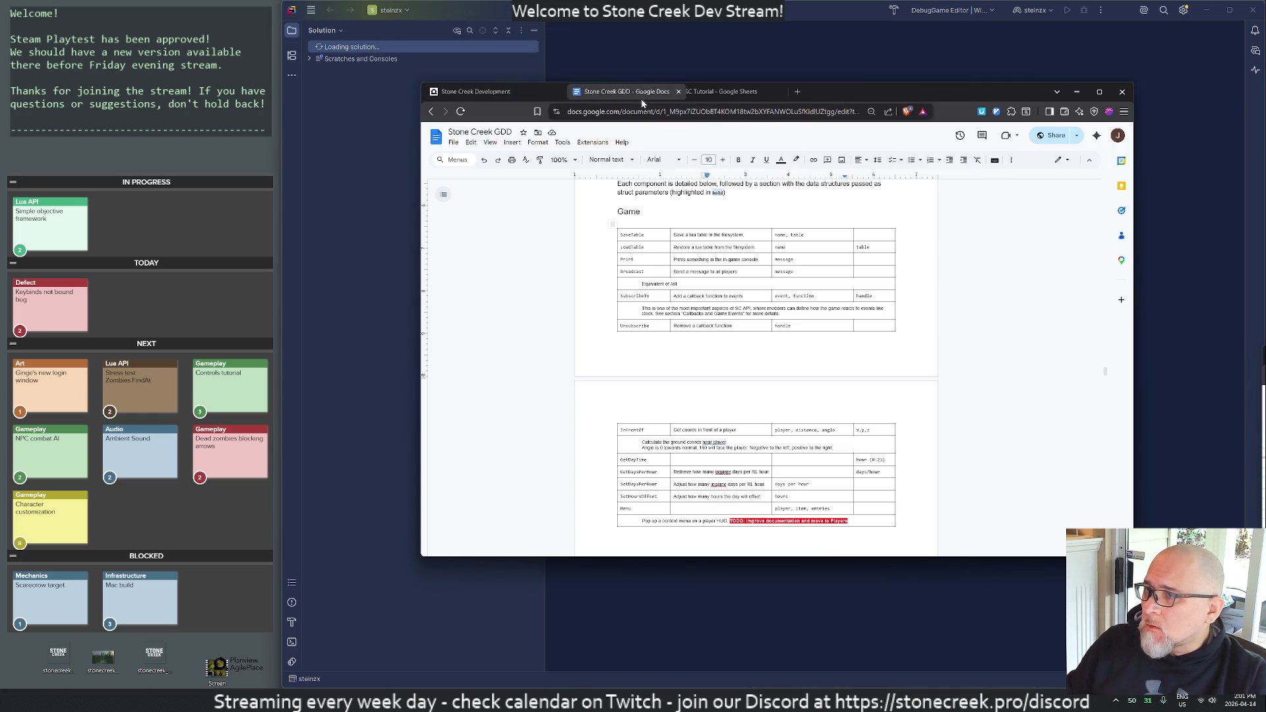
{"action": "left_click", "coordinate": [465, 91]}
{"action": "key", "text": "ctrl+shift+Tab"}
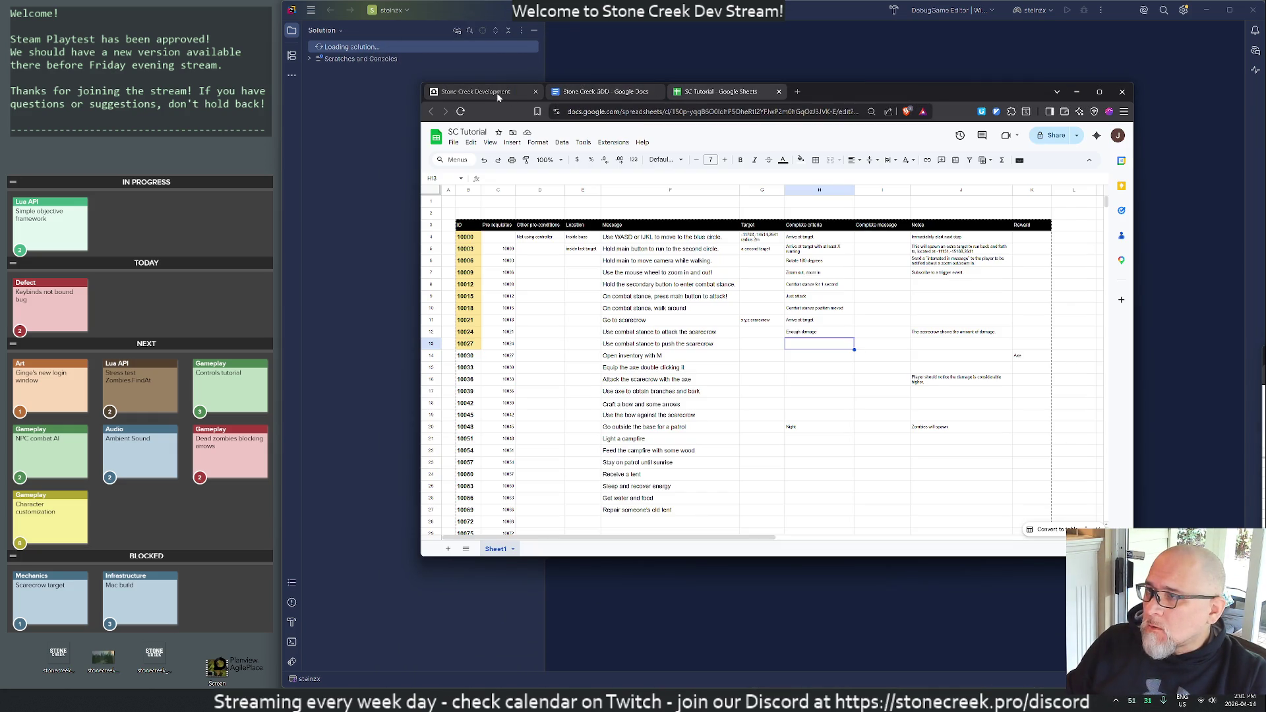
- Drag the SC Tutorial browser window off the right edge to reveal Rider's steinzx solution
{"action": "left_click_drag", "start_coordinate": [503, 97], "coordinate": [1265, 98]}
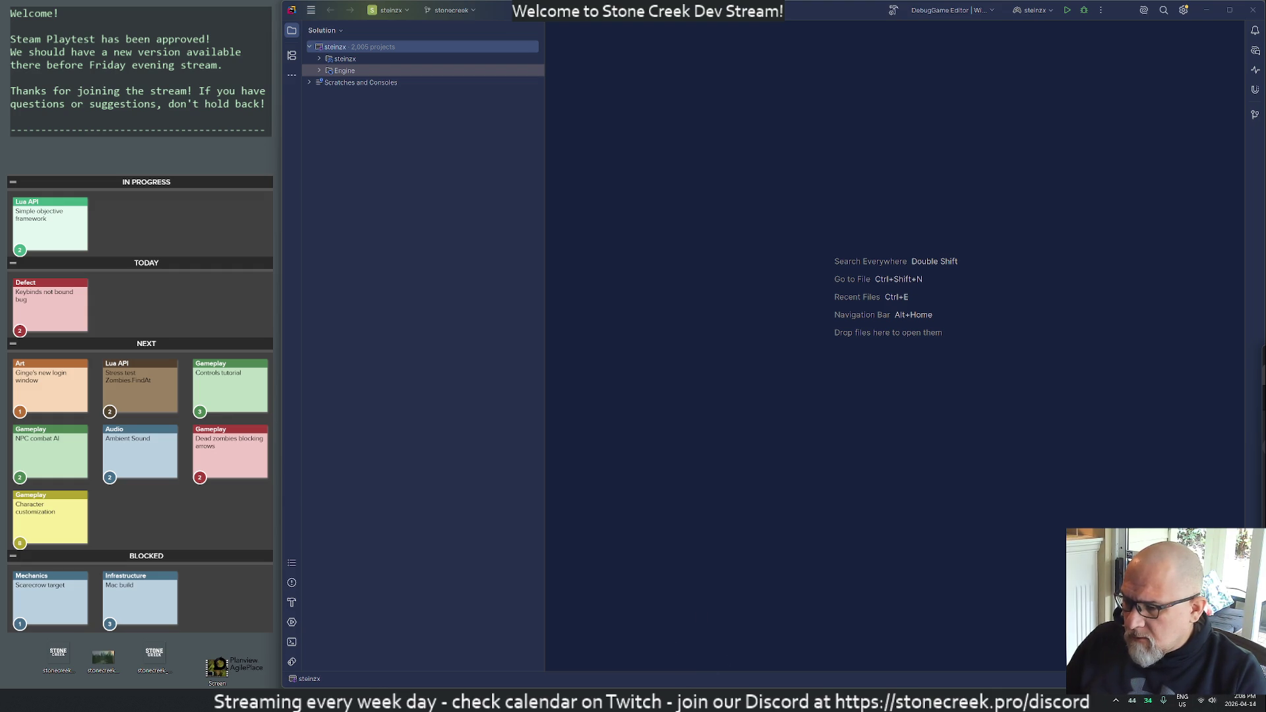
- Return to the steinzx solution in Rider and launch the DebugGame Editor debug session
{"action": "mouse_move", "coordinate": [752, 699]}
{"action": "key", "text": "alt+Tab"}
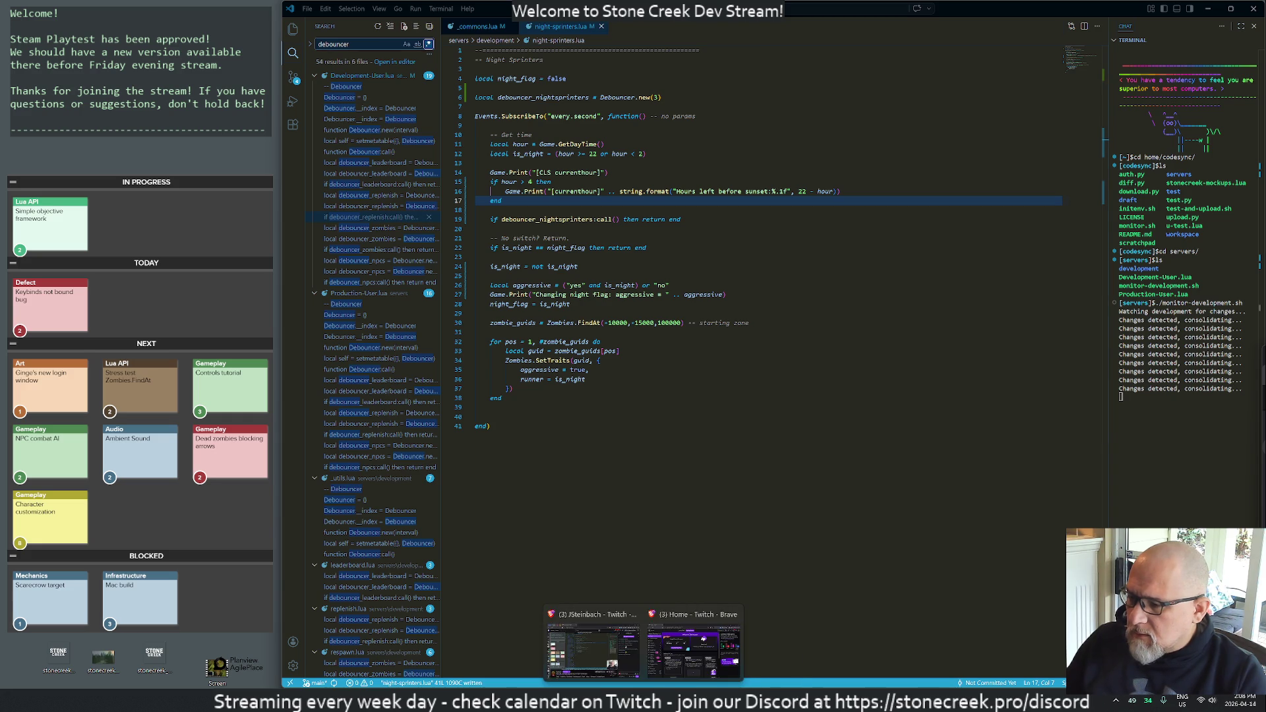
{"action": "left_click", "coordinate": [752, 650]}
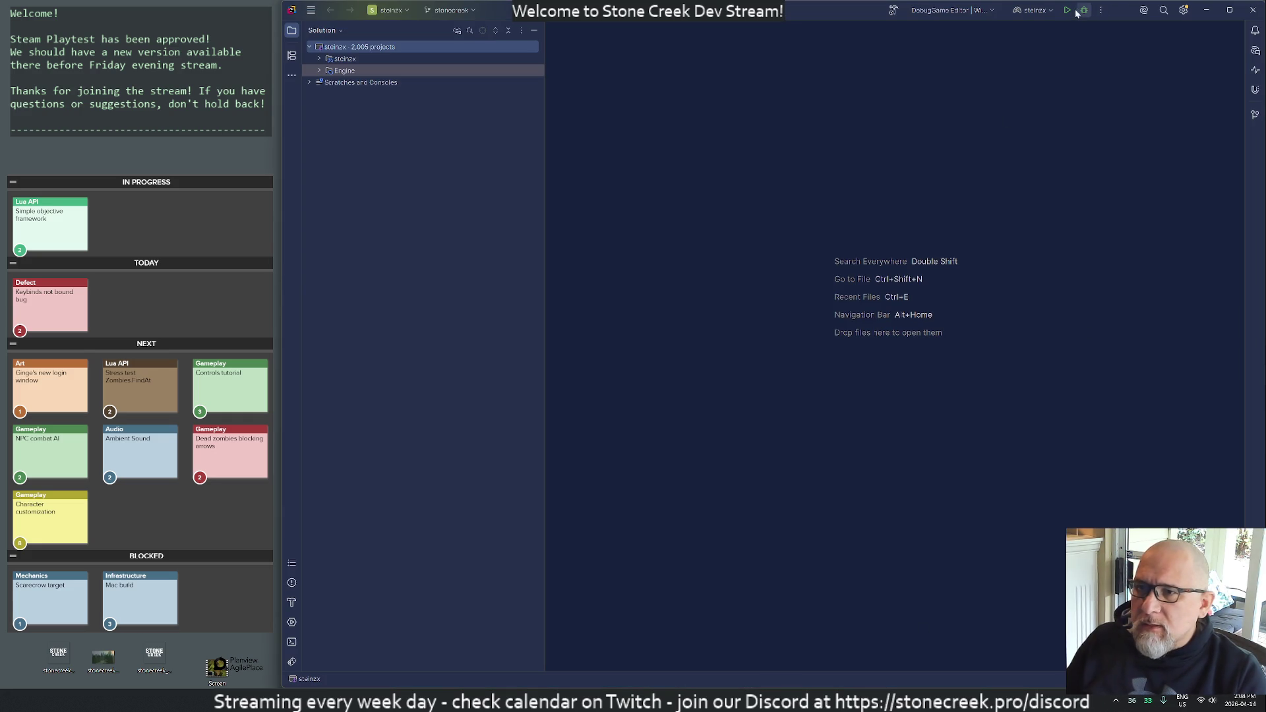
{"action": "key", "text": "shift+F9"}
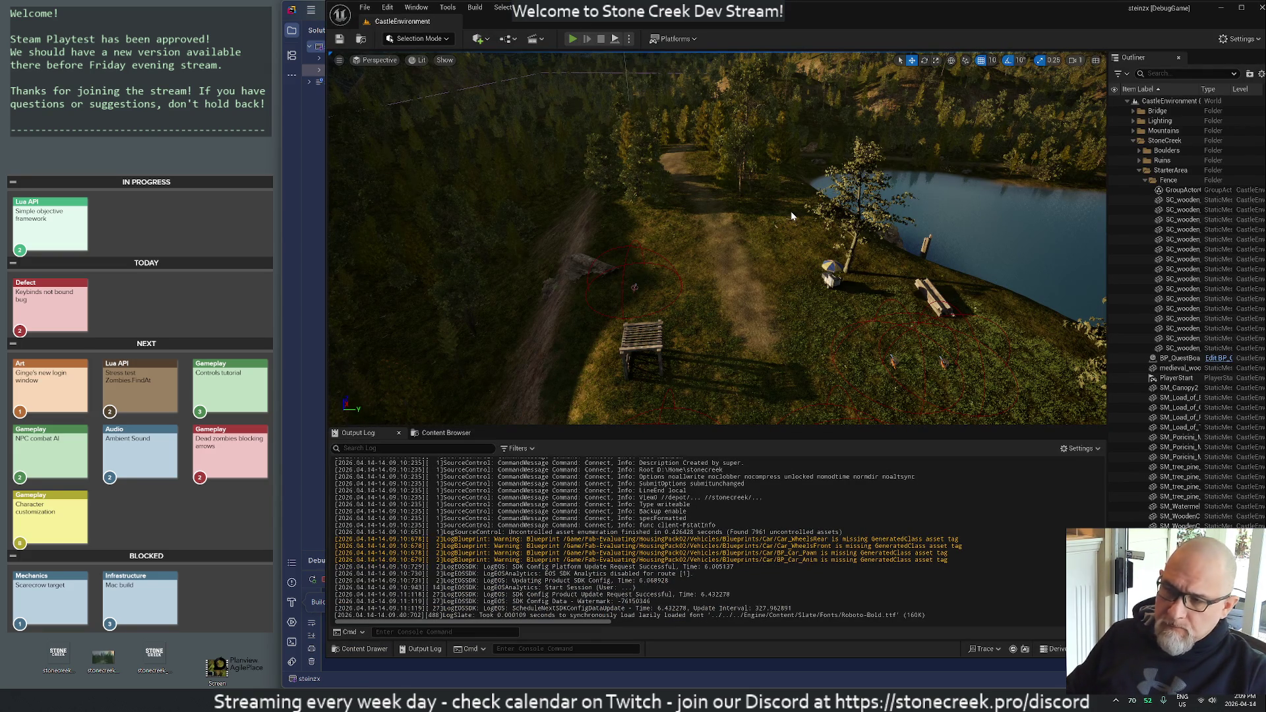
- Run a Play-In-Editor session of the castle level, look around, then stop it
{"action": "key", "text": "alt+p"}
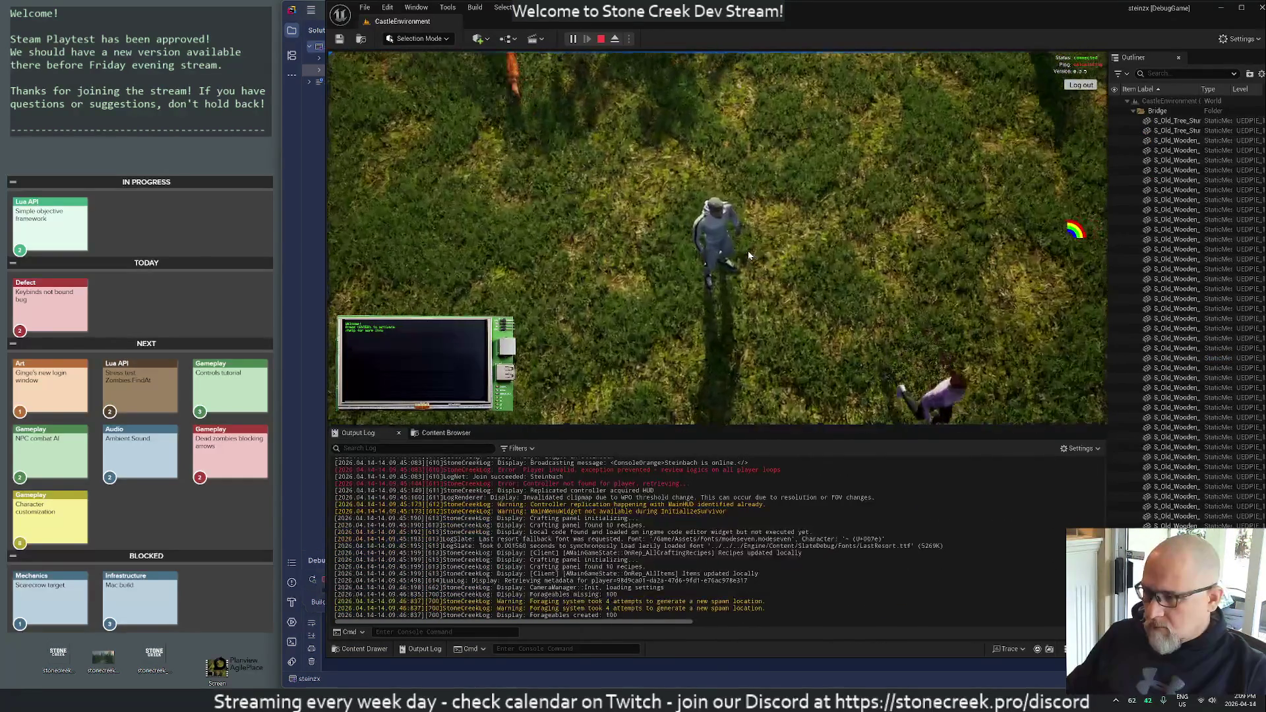
{"action": "scroll", "coordinate": [748, 251], "scroll_direction": "down", "scroll_amount": 5}
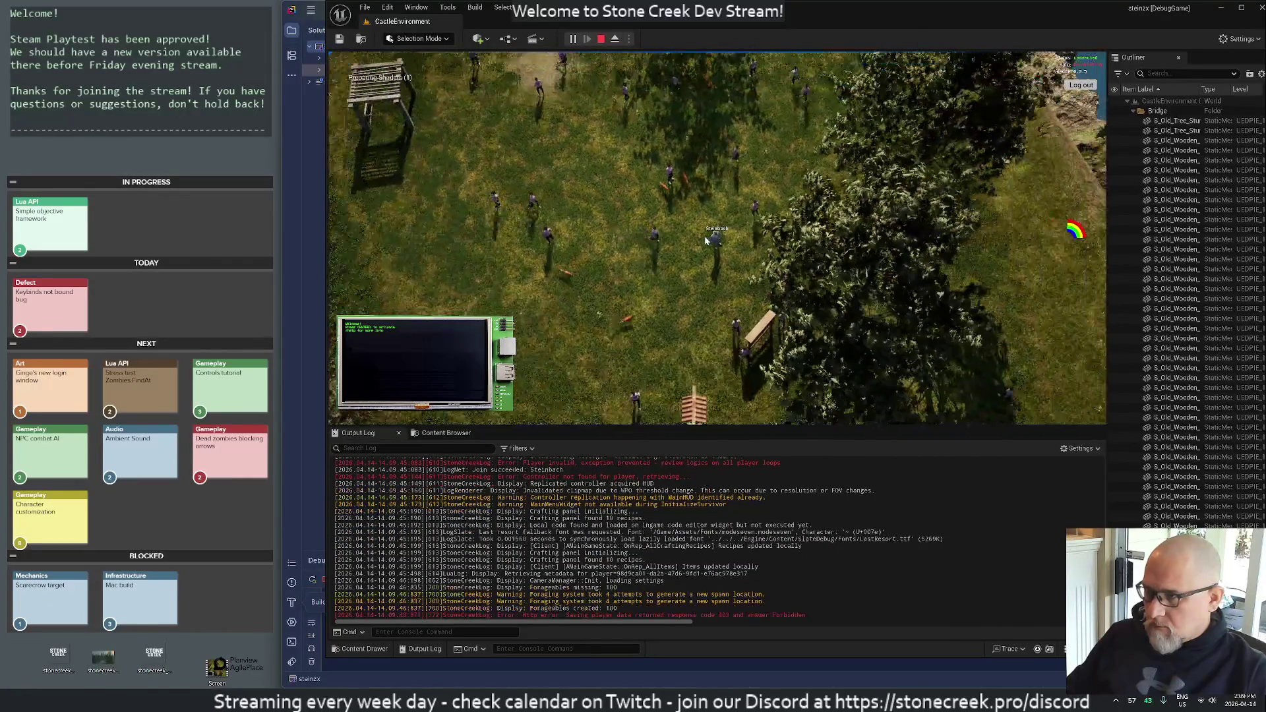
{"action": "scroll", "coordinate": [628, 172], "scroll_direction": "up", "scroll_amount": 3}
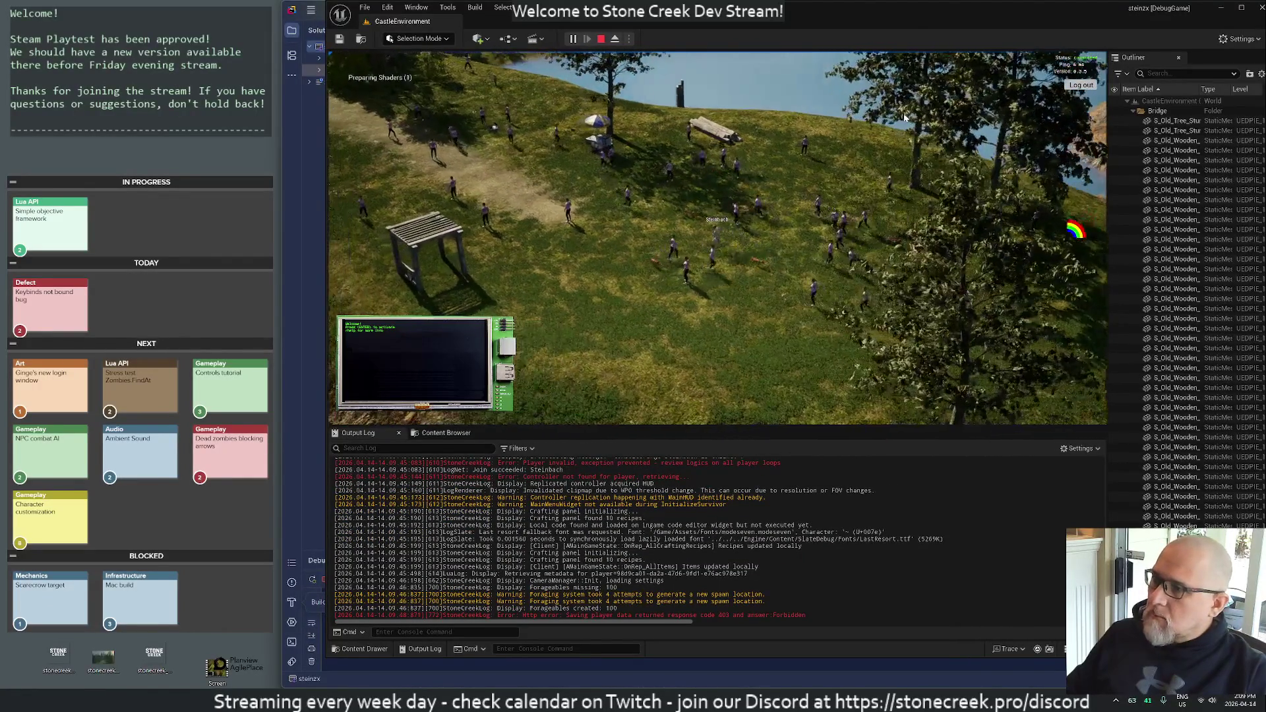
{"action": "scroll", "coordinate": [1096, 143], "scroll_direction": "down", "scroll_amount": 3}
{"action": "scroll", "coordinate": [617, 162], "scroll_direction": "up", "scroll_amount": 3}
{"action": "scroll", "coordinate": [616, 162], "scroll_direction": "down", "scroll_amount": 3}
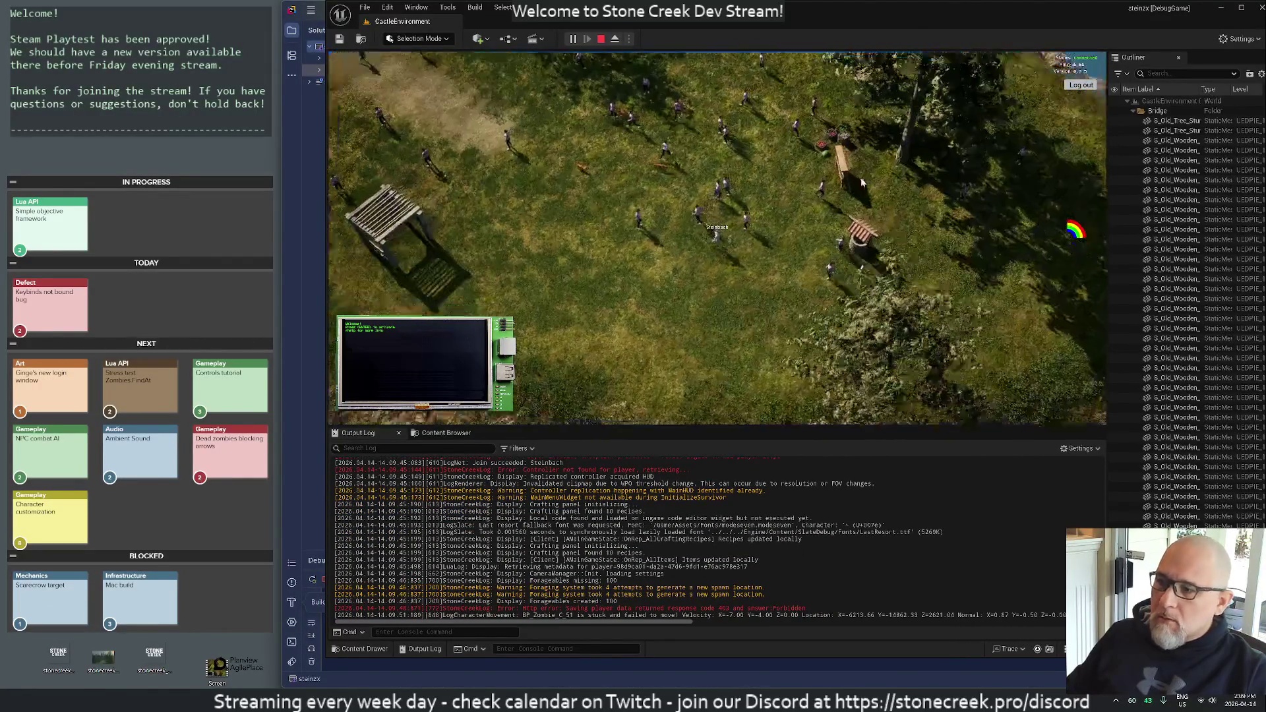
{"action": "left_click", "coordinate": [601, 38]}
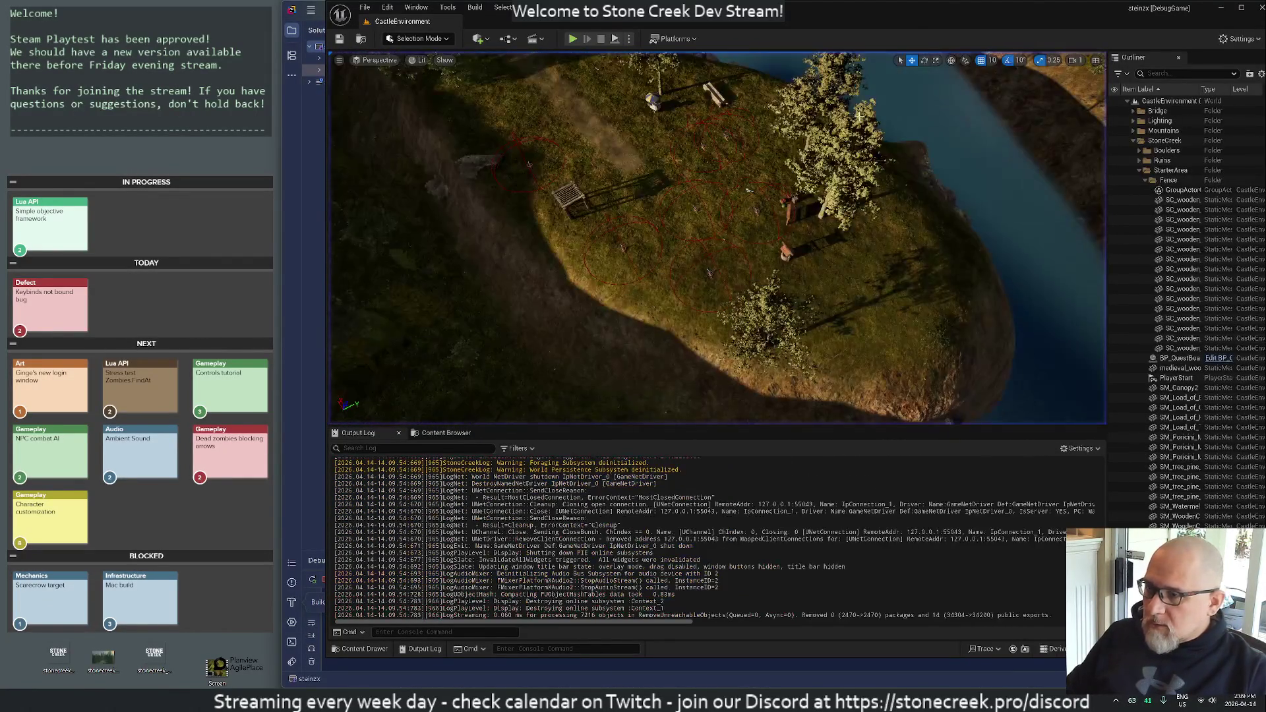
- Scroll back up through the Output Log and close the Unreal Editor
{"action": "scroll", "coordinate": [699, 538], "scroll_direction": "up", "scroll_amount": 7}
{"action": "scroll", "coordinate": [716, 538], "scroll_direction": "up", "scroll_amount": 5}
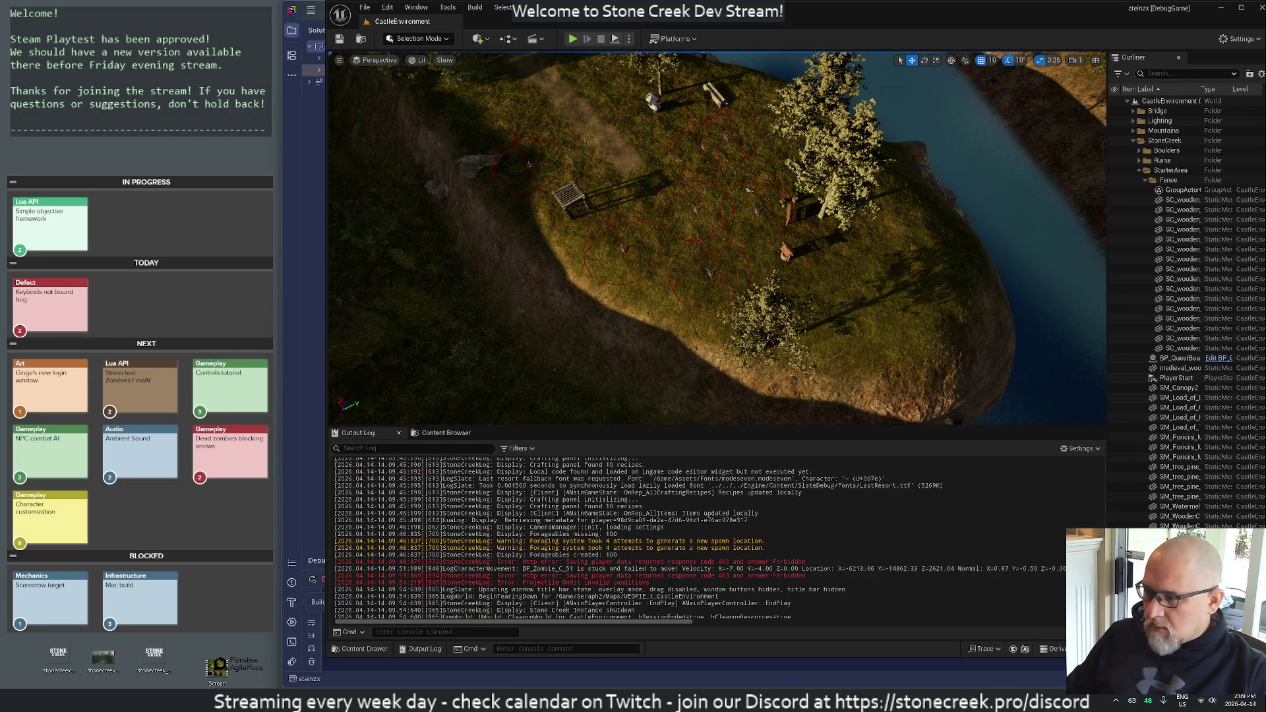
{"action": "left_click", "coordinate": [1255, 8]}
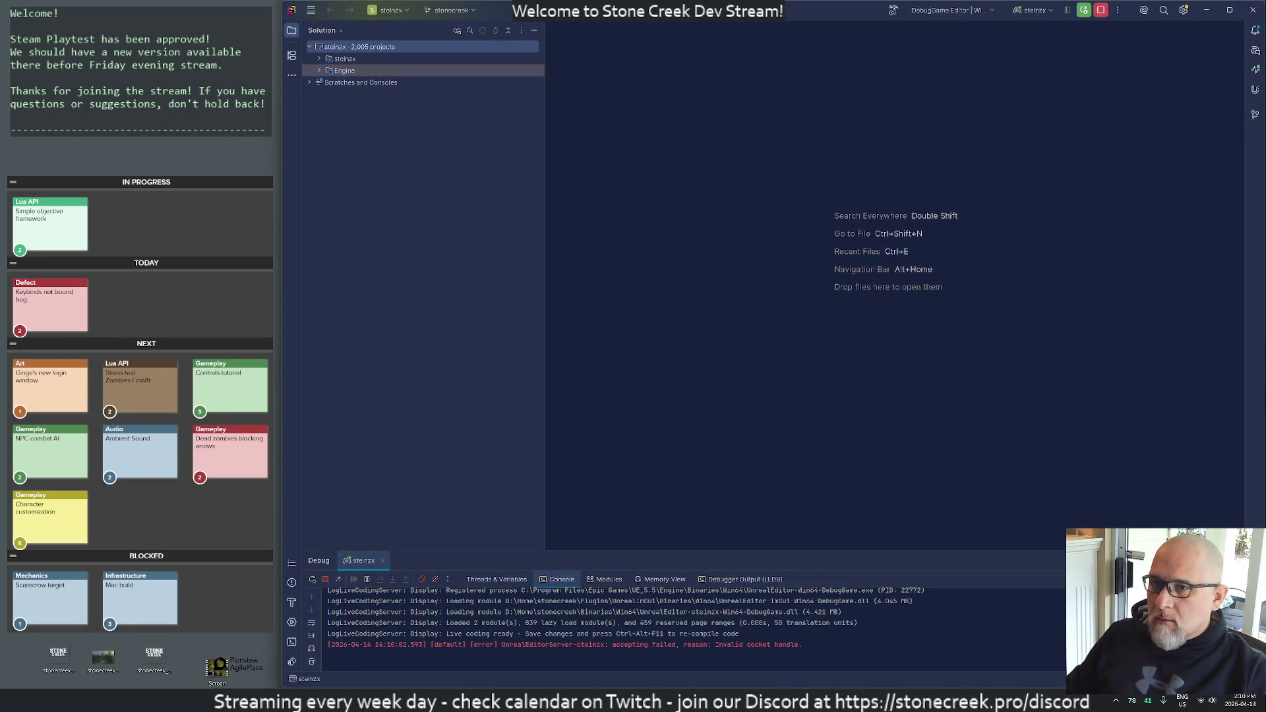
- Close Rider and launch a terminal by searching 'terminal' in Windows search
{"action": "left_click", "coordinate": [1260, 13]}
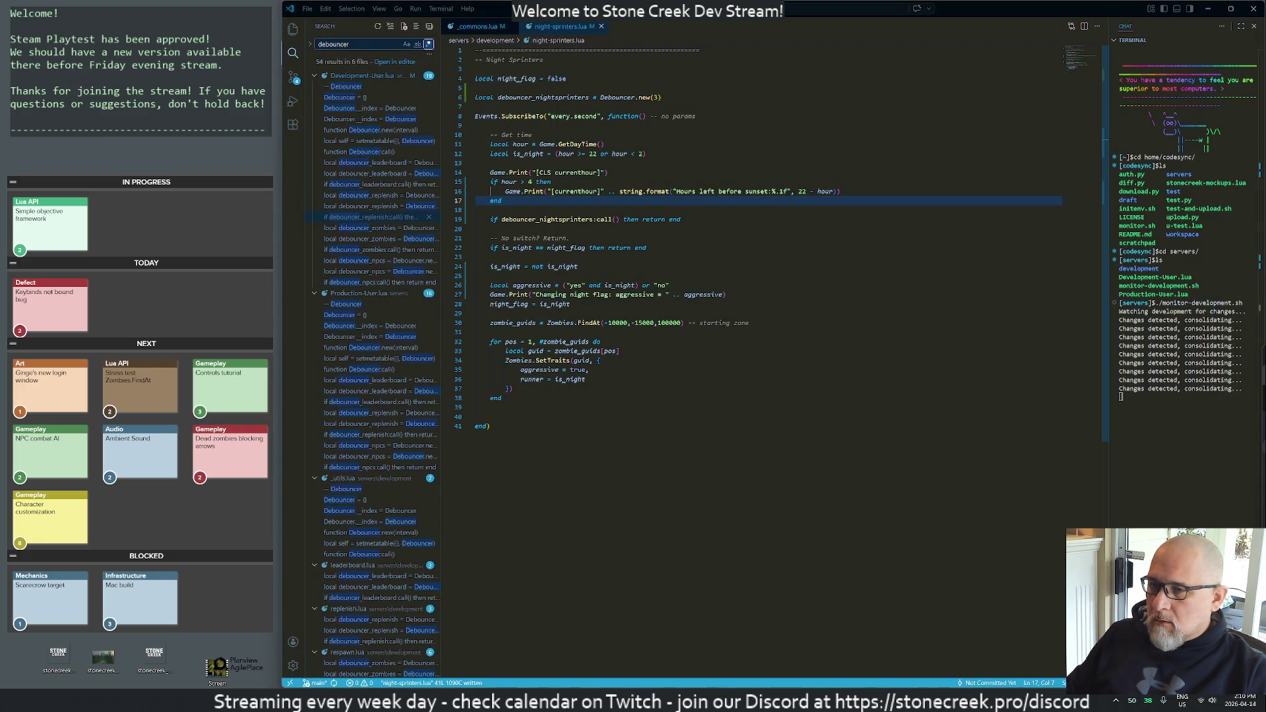
{"action": "key", "text": "super"}
{"action": "type", "text": "terminal"}
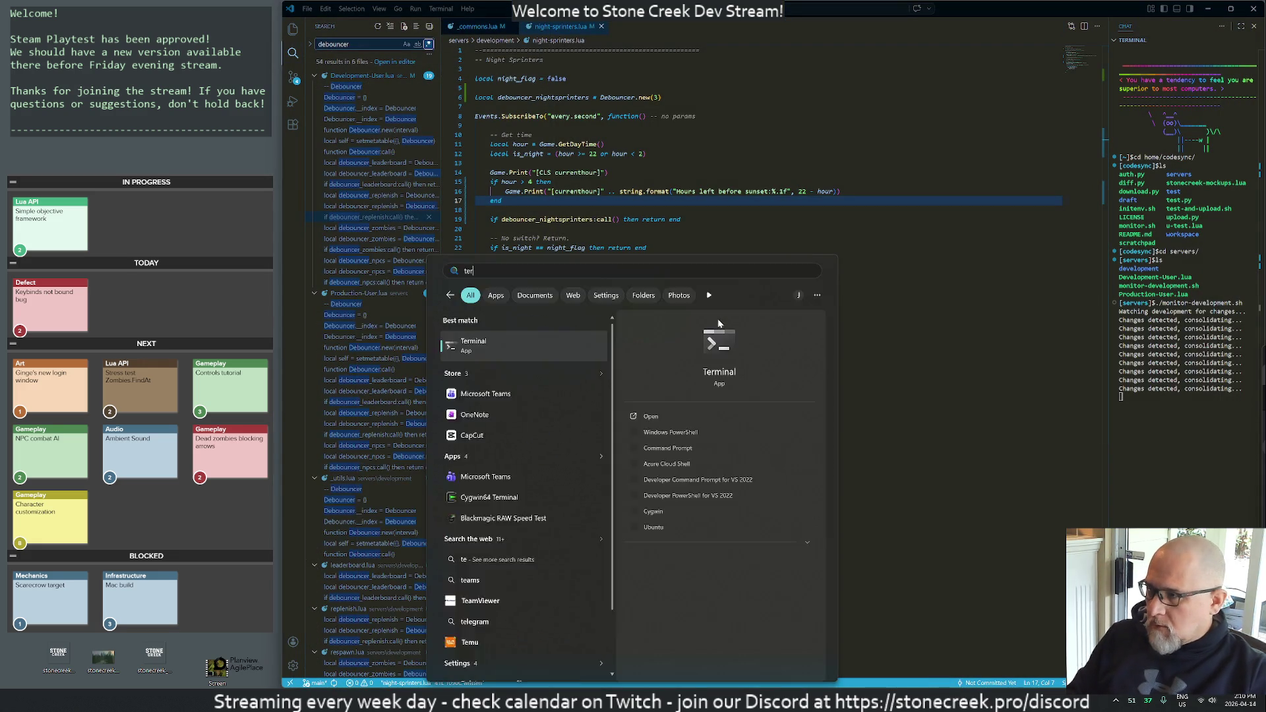
{"action": "key", "text": "Return"}
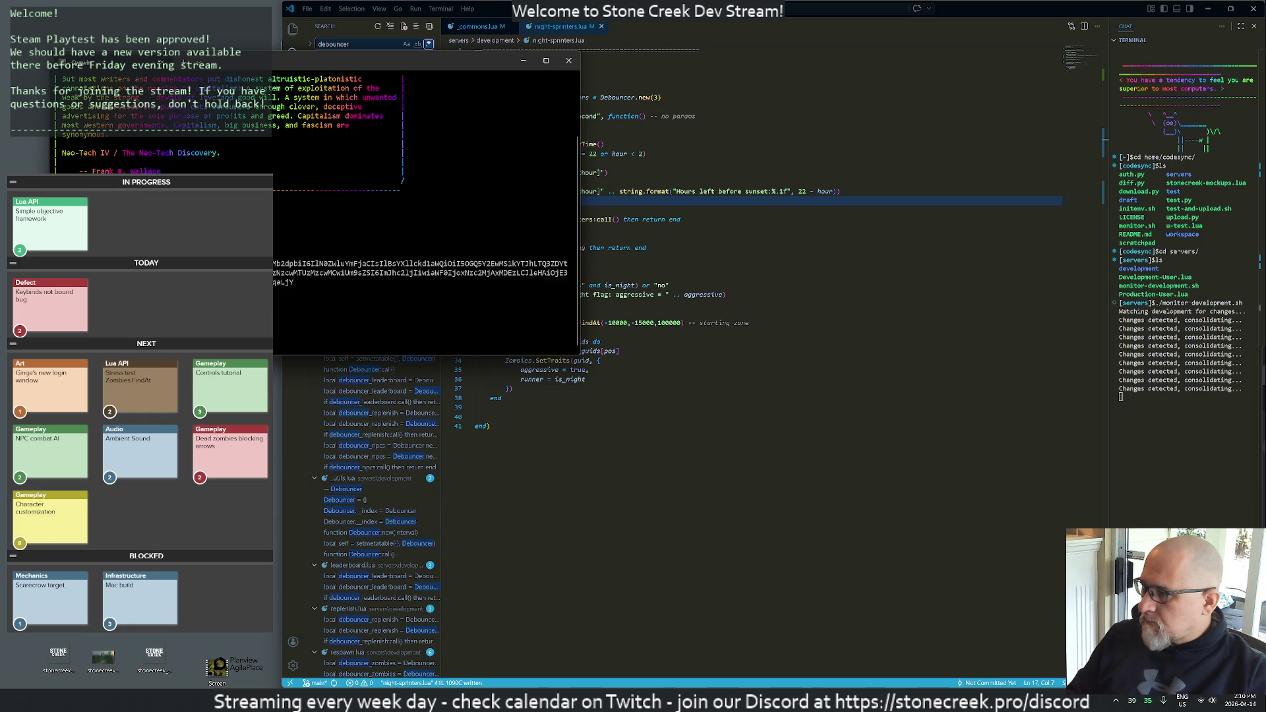
- Move the Cygwin window to the centre, close it, and reopen Windows search
{"action": "left_click_drag", "start_coordinate": [364, 64], "coordinate": [846, 148]}
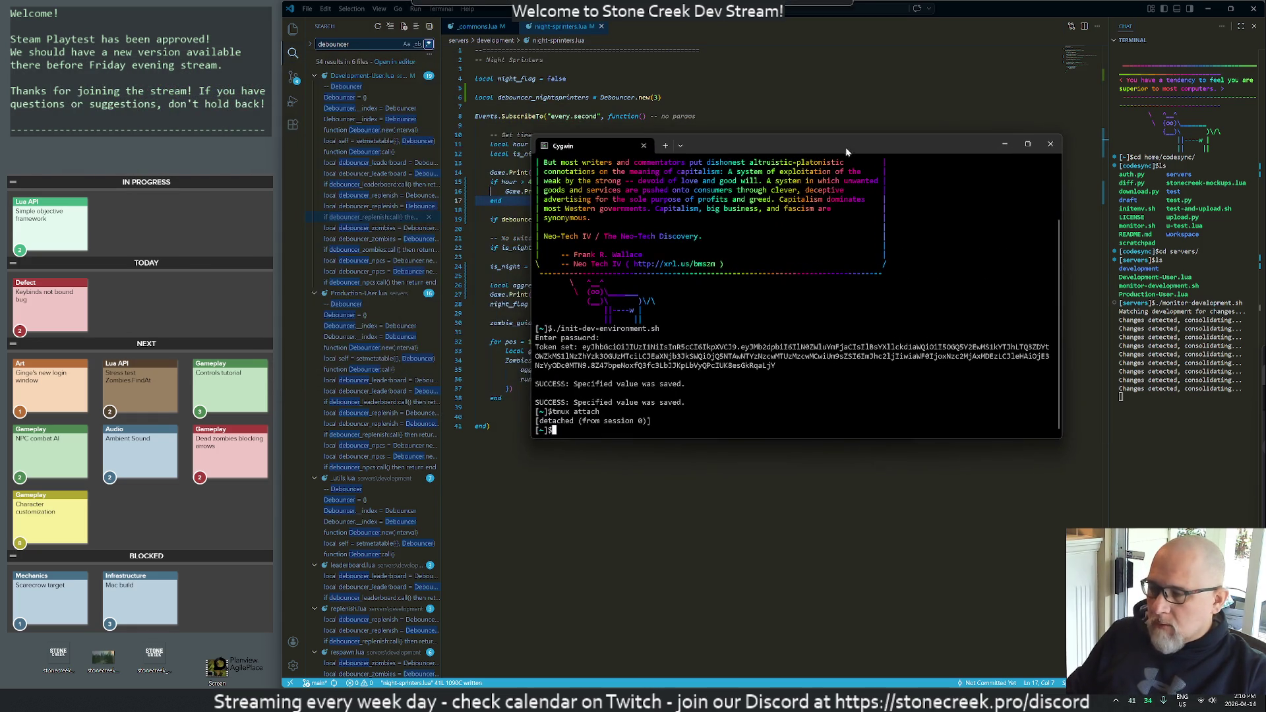
{"action": "left_click", "coordinate": [1053, 144]}
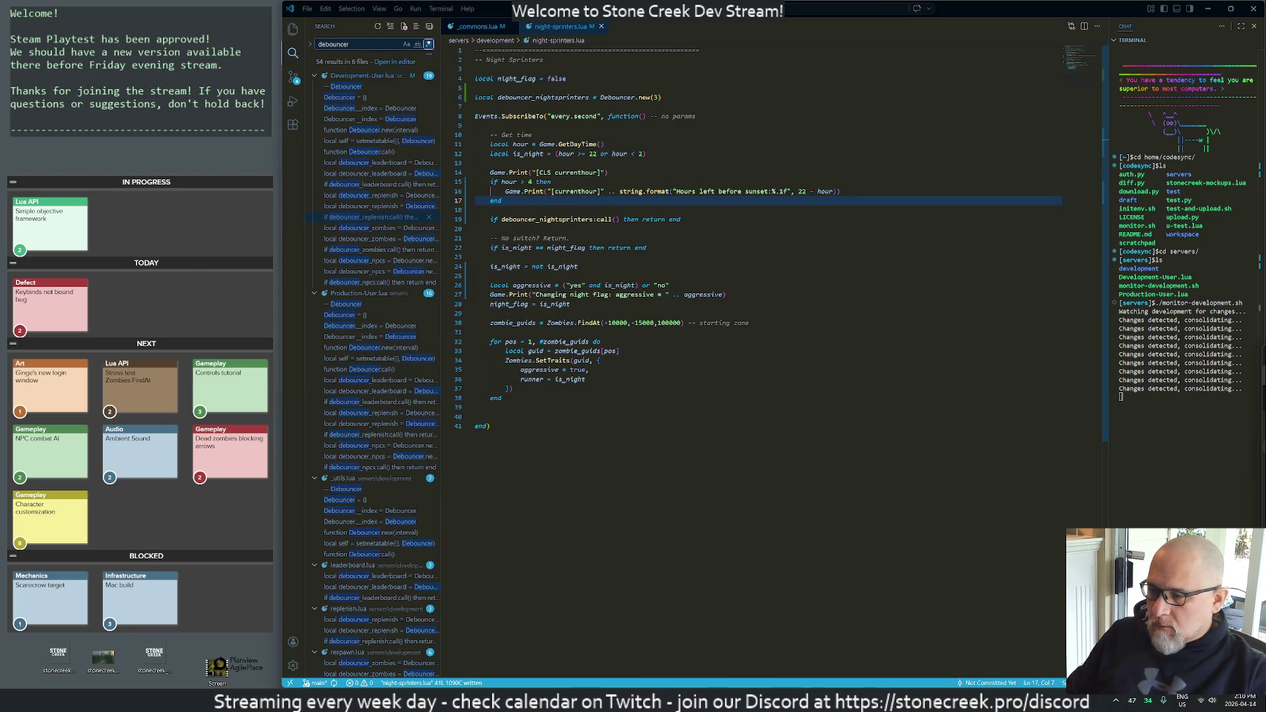
{"action": "key", "text": "super"}
- Launch JetBrains Rider 2025.2.2 and reopen the steinzx solution from the recent projects list
{"action": "type", "text": "def"}
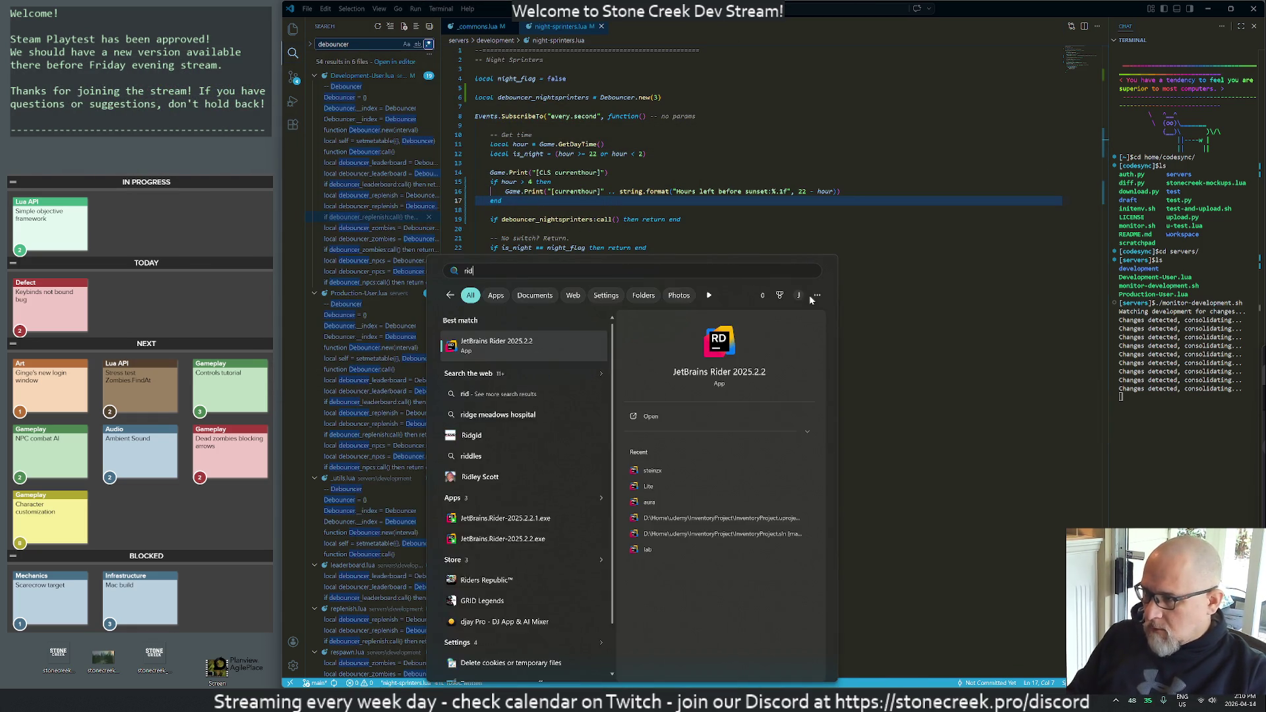
{"action": "key", "text": "Return"}
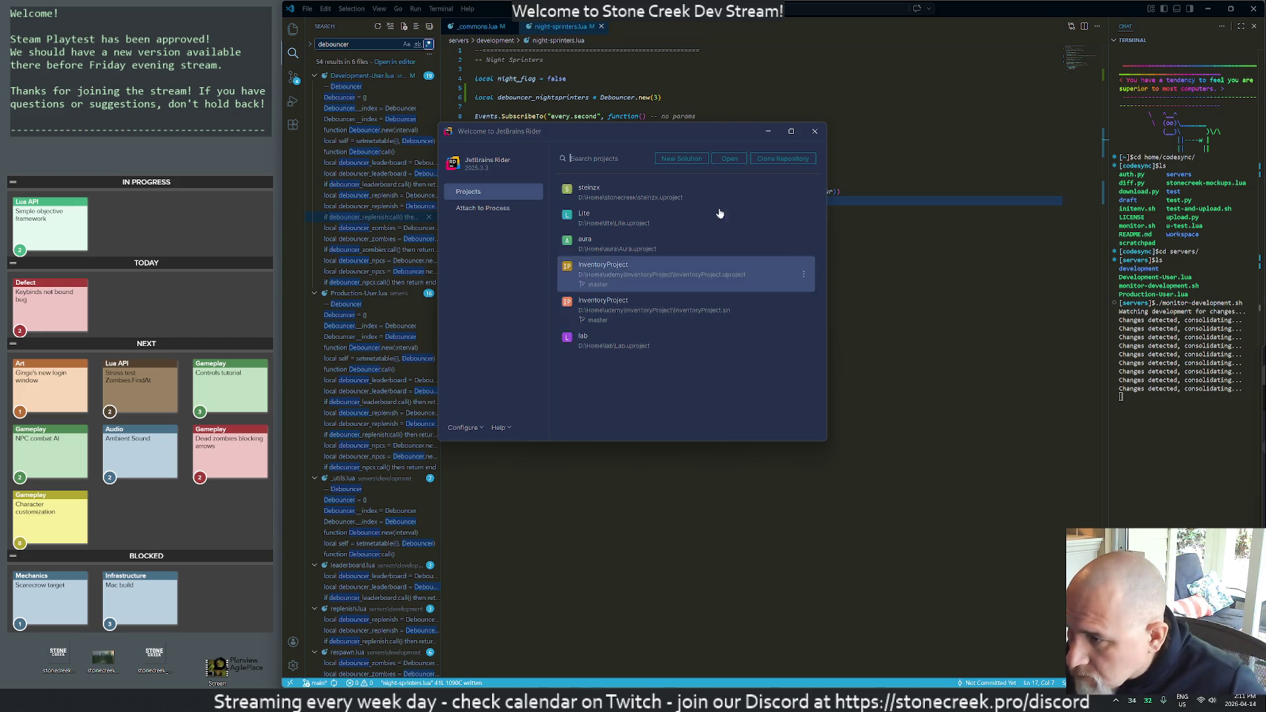
{"action": "left_click", "coordinate": [633, 198]}
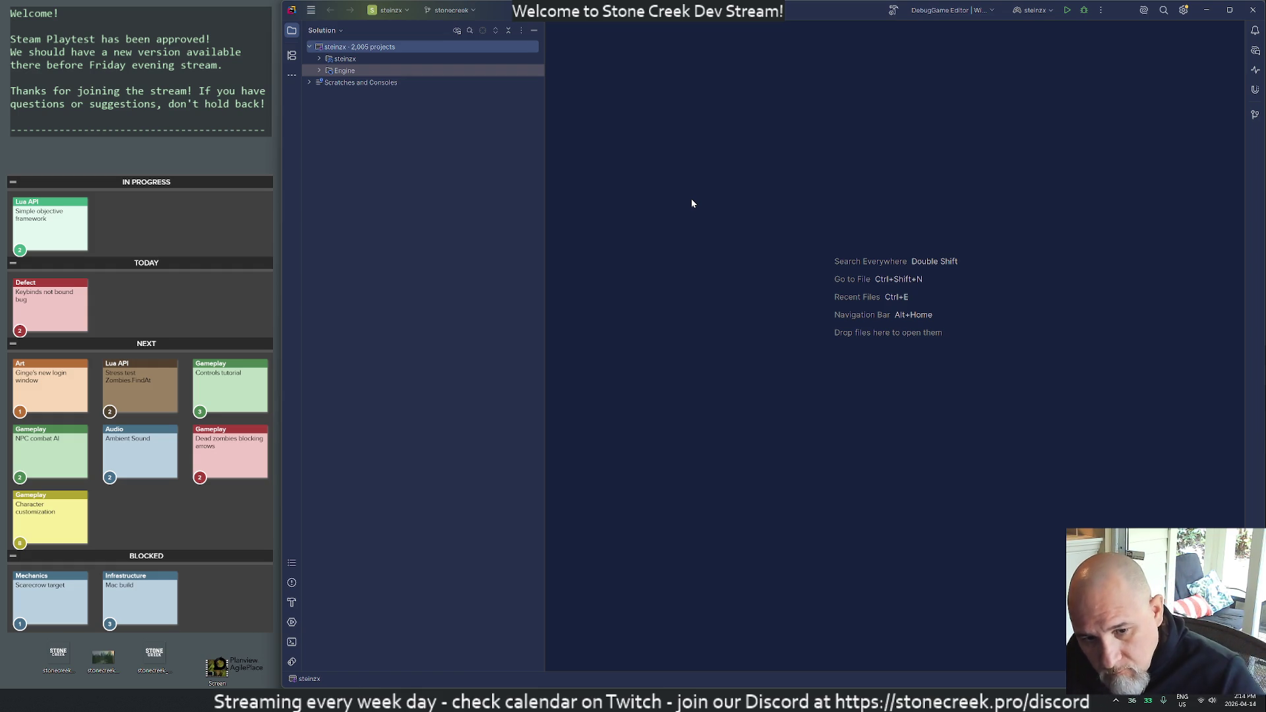
- Build and run the DebugGame Editor configuration so Unreal Editor plays the CastleEnvironment level
{"action": "left_click", "coordinate": [1066, 12]}
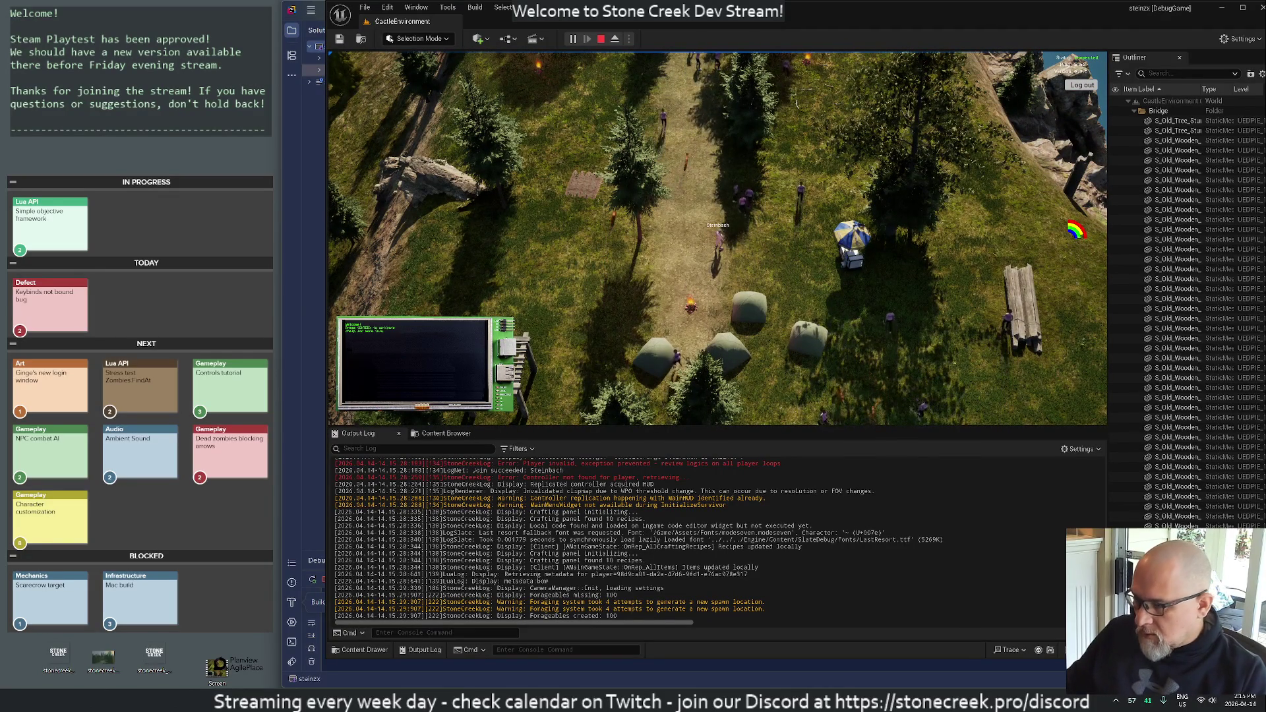
- Show a frame-rate counter with the 'stat fps' console command, then return to night-sprinters.lua
{"action": "key", "text": "grave"}
{"action": "type", "text": "sta"}
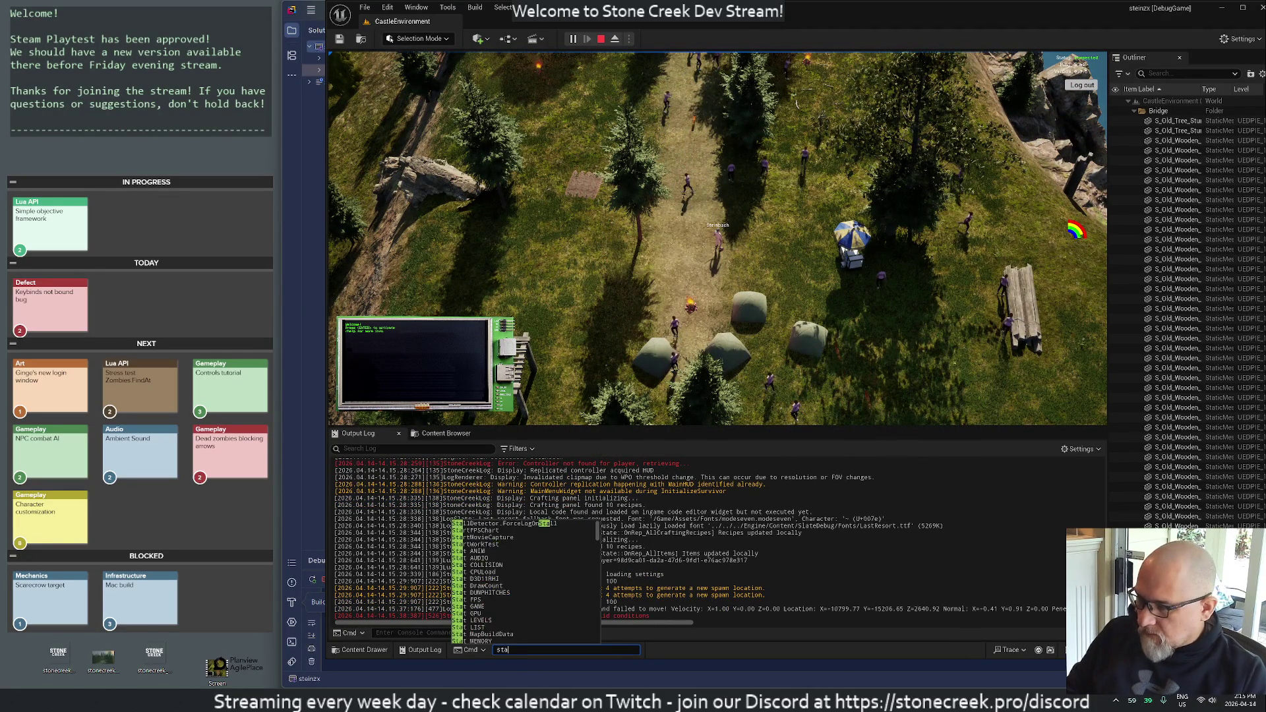
{"action": "type", "text": "t fps"}
{"action": "key", "text": "Return"}
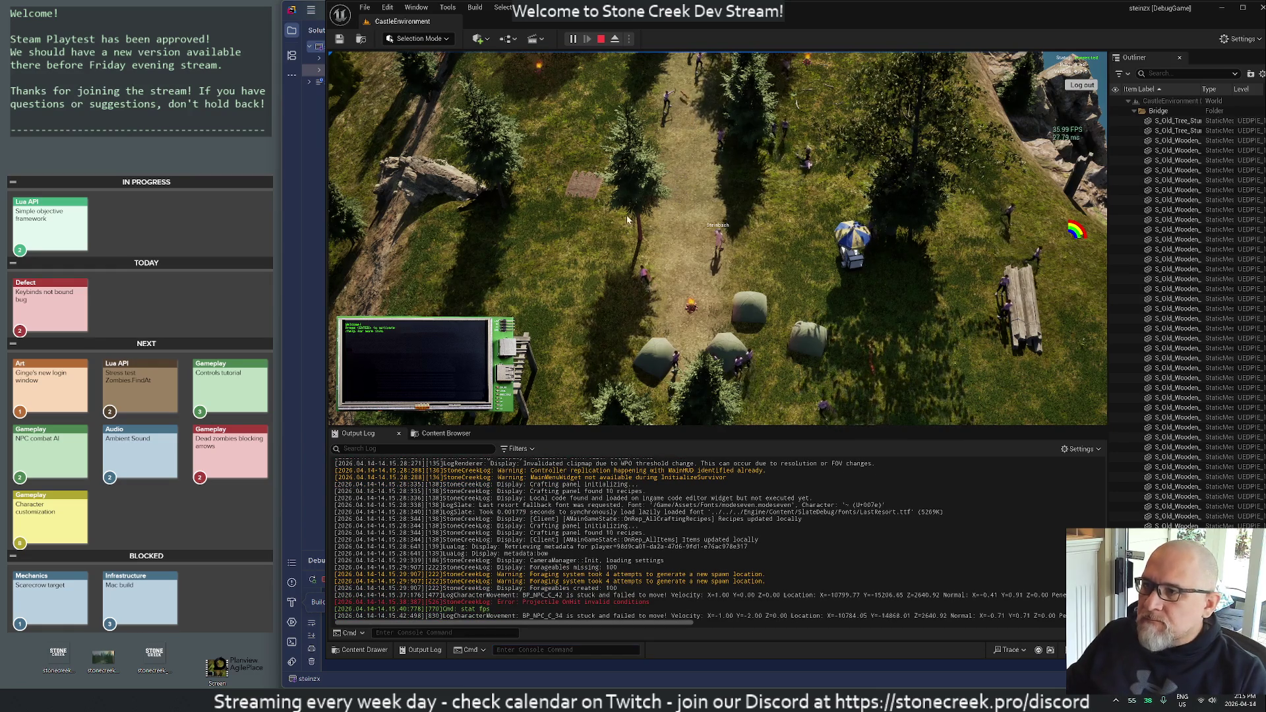
{"action": "scroll", "coordinate": [600, 331], "scroll_direction": "up", "scroll_amount": 5}
{"action": "key", "text": "alt+Tab"}
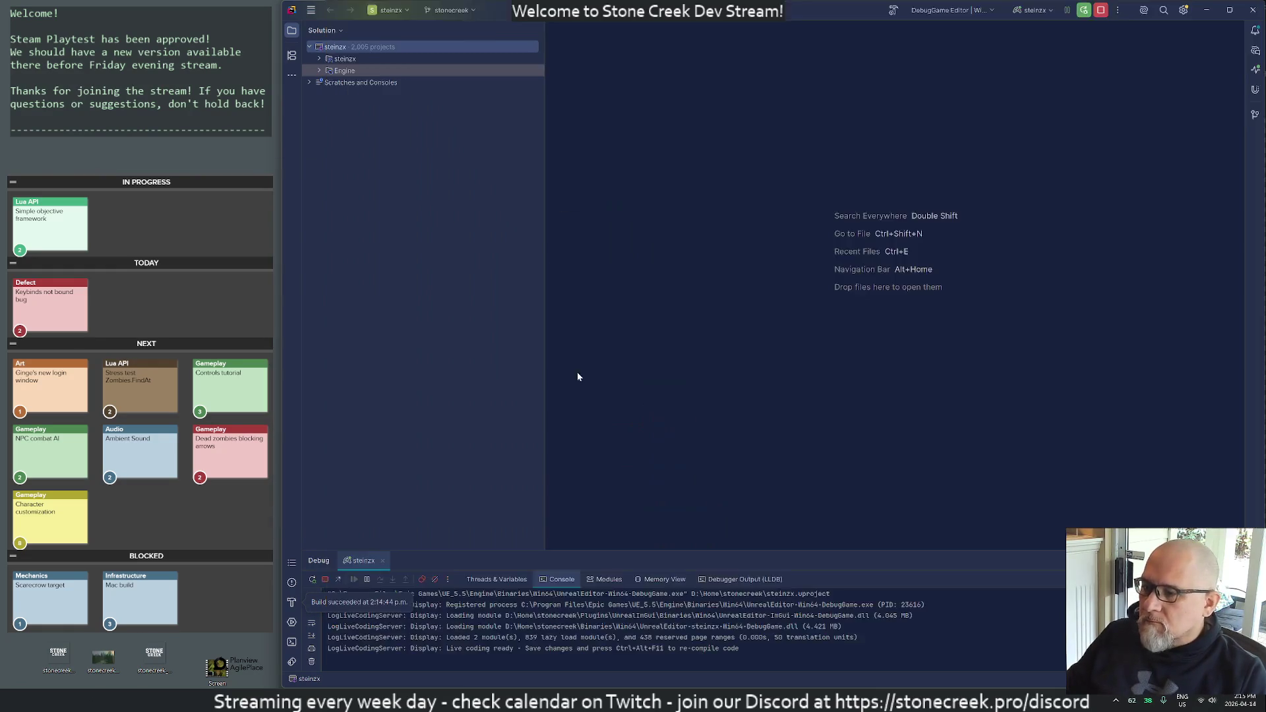
{"action": "key", "text": "alt+Tab"}
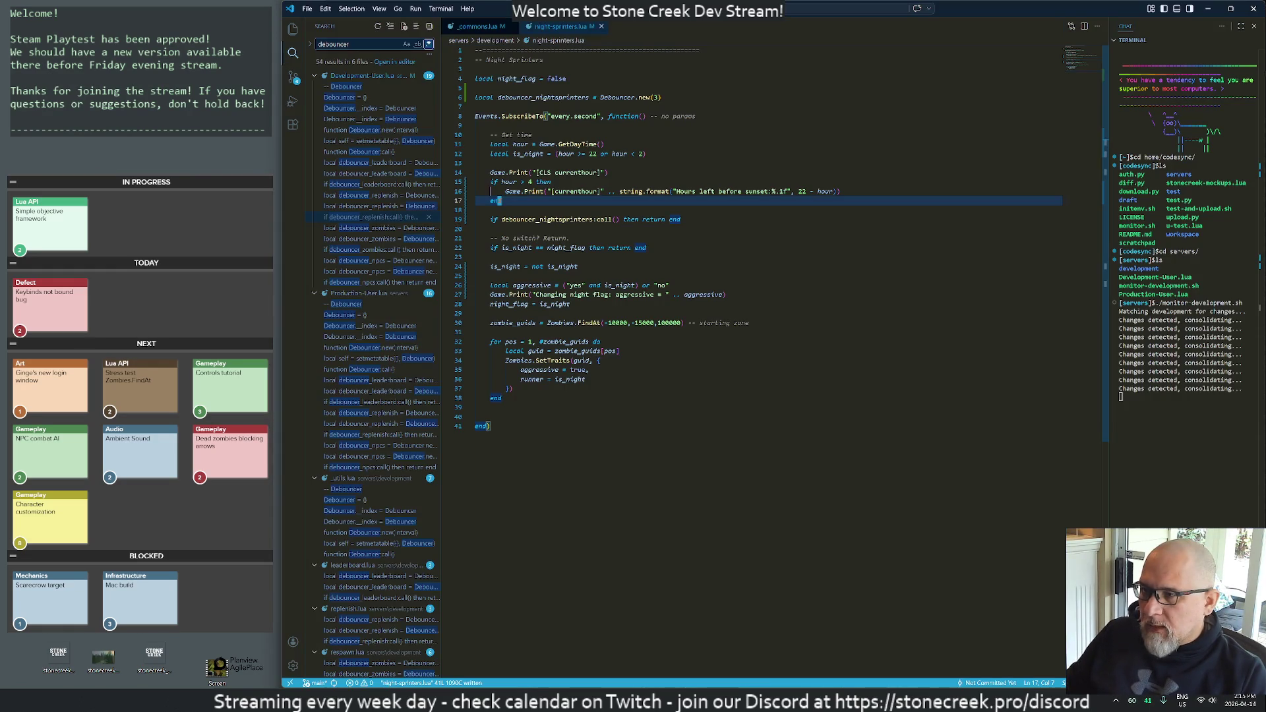
- Delete the blank line before the closing end) and save night-sprinters.lua
{"action": "key", "text": "shift+g"}
{"action": "key", "text": "k"}
{"action": "key", "text": "k"}
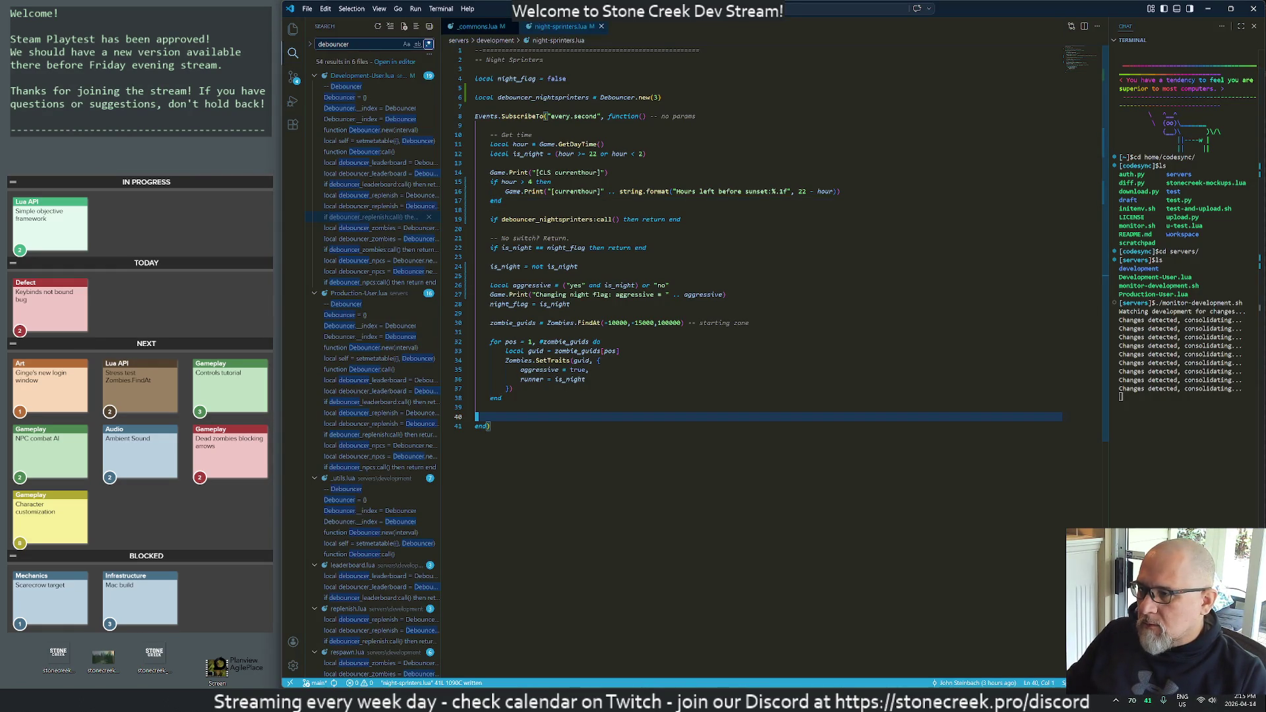
{"action": "key", "text": "d"}
{"action": "key", "text": "d"}
{"action": "type", "text": ":w"}
{"action": "key", "text": "Return"}
{"action": "key", "text": "alt+Tab"}
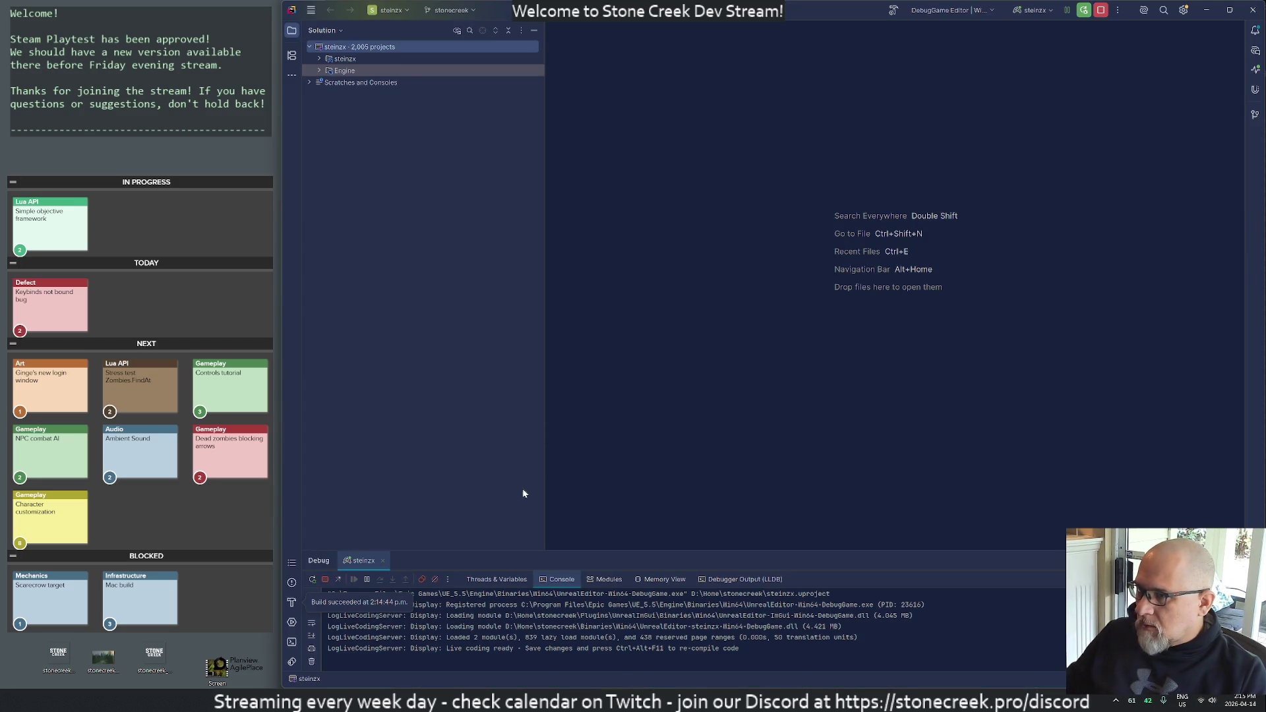
{"action": "key", "text": "alt+Tab"}
{"action": "key", "text": "alt+Tab"}
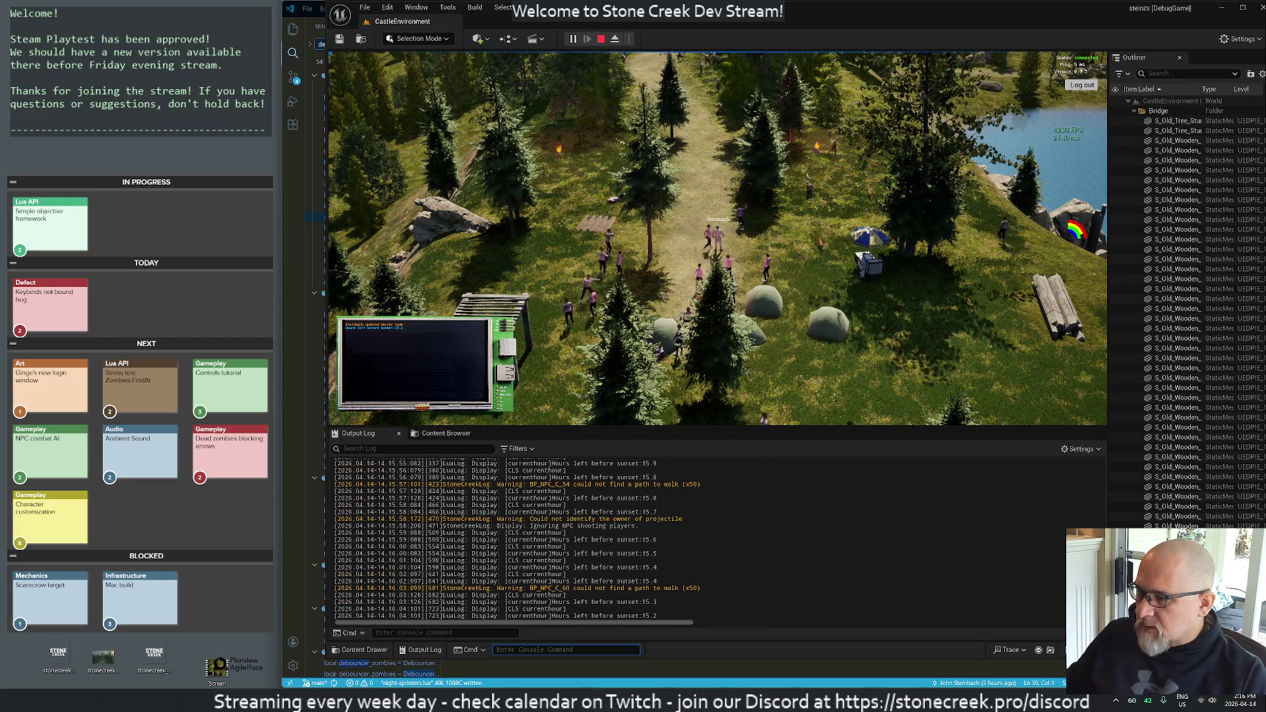
{"action": "key", "text": "alt+Tab"}
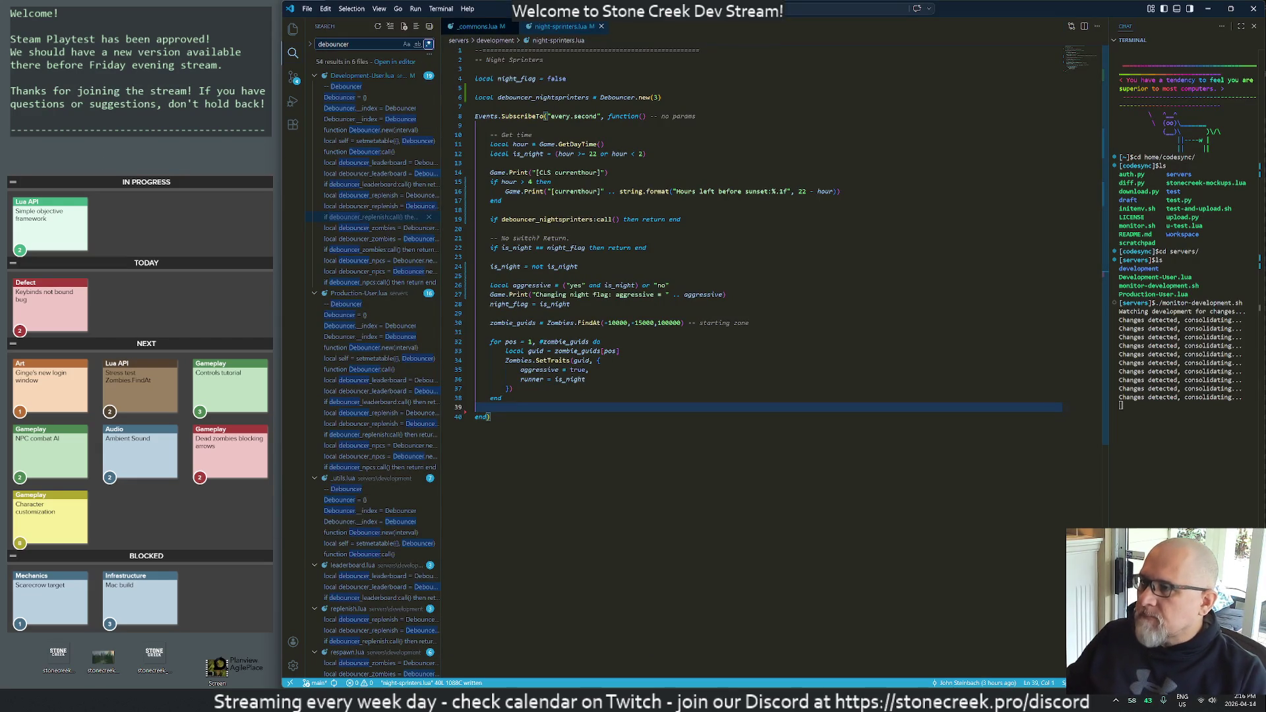
- Comment out the debouncer check on line 19, save, and watch the running game
{"action": "left_click", "coordinate": [525, 154]}
{"action": "key", "text": "Down"}
{"action": "key", "text": "Down"}
{"action": "key", "text": "Down"}
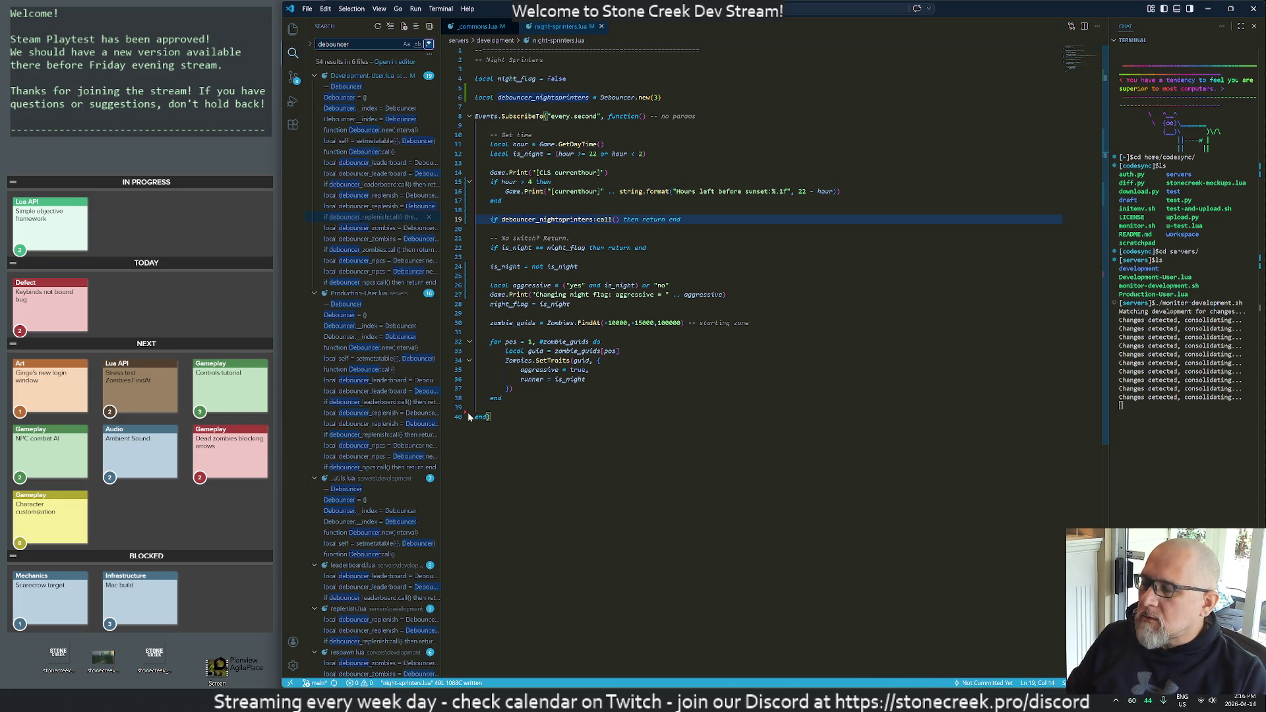
{"action": "key", "text": "ctrl+slash"}
{"action": "key", "text": "ctrl+s"}
{"action": "key", "text": "alt+Tab"}
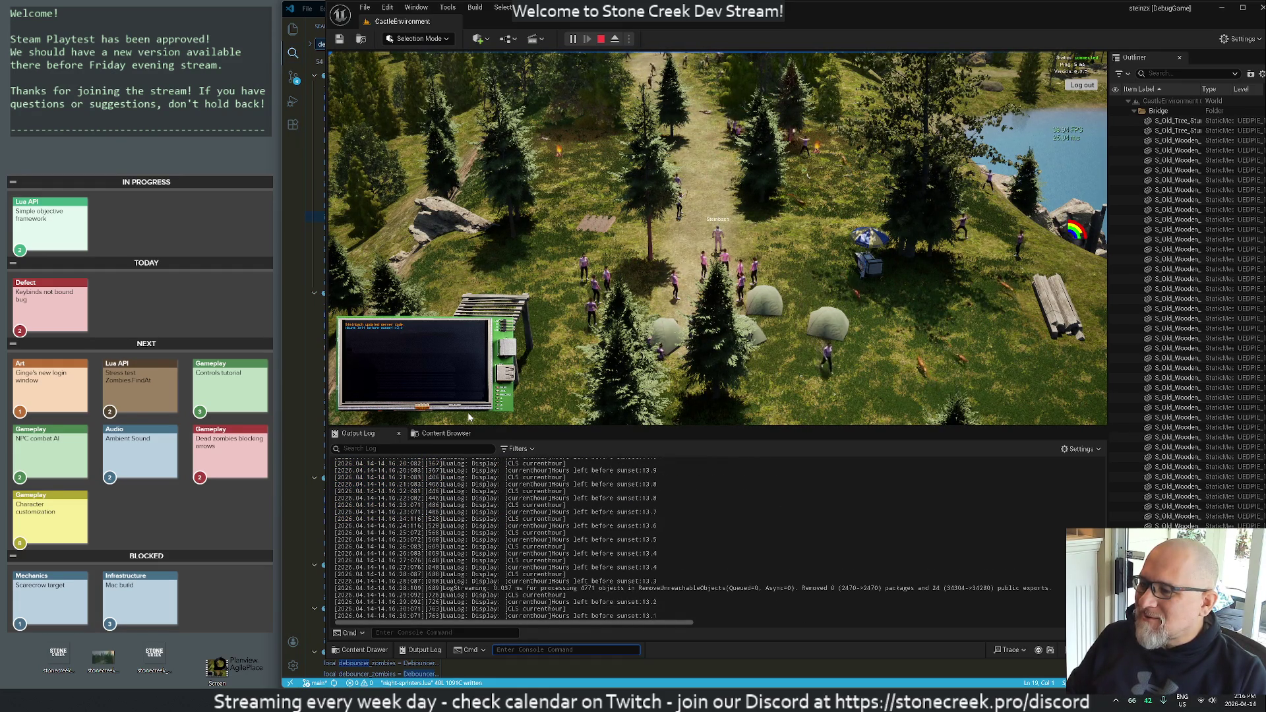
{"action": "key", "text": "alt+Tab"}
{"action": "key", "text": "Down"}
{"action": "key", "text": "Down"}
{"action": "key", "text": "Down"}
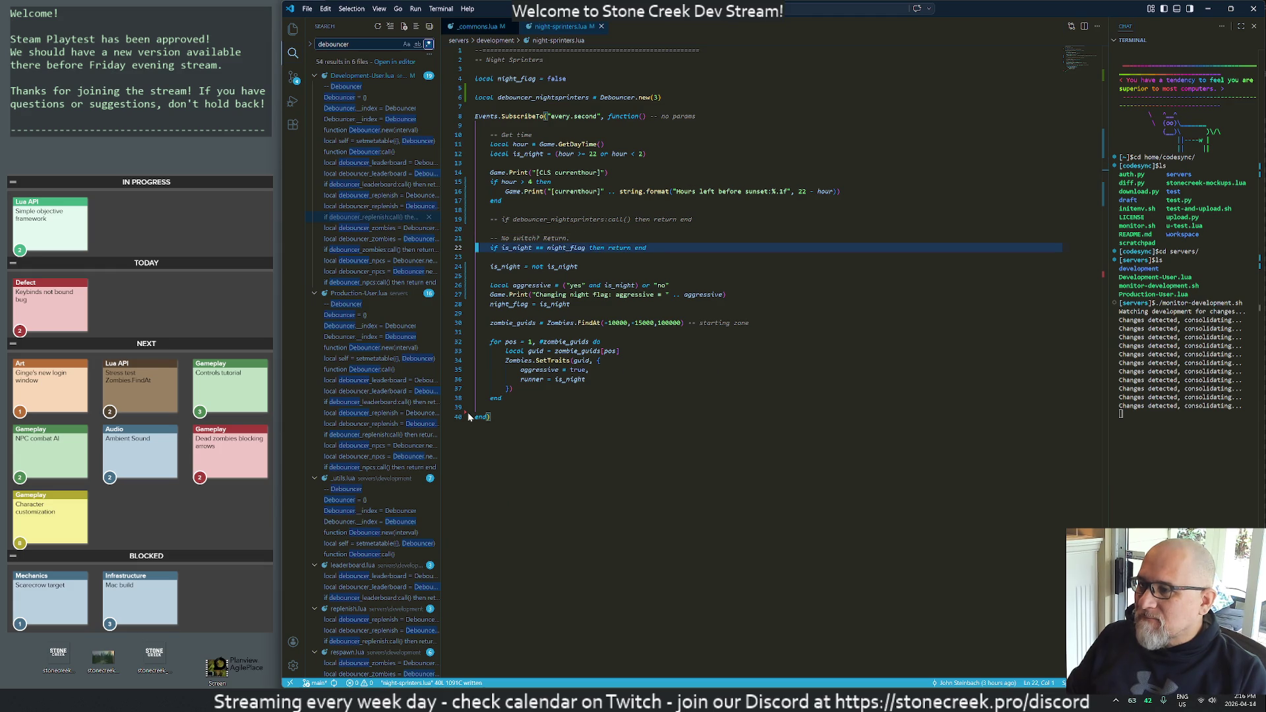
- Comment out the night-flag early return and reword the No switch comment to mention debouncing
{"action": "key", "text": "Home"}
{"action": "key", "text": "ctrl+Right"}
{"action": "key", "text": "ctrl+Right"}
{"action": "key", "text": "ctrl+Right"}
{"action": "key", "text": "Right"}
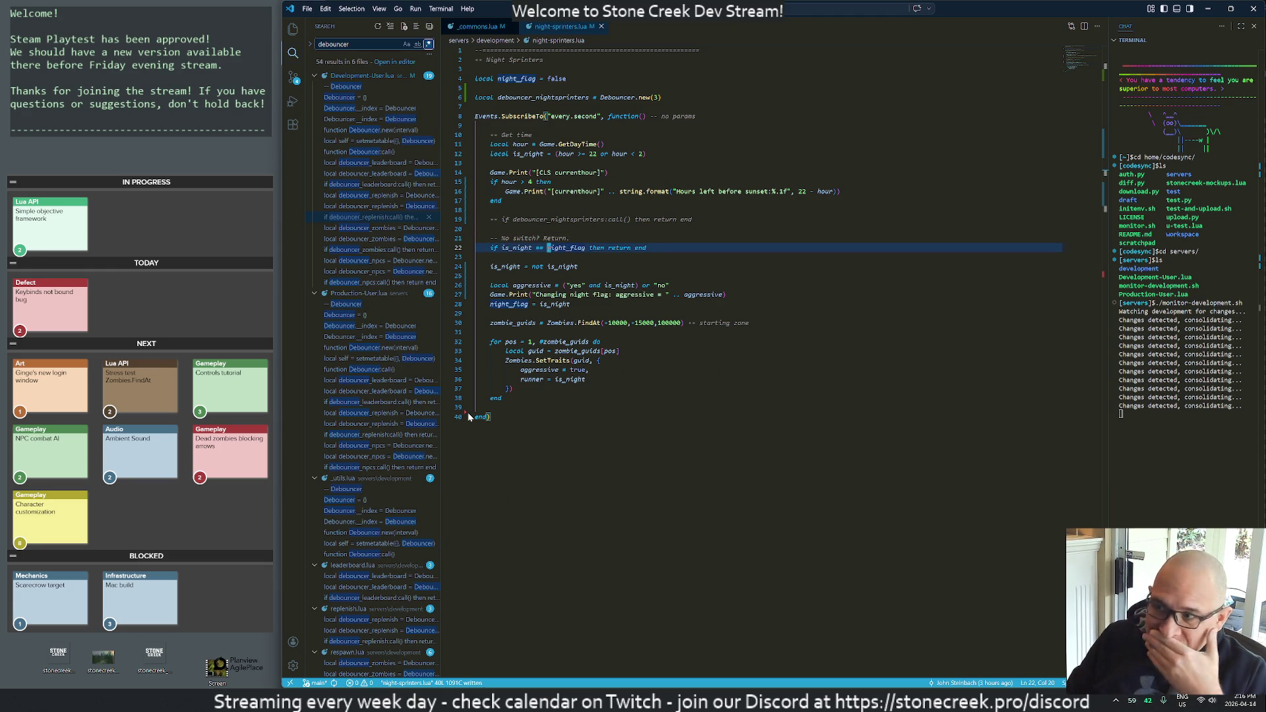
{"action": "key", "text": "ctrl+slash"}
{"action": "key", "text": "Down"}
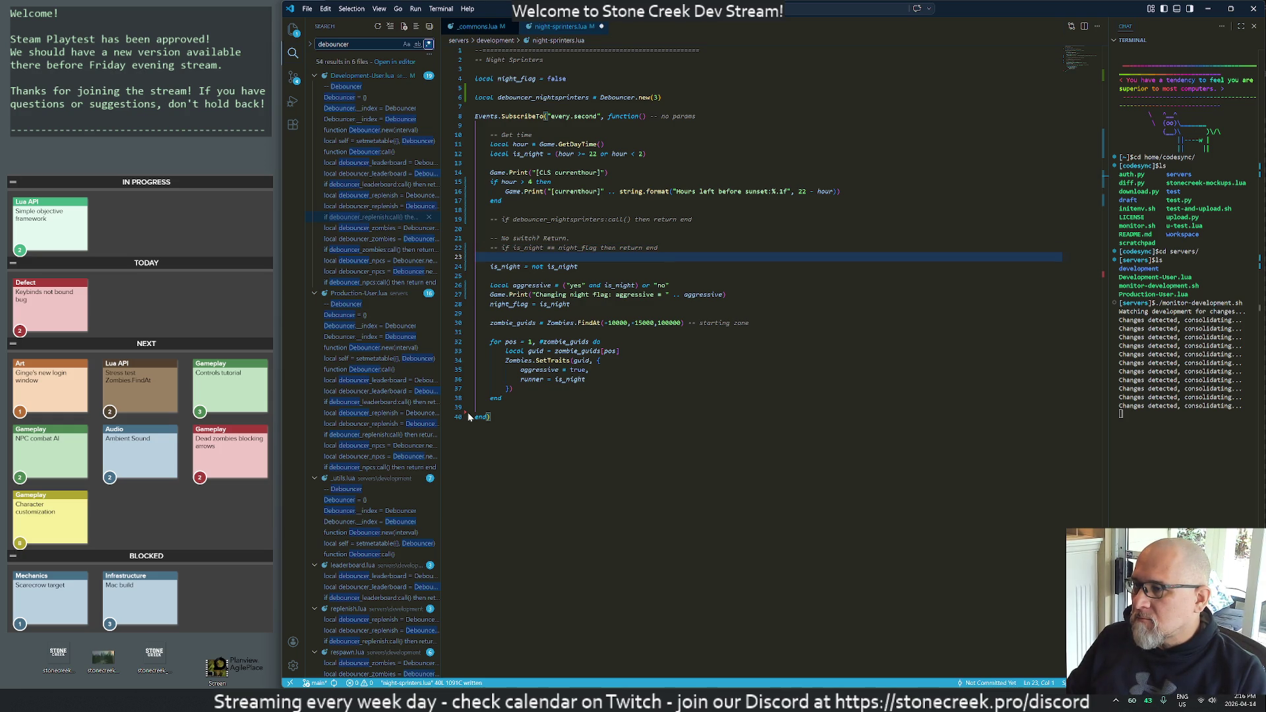
{"action": "key", "text": "Up"}
{"action": "key", "text": "Up"}
{"action": "key", "text": "ctrl+Right"}
{"action": "key", "text": "ctrl+Right"}
{"action": "key", "text": "ctrl+Right"}
{"action": "type", "text": "itch or "}
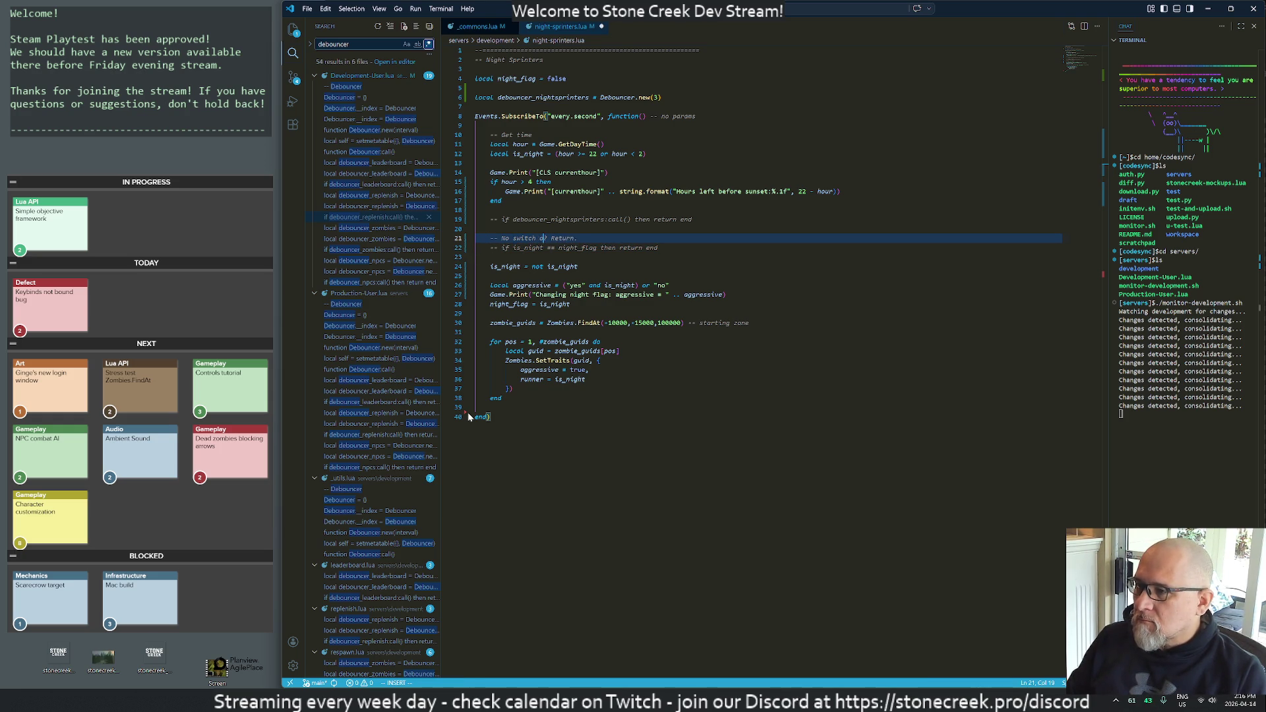
{"action": "type", "text": "debounc"}
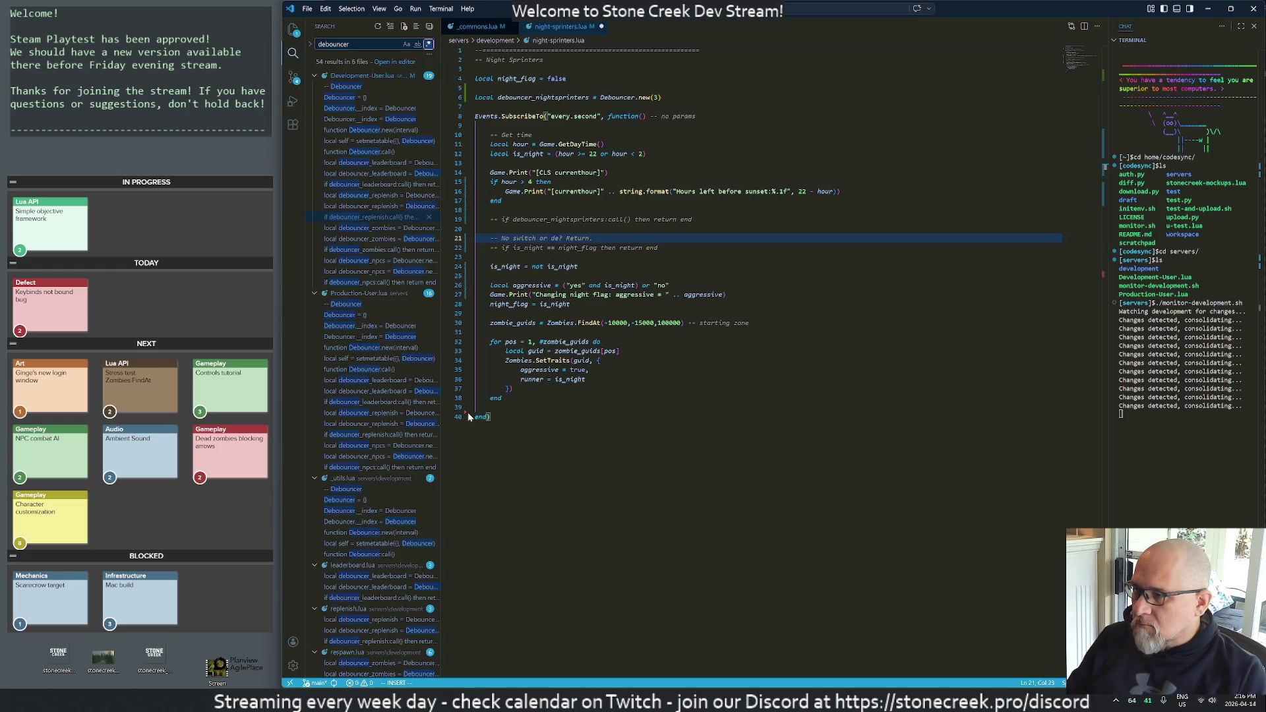
{"action": "type", "text": "ing"}
{"action": "key", "text": "Escape"}
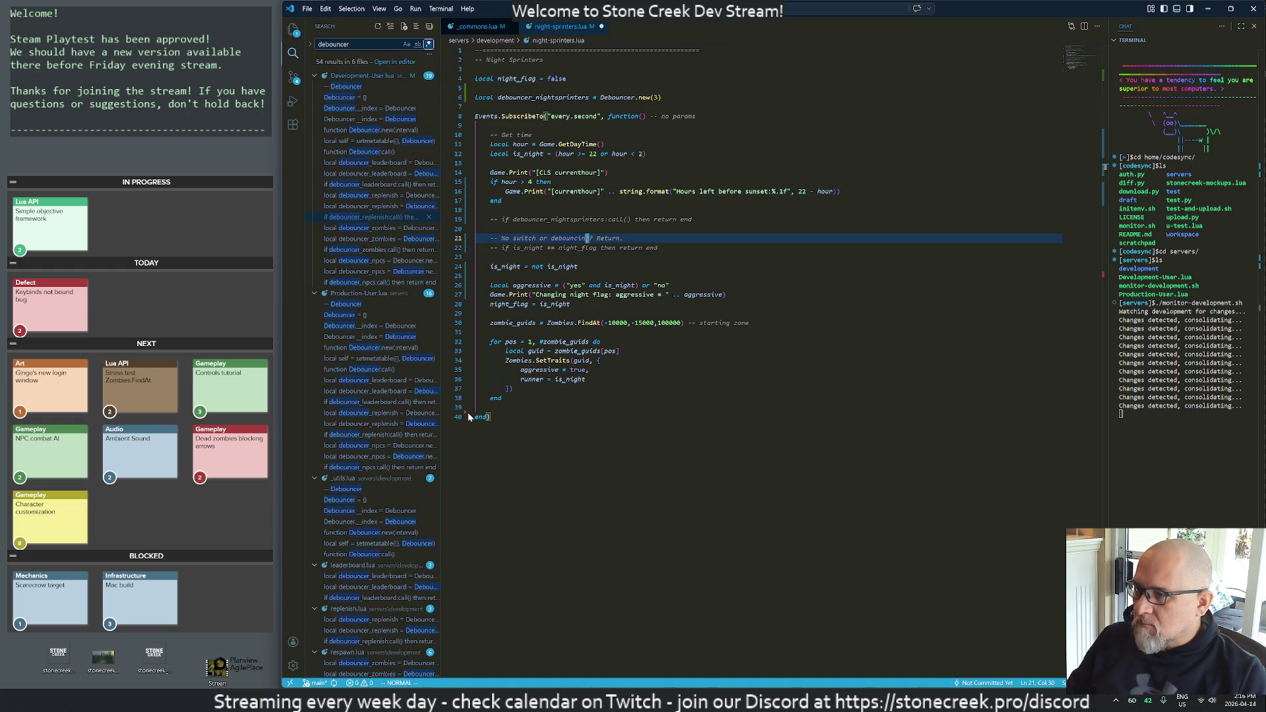
- Insert 'or' before then on line 22 and put return end on its own line
{"action": "key", "text": "j"}
{"action": "type", "text": "wior"}
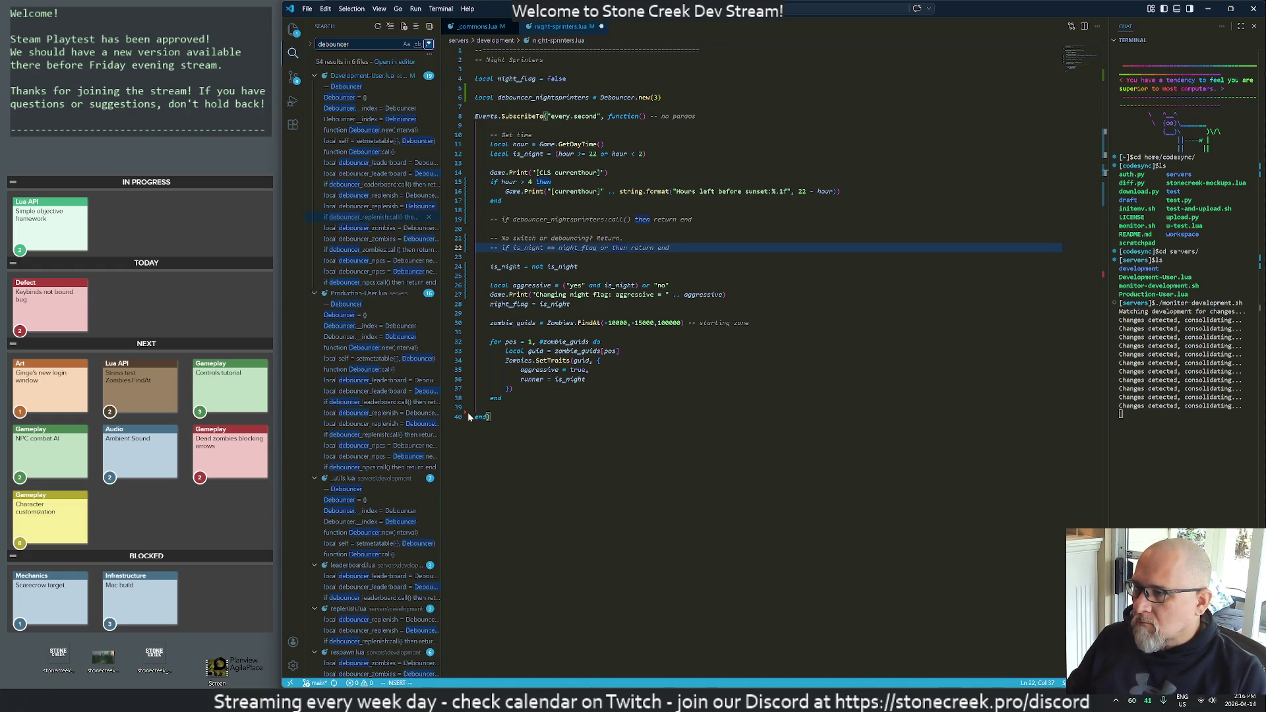
{"action": "key", "text": "Escape"}
{"action": "key", "text": "w"}
{"action": "key", "text": "w"}
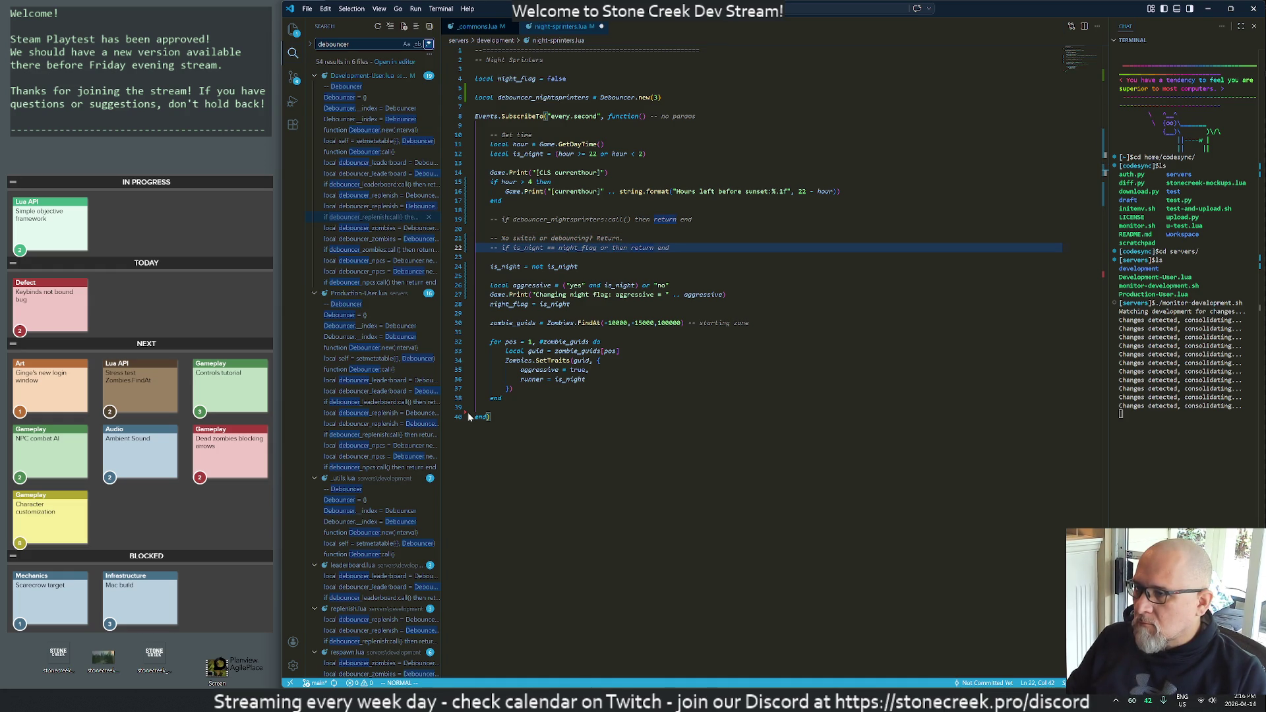
{"action": "key", "text": "i"}
{"action": "key", "text": "Return"}
{"action": "key", "text": "Escape"}
{"action": "key", "text": "k"}
{"action": "key", "text": "k"}
{"action": "key", "text": "k"}
{"action": "key", "text": "k"}
- Move the debouncer check below the night-flag check and drop line 21's trailing then
{"action": "key", "text": "d"}
{"action": "key", "text": "d"}
{"action": "key", "text": "j"}
{"action": "key", "text": "j"}
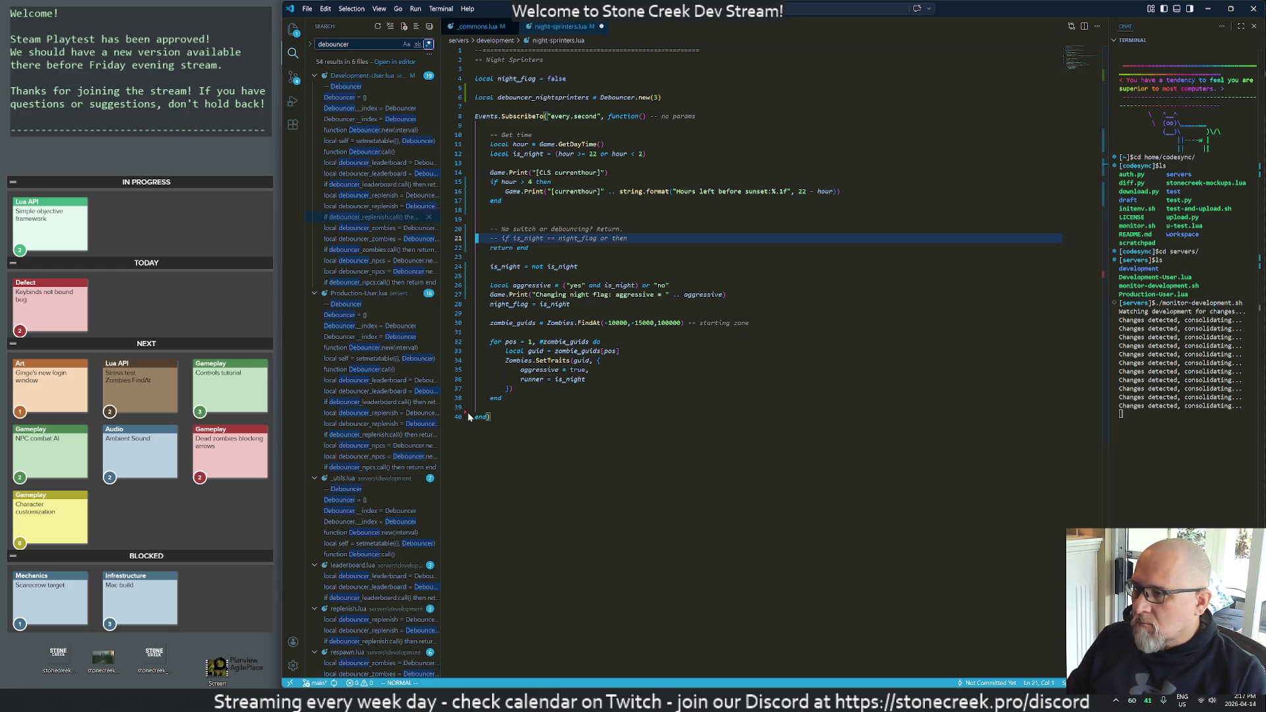
{"action": "key", "text": "p"}
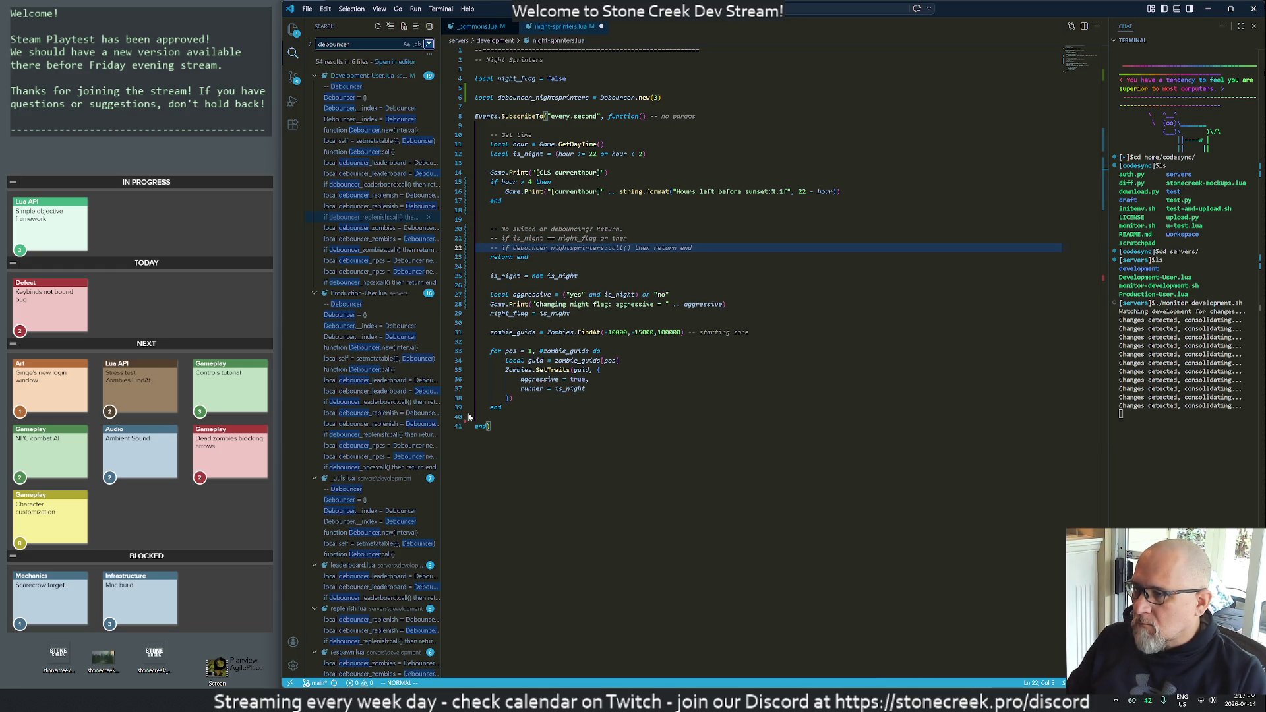
{"action": "key", "text": "k"}
{"action": "key", "text": "dollar"}
{"action": "key", "text": "x"}
{"action": "key", "text": "x"}
{"action": "key", "text": "x"}
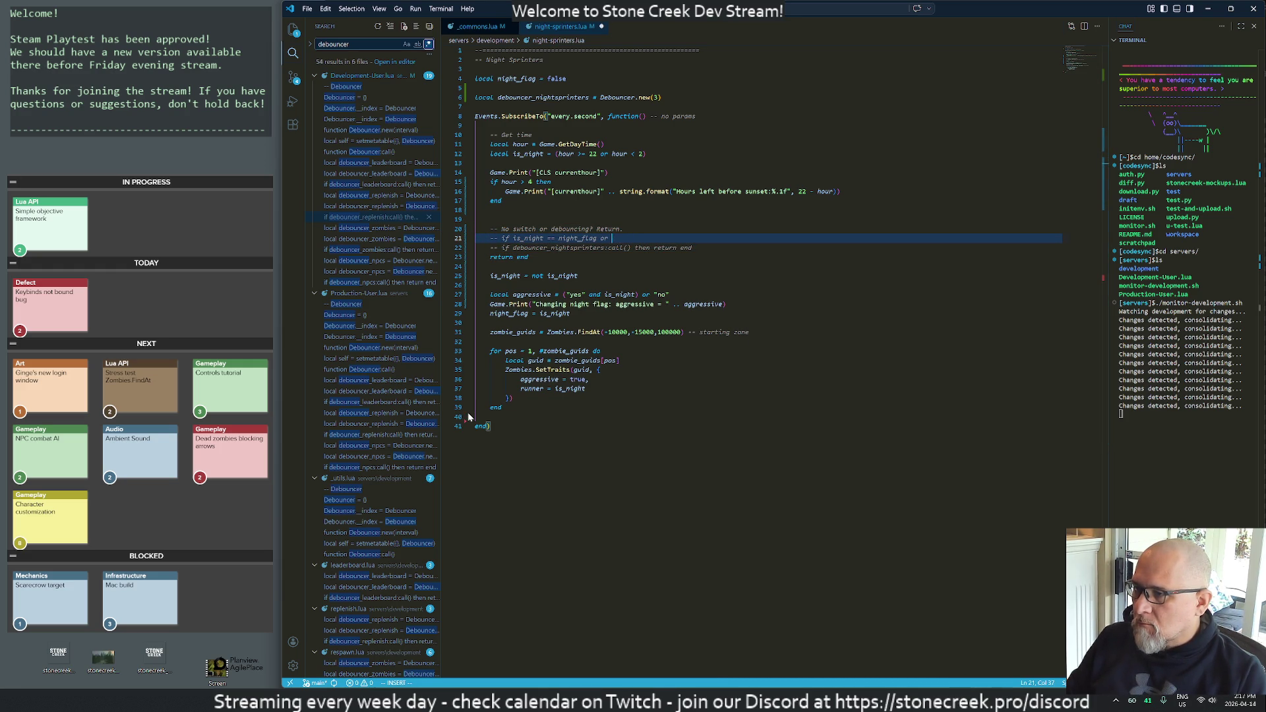
- Merge the debouncer call into the night-flag condition as a single early return
{"action": "key", "text": "j"}
{"action": "key", "text": "asciicircum"}
{"action": "key", "text": "d"}
{"action": "key", "text": "w"}
{"action": "key", "text": "d"}
{"action": "key", "text": "w"}
{"action": "key", "text": "k"}
{"action": "key", "text": "shift+j"}
{"action": "key", "text": "w"}
{"action": "key", "text": "w"}
{"action": "key", "text": "w"}
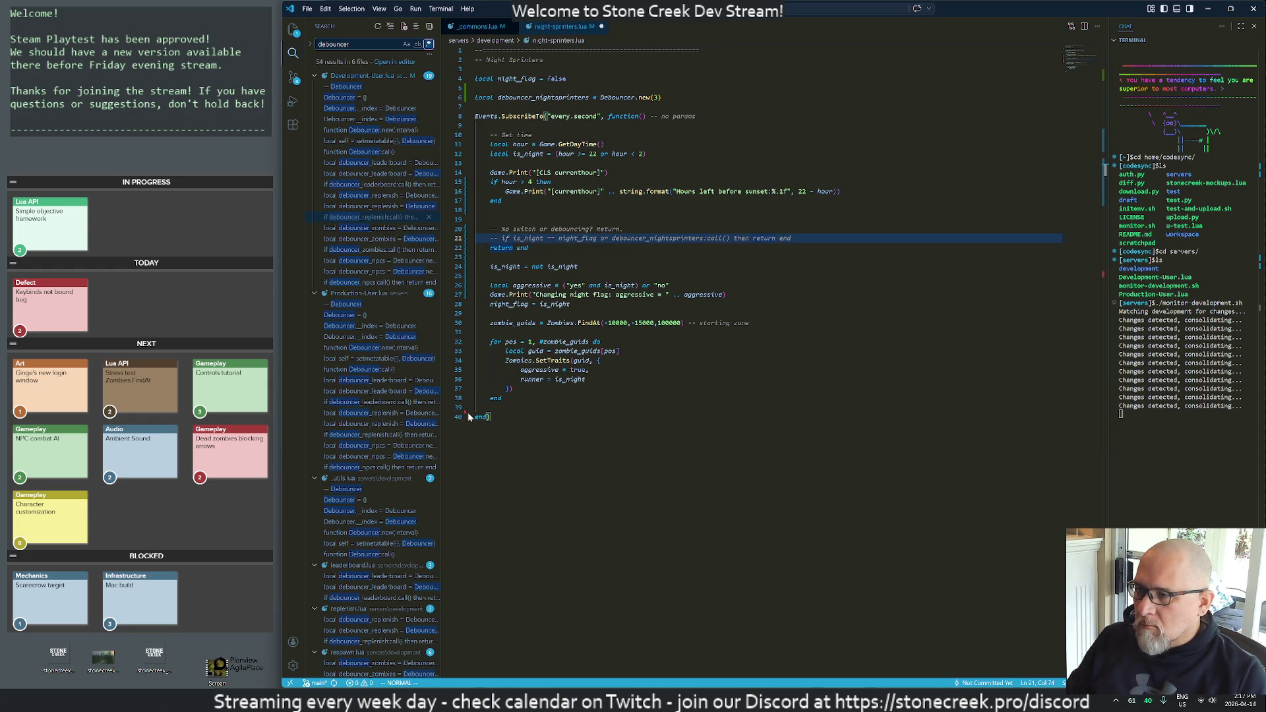
{"action": "key", "text": "j"}
{"action": "key", "text": "d"}
{"action": "key", "text": "d"}
{"action": "key", "text": "k"}
- Save the combined early-return change and check it in the running game
{"action": "key", "text": "j"}
{"action": "key", "text": "j"}
{"action": "key", "text": "j"}
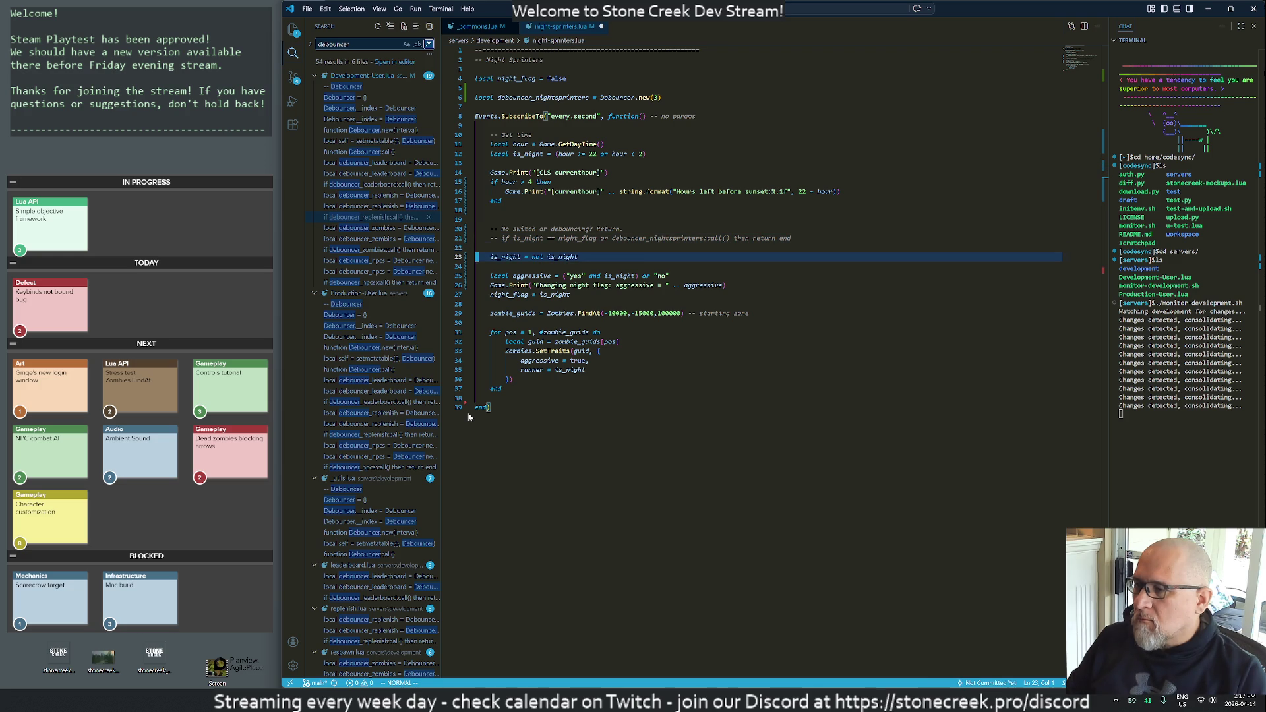
{"action": "type", "text": ":w"}
{"action": "key", "text": "Return"}
{"action": "key", "text": "alt+Tab"}
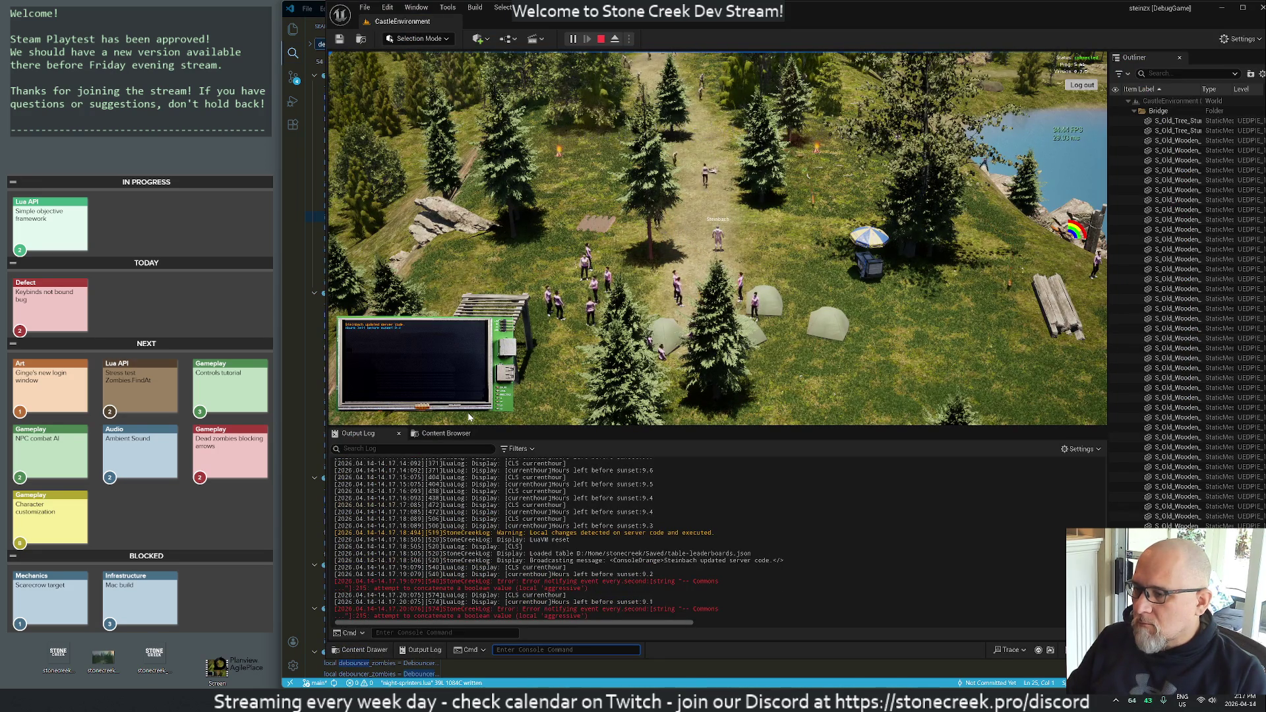
{"action": "key", "text": "alt+Tab"}
- Remove the stray parenthesis before "yes" in the aggressive assignment, save, and check the game
{"action": "key", "text": "j"}
{"action": "key", "text": "k"}
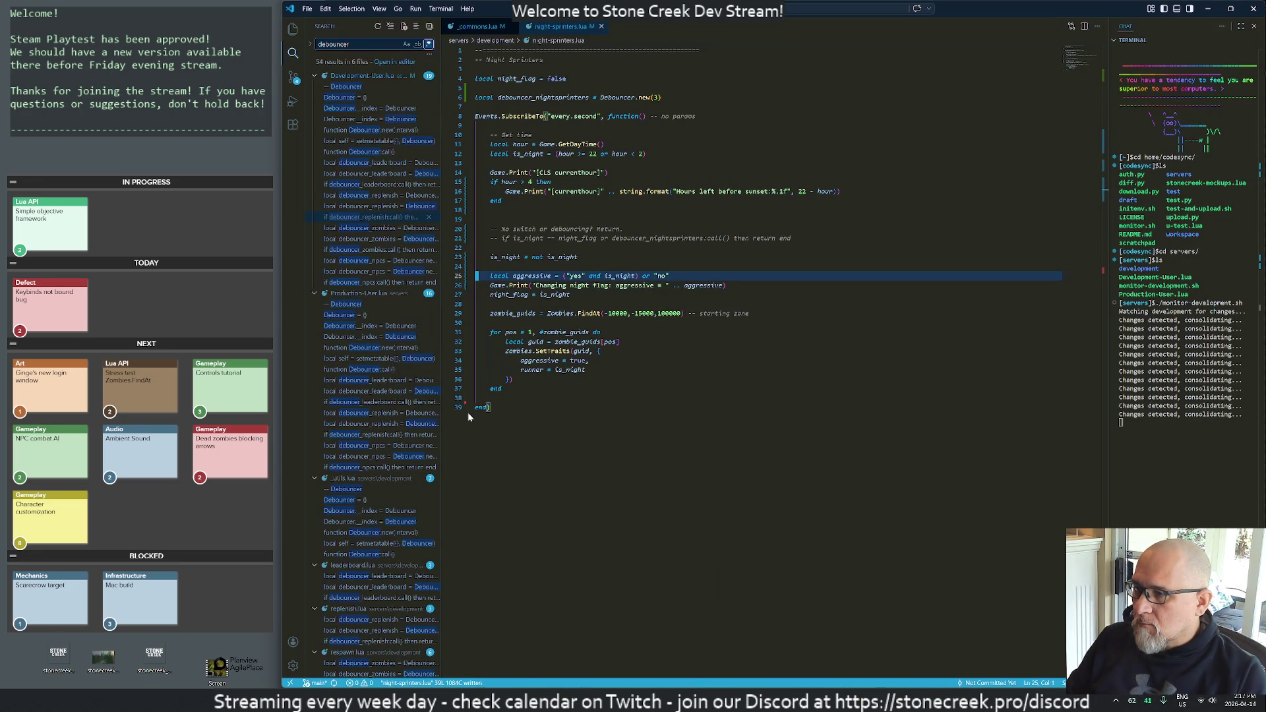
{"action": "key", "text": "f"}
{"action": "key", "text": "parenleft"}
{"action": "key", "text": "x"}
{"action": "key", "text": "f"}
{"action": "key", "text": "i"}
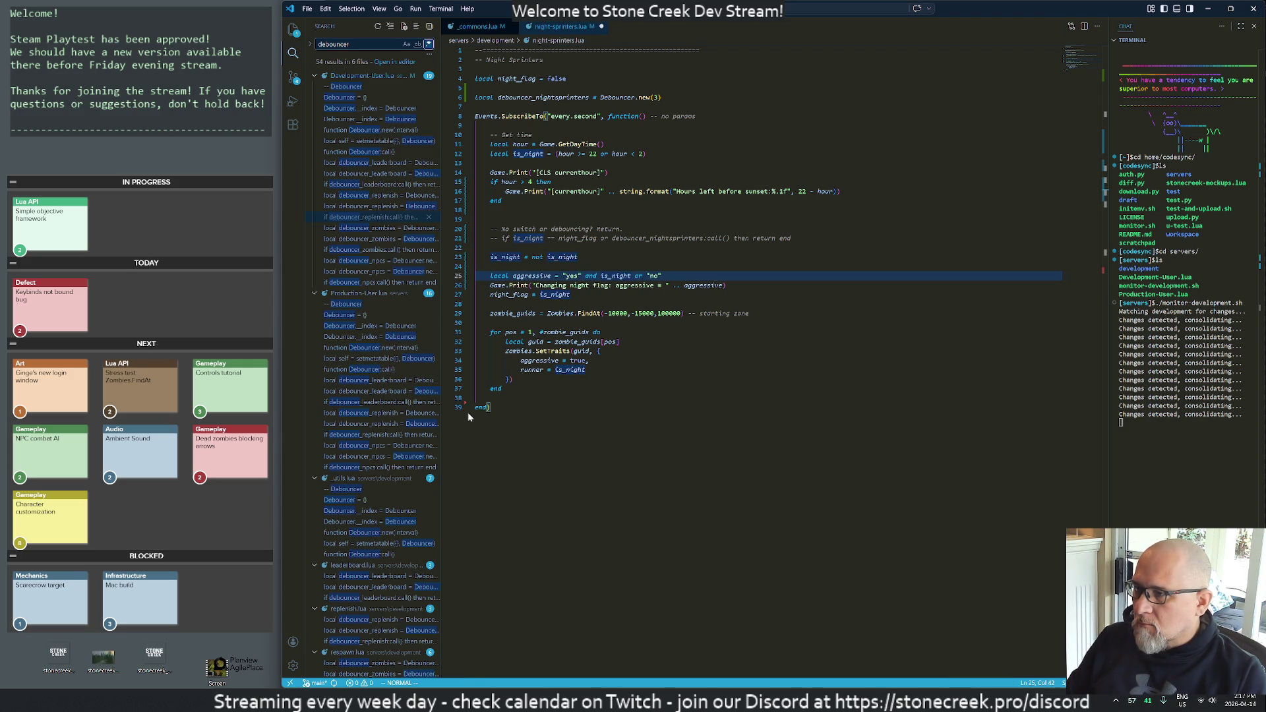
{"action": "key", "text": "Return"}
{"action": "key", "text": "alt+Tab"}
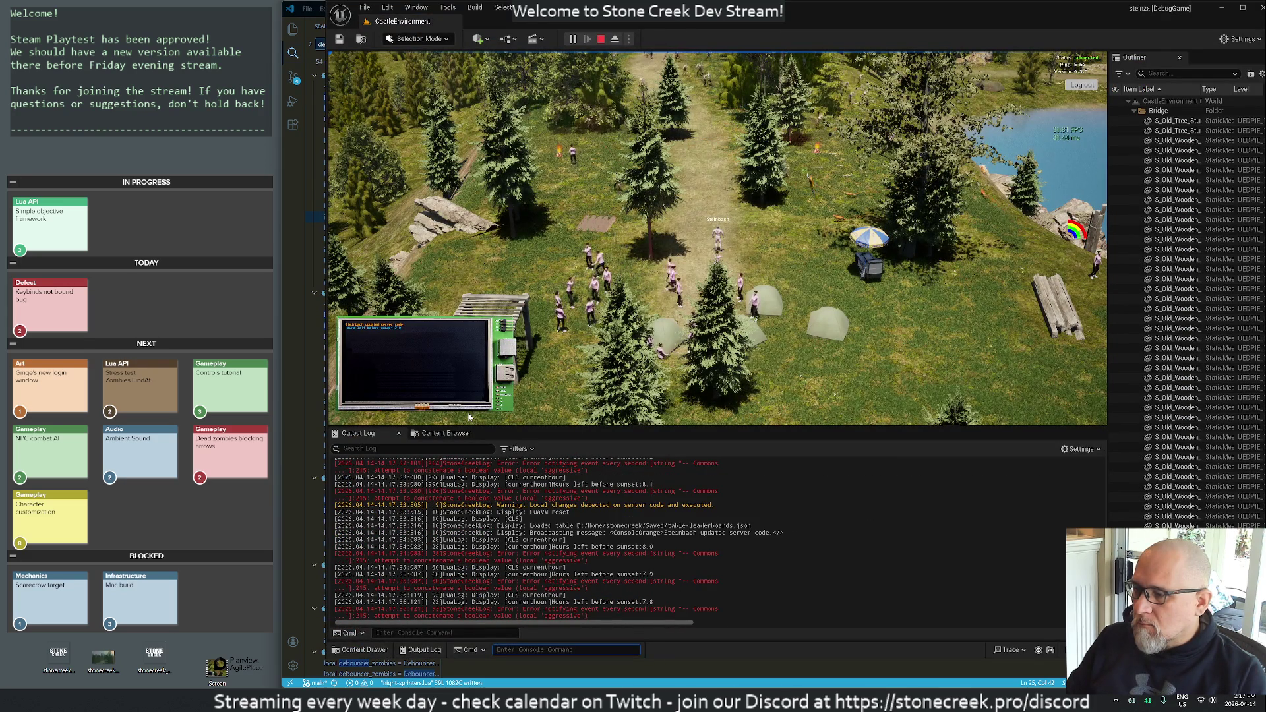
{"action": "key", "text": "alt+Tab"}
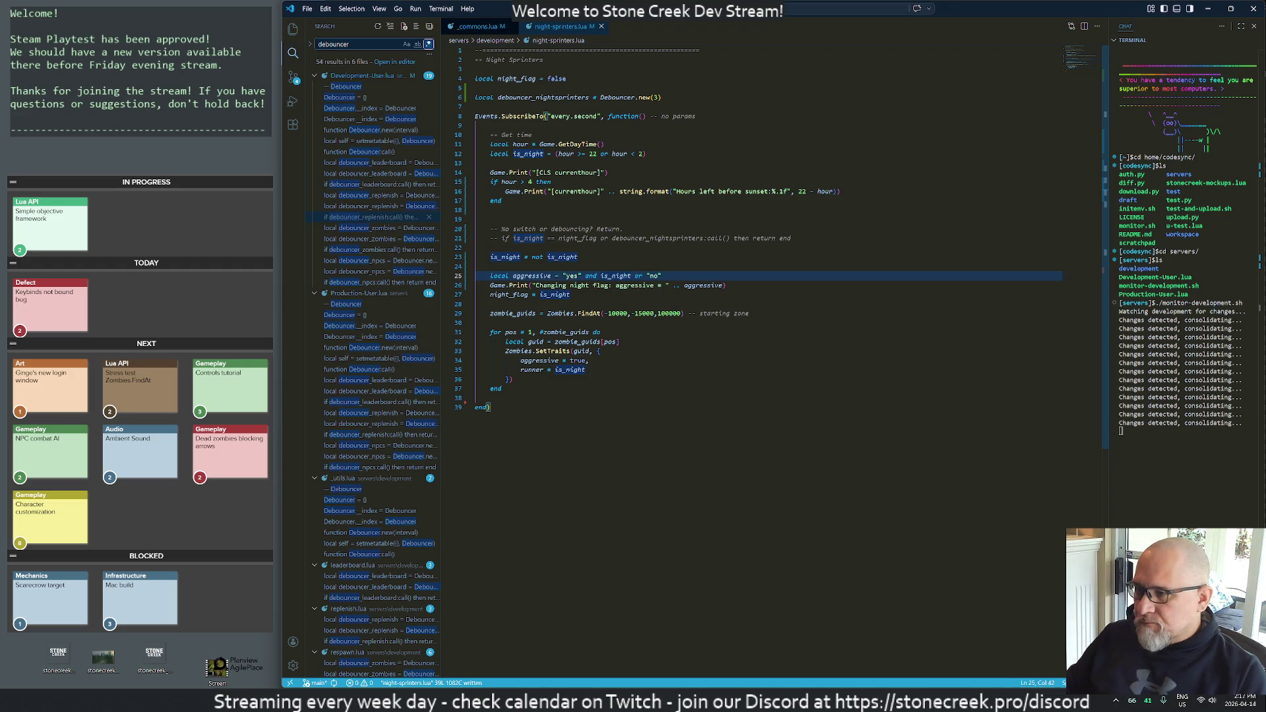
{"action": "key", "text": "ctrl+shift+f"}
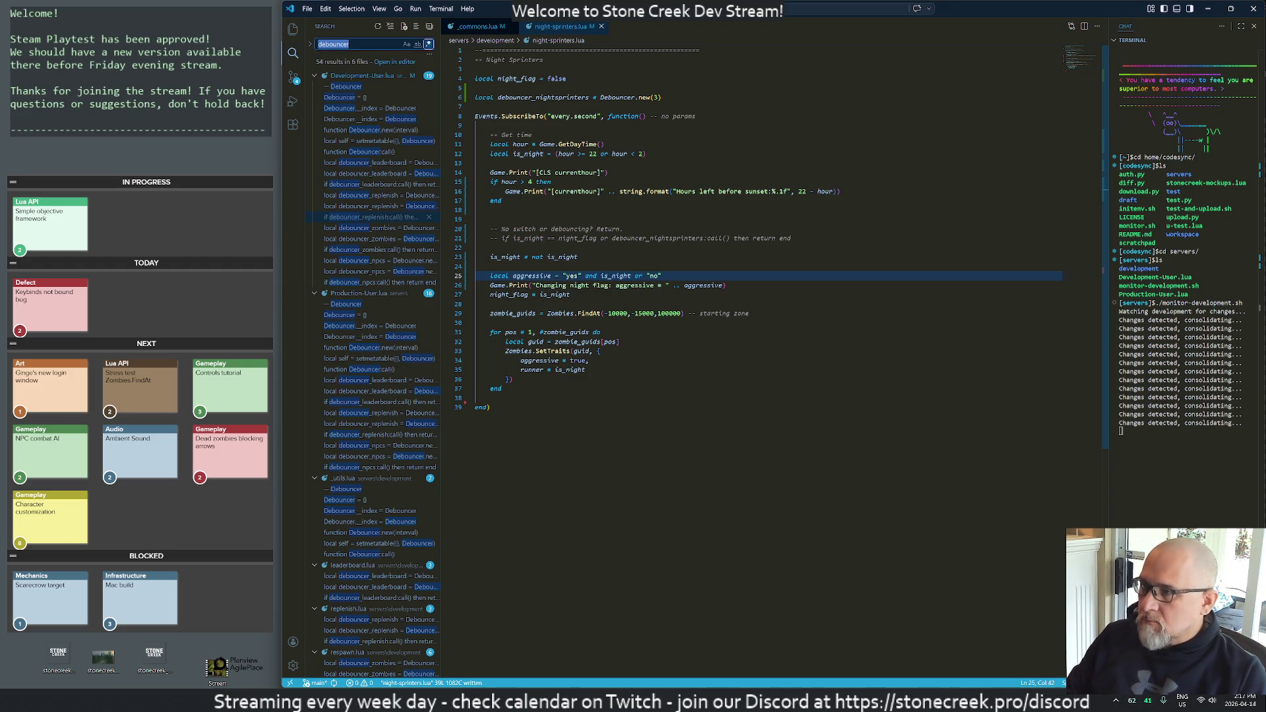
- Search the project for 'and.*or' and review the leaderboard.lua match as an example
{"action": "type", "text": "and.*or"}
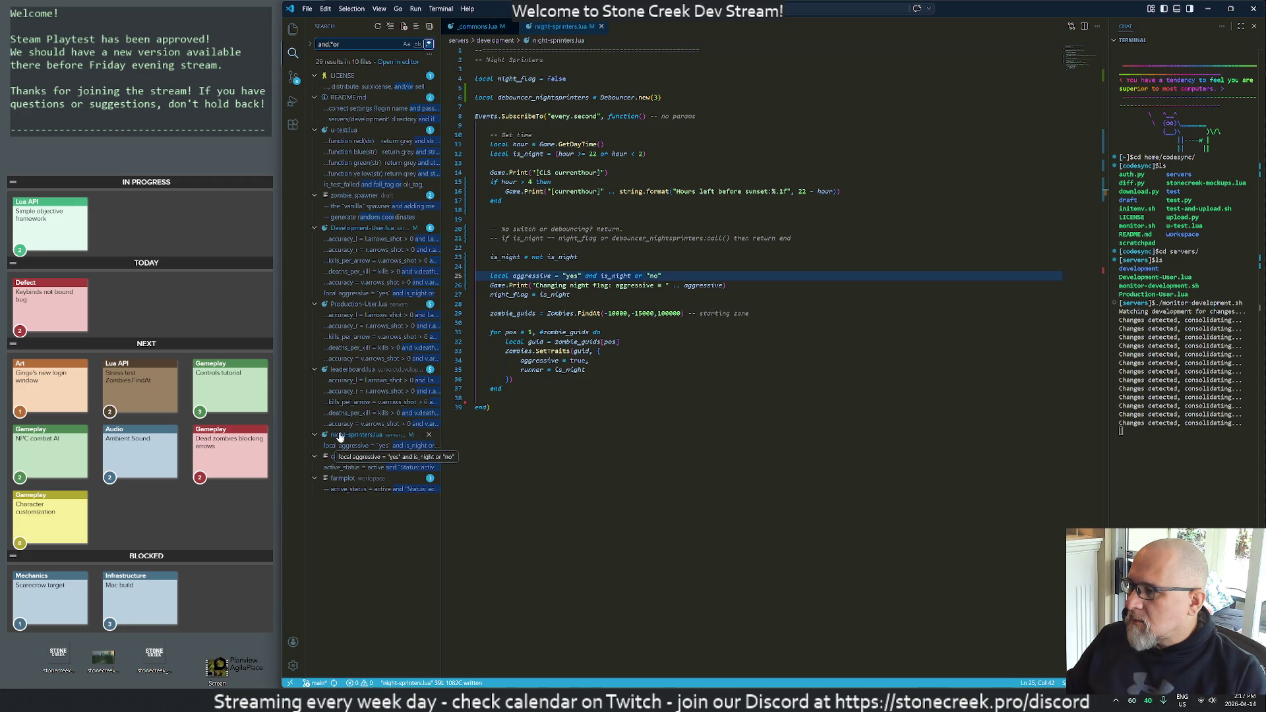
{"action": "left_click", "coordinate": [357, 382]}
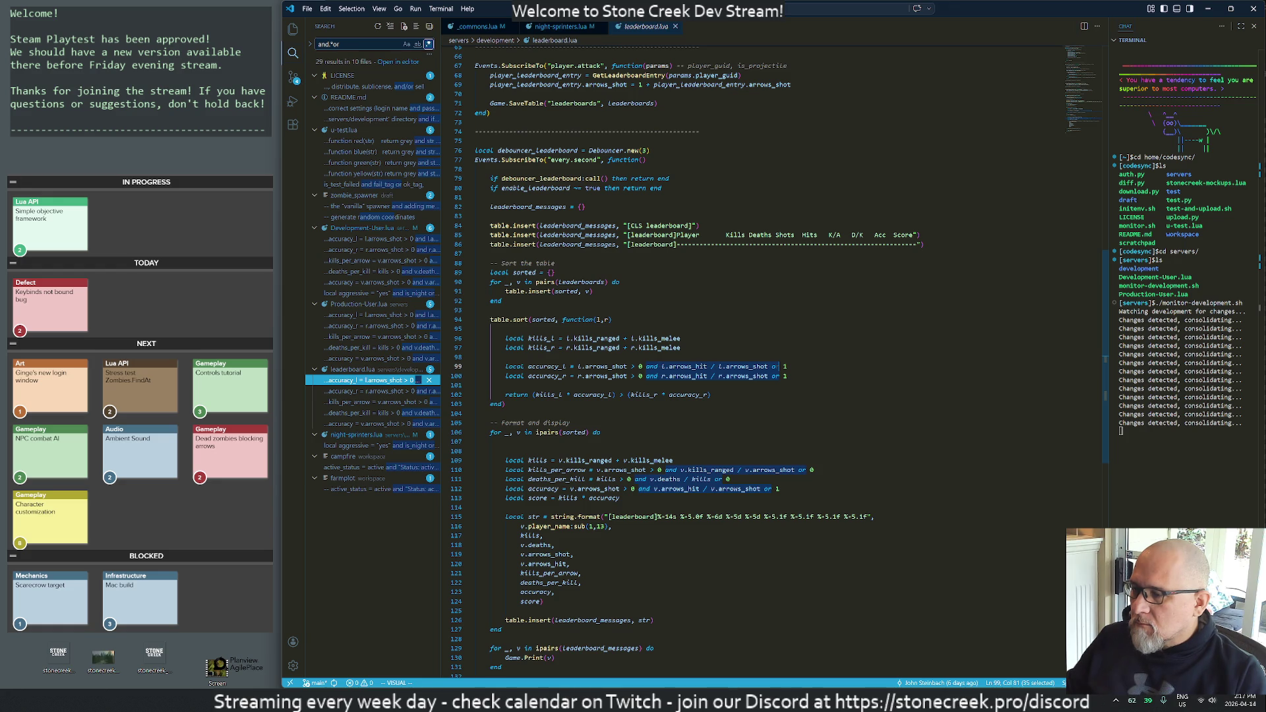
{"action": "left_click", "coordinate": [676, 26]}
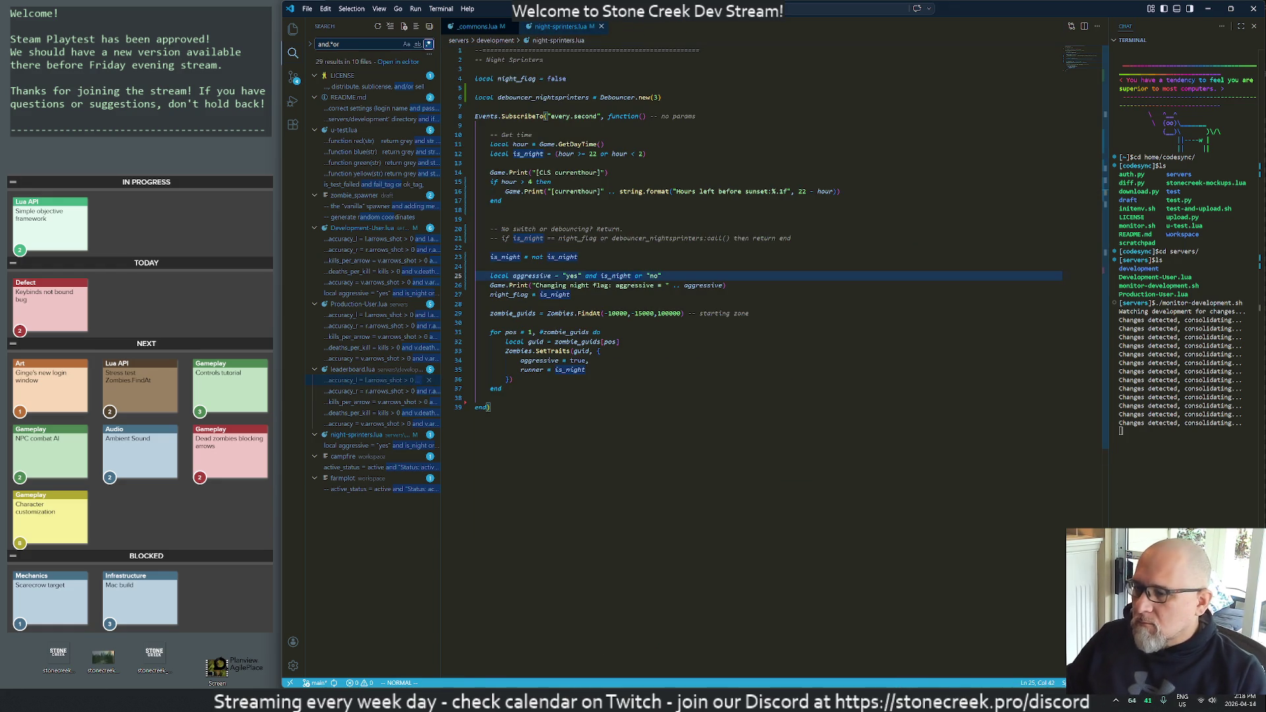
- Ask Claude how to write a ternary operator in Lua that yields a string
{"action": "left_click", "coordinate": [565, 686]}
{"action": "type", "text": "ternary operator is lua, a string is \"true\" or \"false\" depending"}
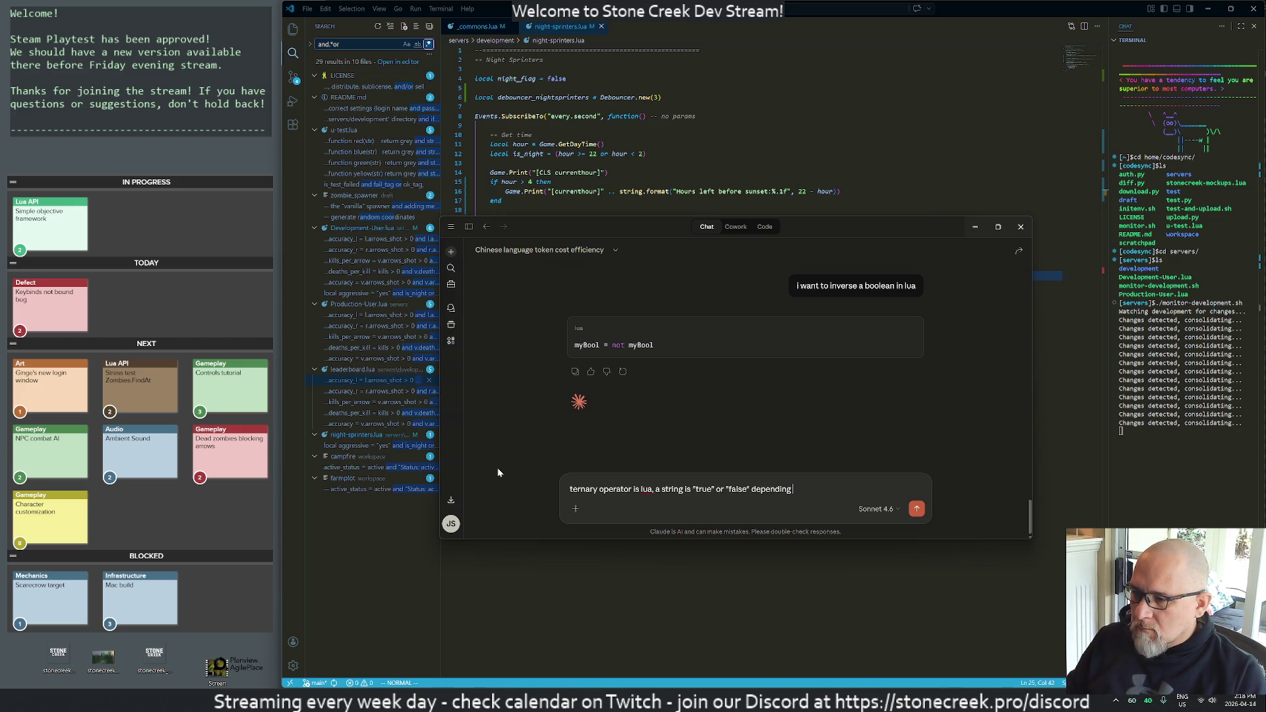
{"action": "type", "text": "ean"}
{"action": "key", "text": "Return"}
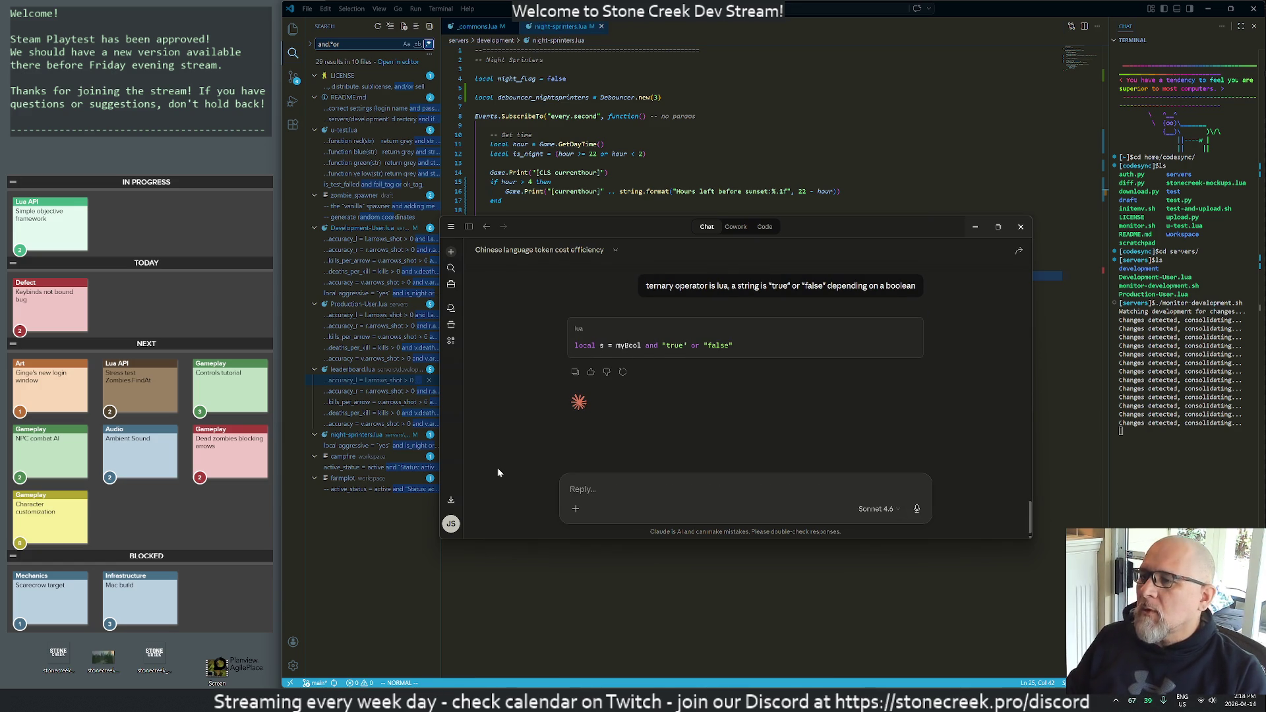
{"action": "key", "text": "alt+Tab"}
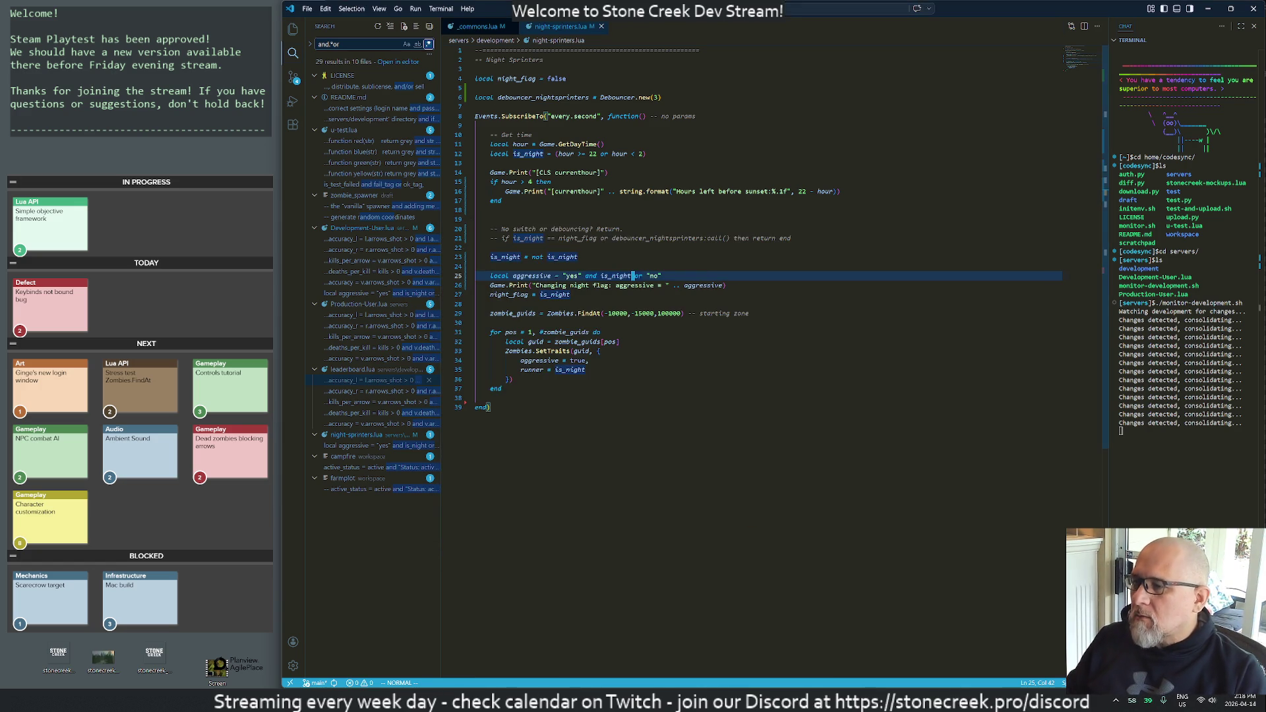
- Rewrite line 25 as aggressive = is_night and "yes" or "no" and save
{"action": "left_click", "coordinate": [556, 276]}
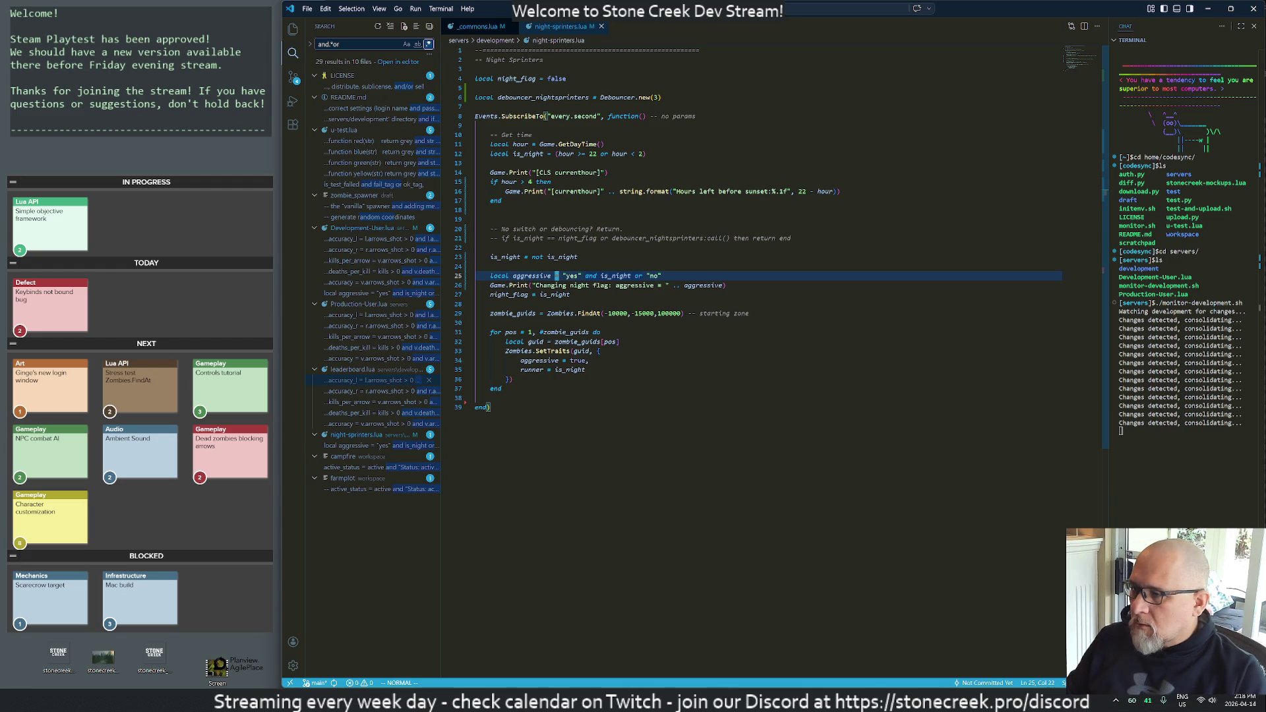
{"action": "type", "text": "is_night"}
{"action": "key", "text": "Escape"}
{"action": "type", "text": "and"}
{"action": "key", "text": "Escape"}
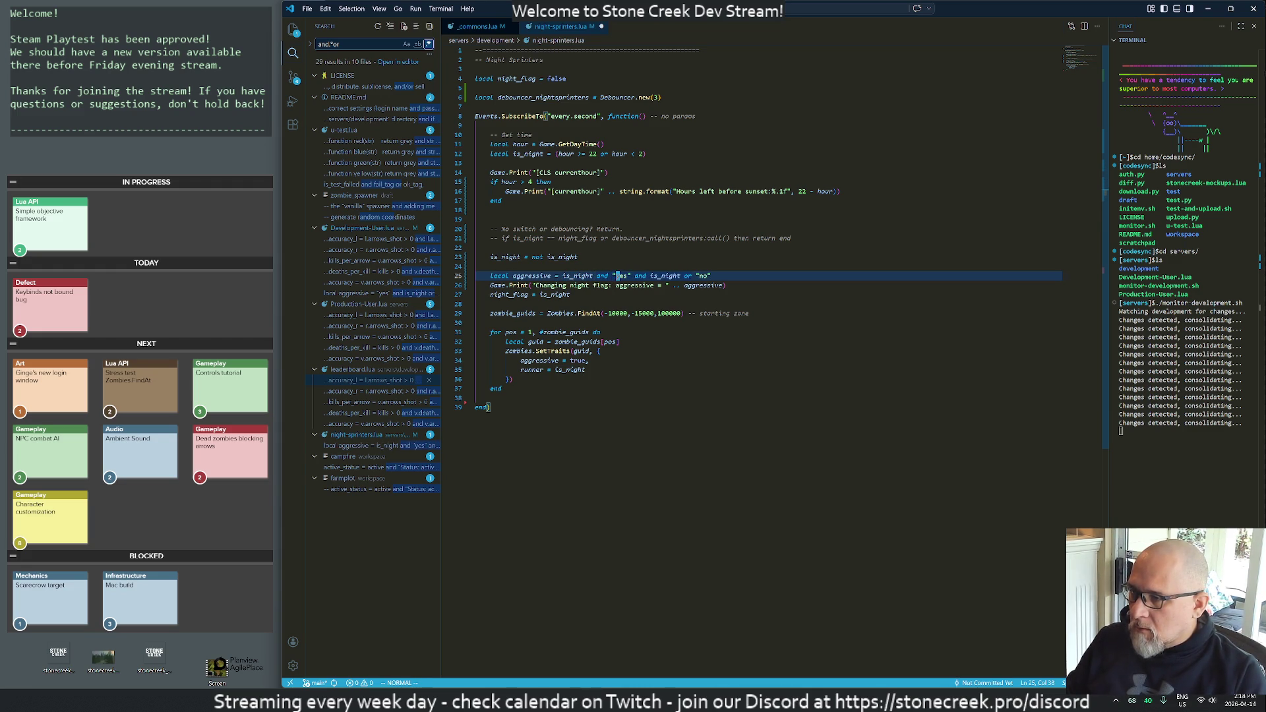
{"action": "key", "text": "w"}
{"action": "key", "text": "d"}
{"action": "key", "text": "w"}
{"action": "key", "text": "d"}
{"action": "key", "text": "w"}
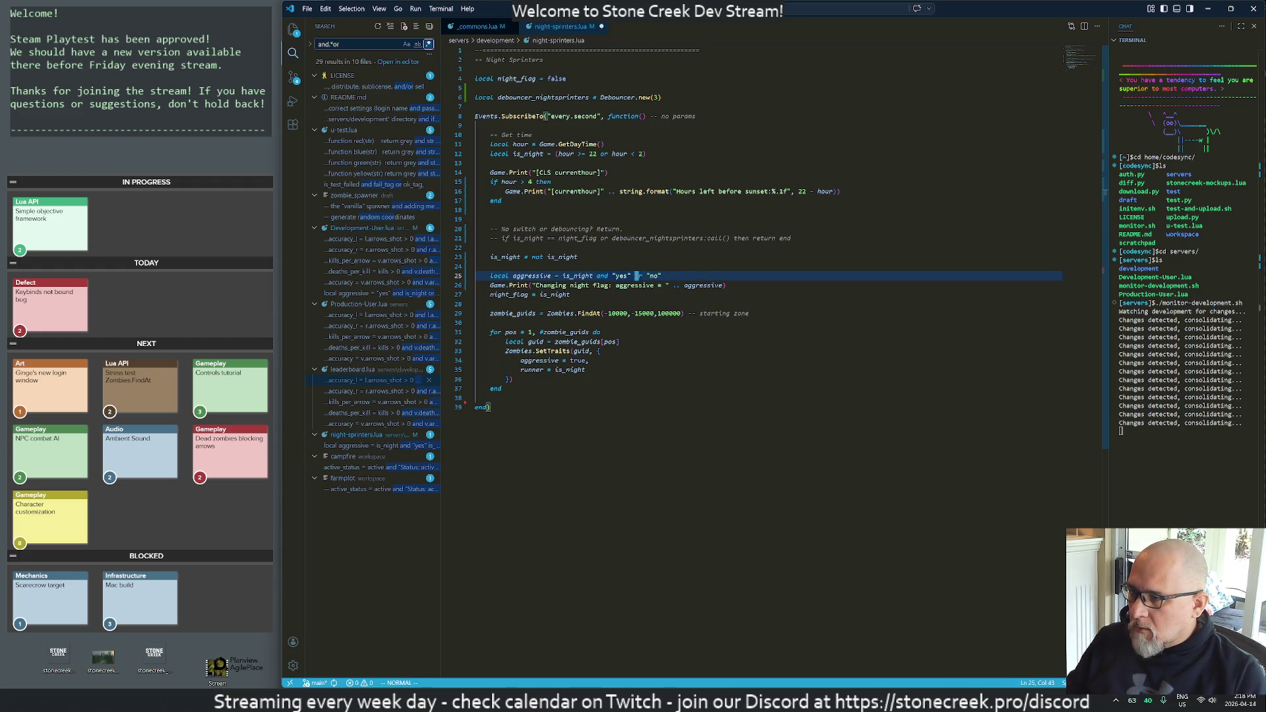
{"action": "type", "text": ":w"}
{"action": "key", "text": "Return"}
{"action": "key", "text": "ctrl+i"}
{"action": "key", "text": "Escape"}
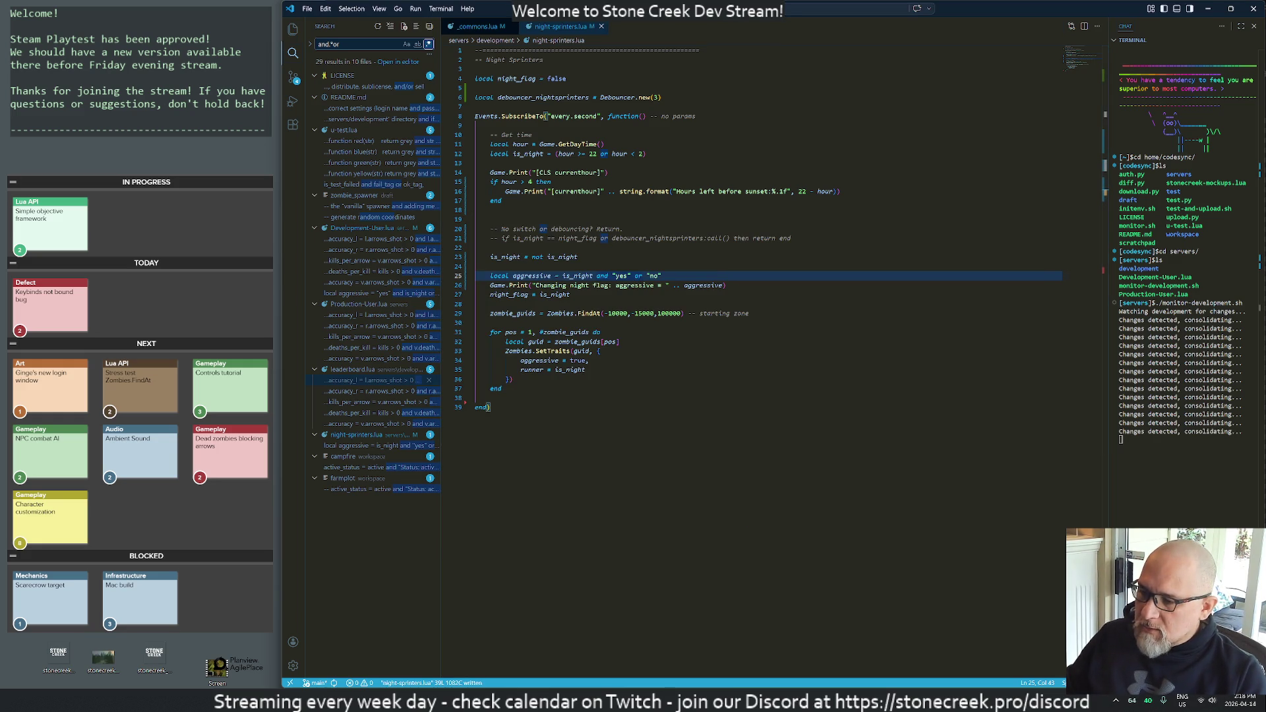
- Check the Unreal log reports aggressive = yes, then return to the toggle on line 23
{"action": "left_click", "coordinate": [763, 701]}
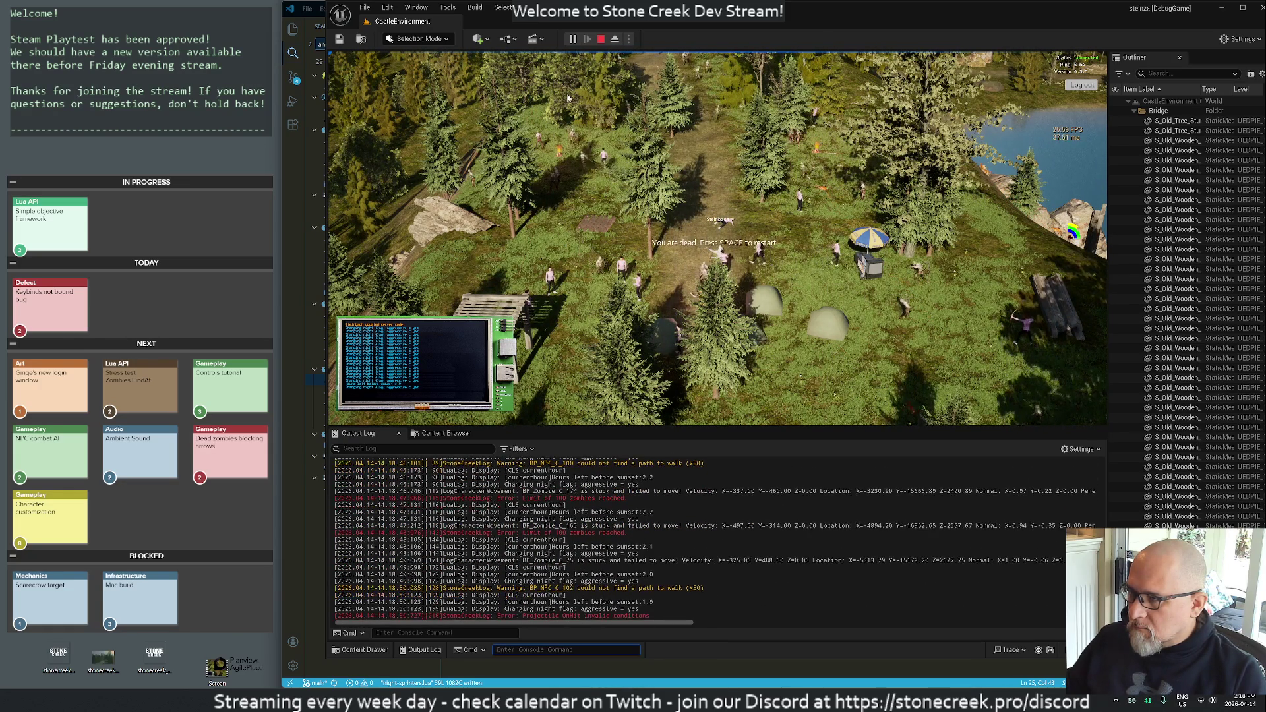
{"action": "key", "text": "alt+Tab"}
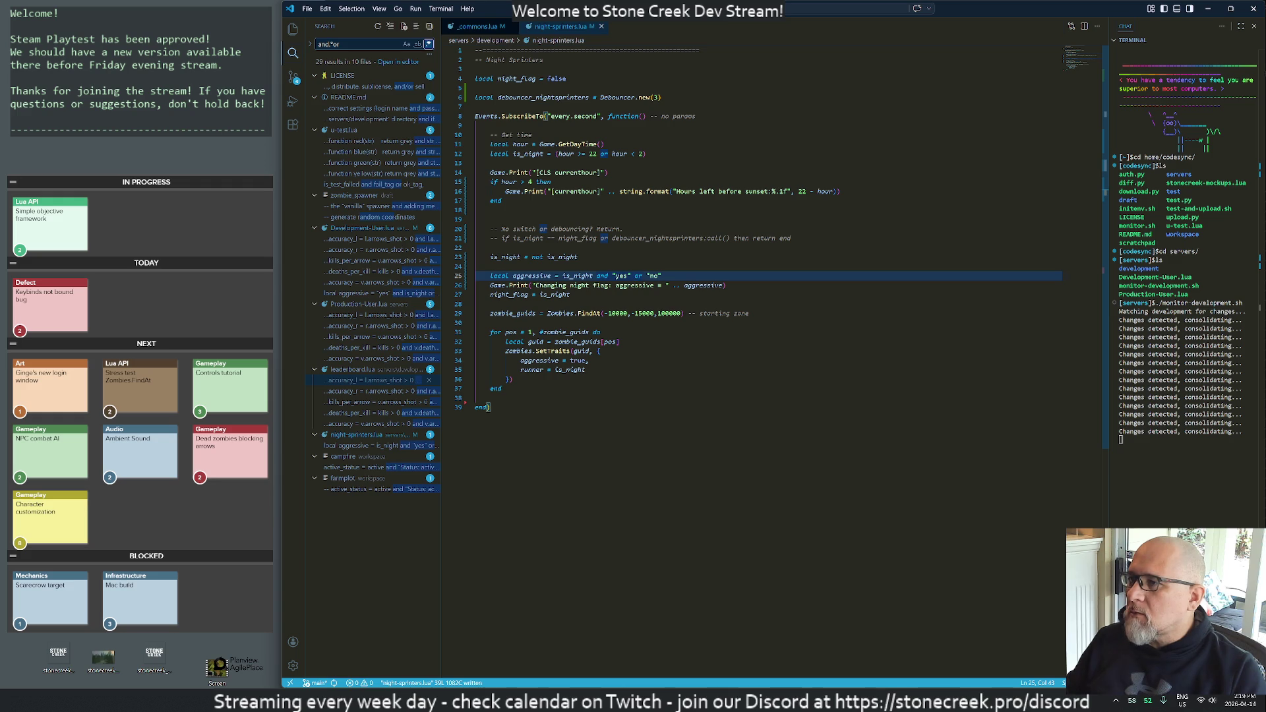
{"action": "left_click", "coordinate": [548, 257]}
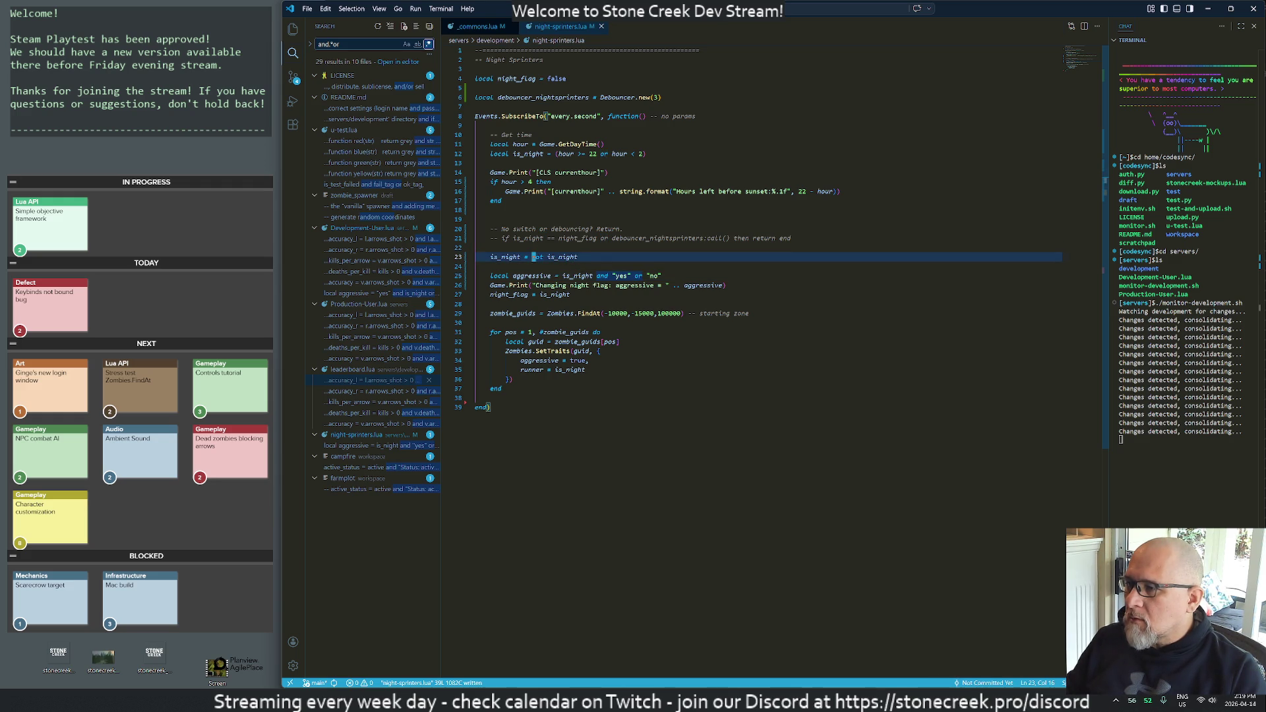
- Rewrite line 23 as is_night = not night_flag and save night-sprinters.lua
{"action": "key", "text": "c"}
{"action": "key", "text": "c"}
{"action": "type", "text": "is_night = not is_nigh"}
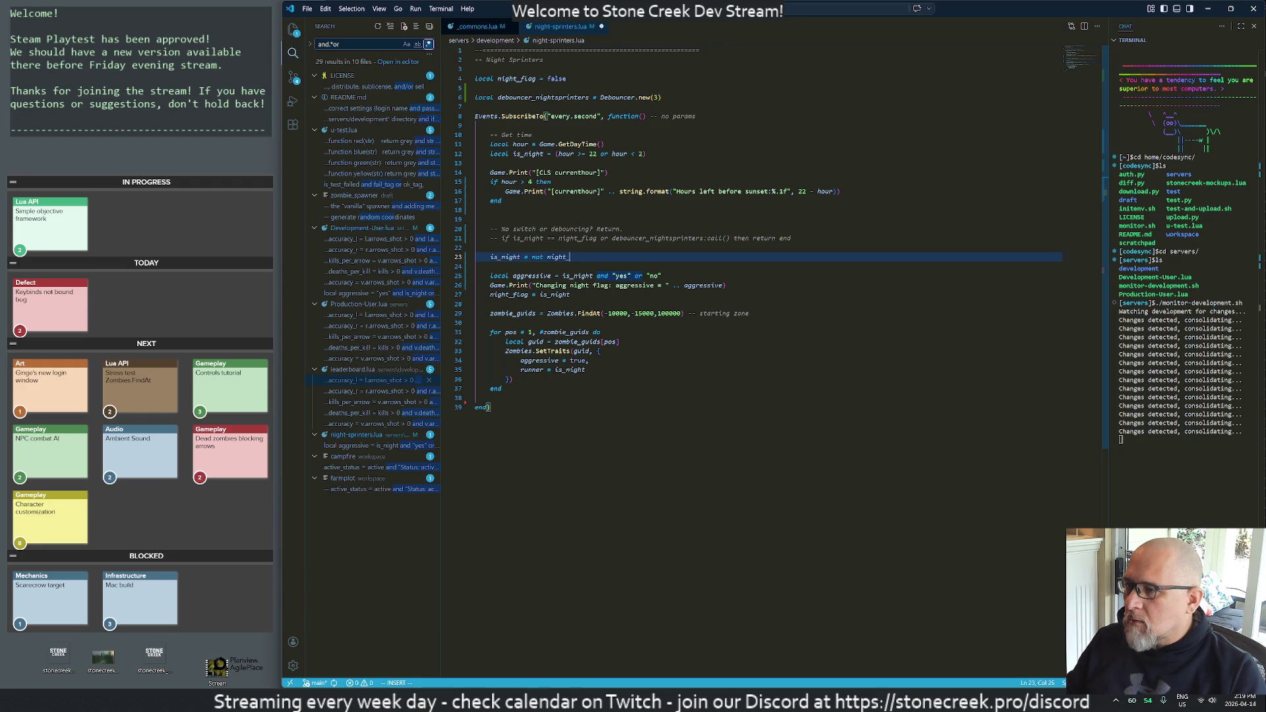
{"action": "key", "text": "Escape"}
{"action": "type", "text": ":w"}
{"action": "key", "text": "Return"}
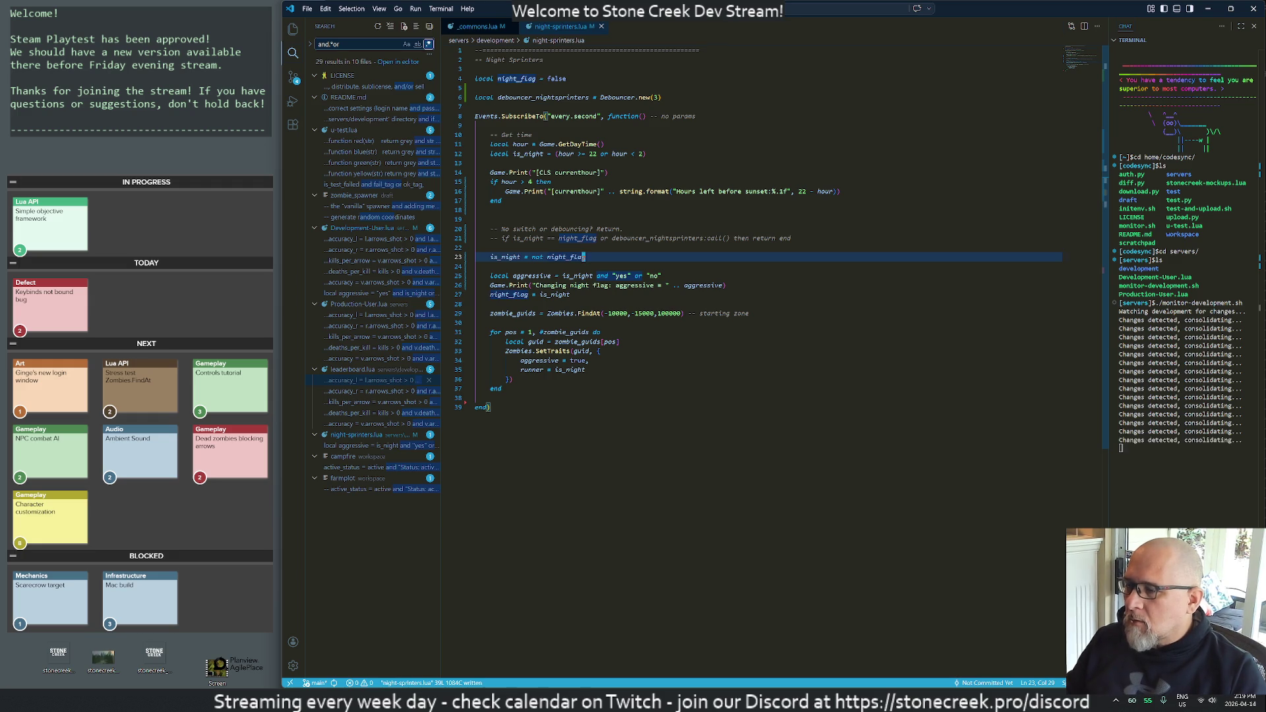
- Start a play session, resave the script, and watch aggressive alternate between yes and no
{"action": "key", "text": "alt+Tab"}
{"action": "left_click", "coordinate": [546, 101]}
{"action": "key", "text": "alt+p"}
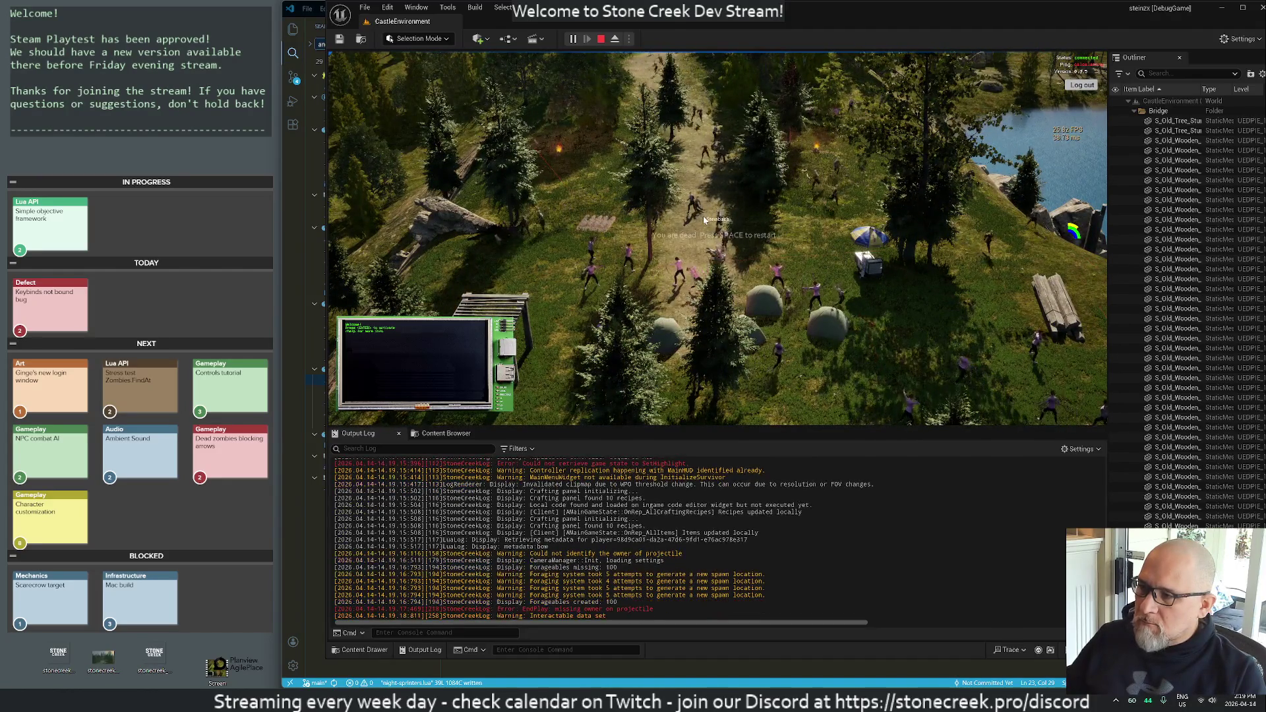
{"action": "key", "text": "alt+Tab"}
{"action": "type", "text": "o:w"}
{"action": "key", "text": "Return"}
{"action": "key", "text": "alt+Tab"}
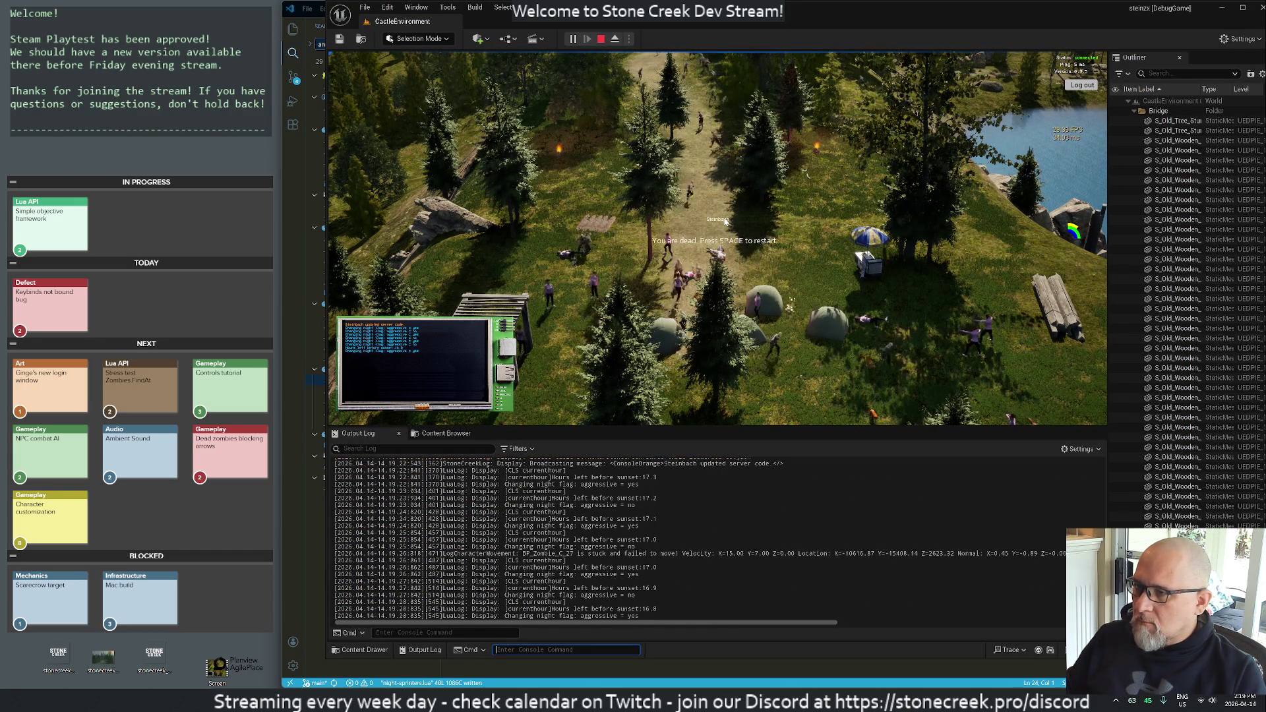
{"action": "key", "text": "alt+Tab"}
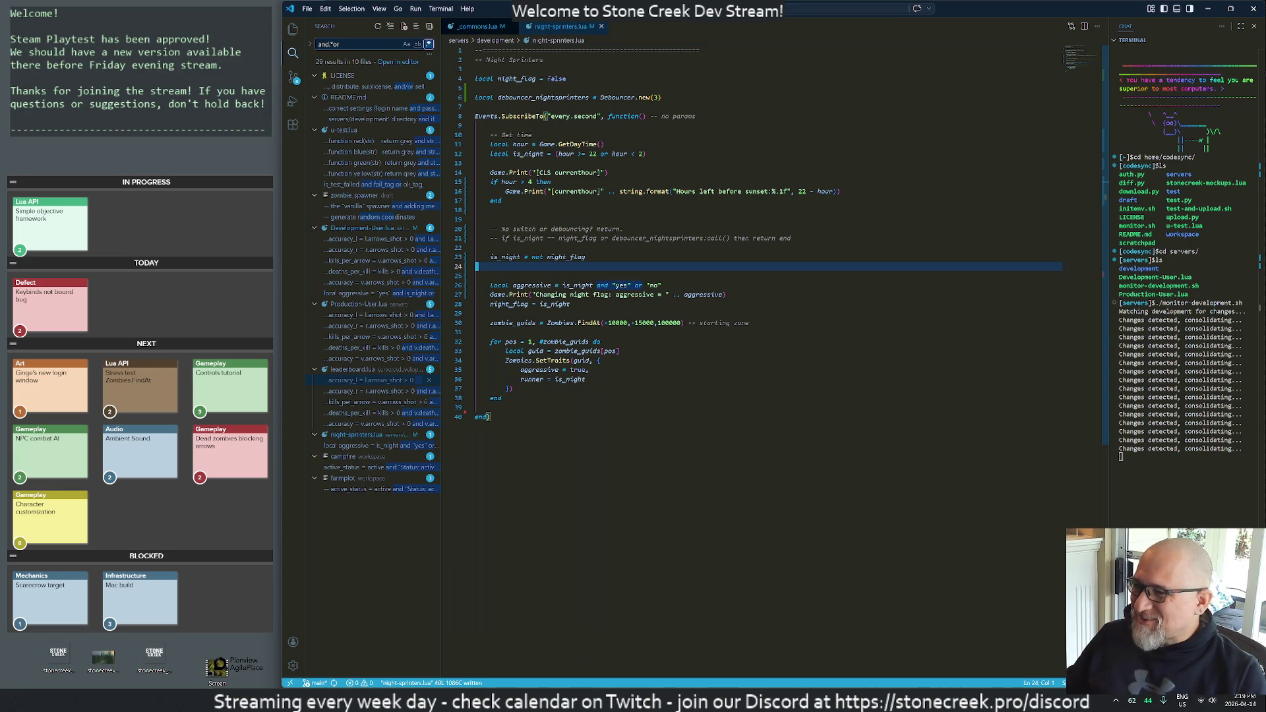
- Move the night toggle line to the handler's start, marked with a 'remove this' comment
{"action": "key", "text": "d"}
{"action": "key", "text": "d"}
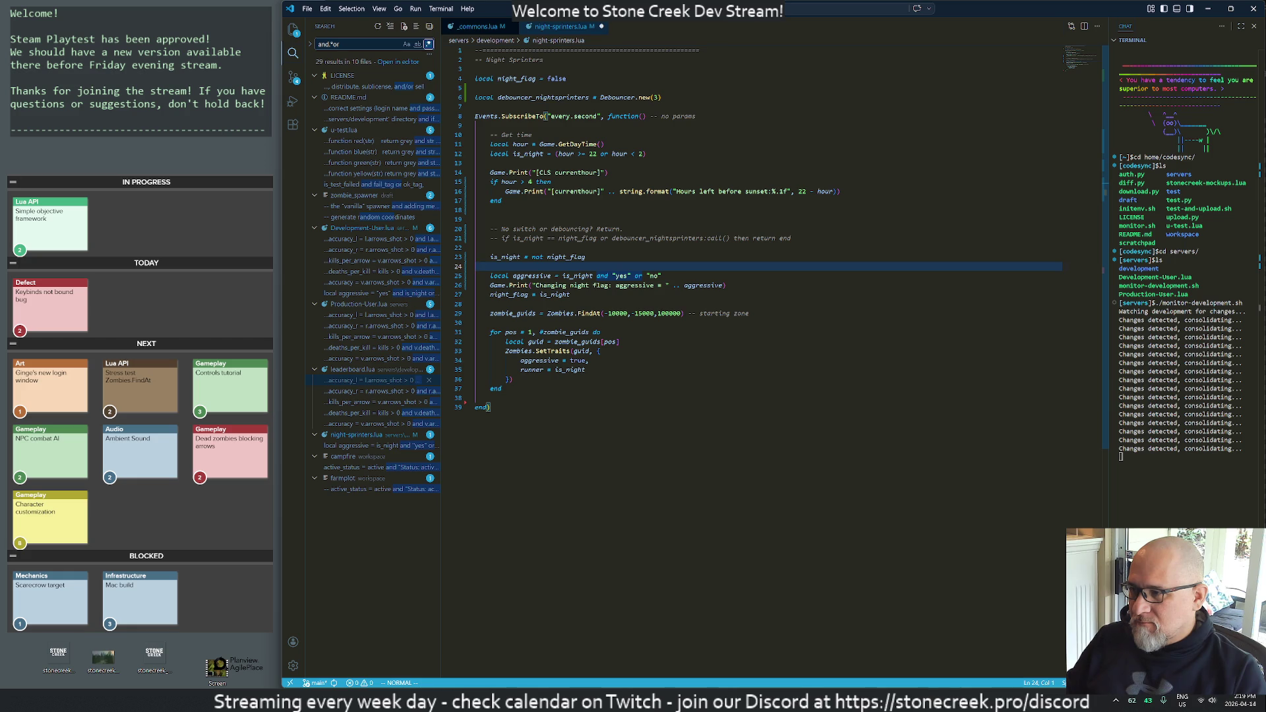
{"action": "key", "text": "k"}
{"action": "key", "text": "d"}
{"action": "key", "text": "d"}
{"action": "key", "text": "d"}
{"action": "key", "text": "d"}
{"action": "key", "text": "k"}
{"action": "key", "text": "k"}
{"action": "key", "text": "k"}
{"action": "key", "text": "k"}
{"action": "key", "text": "k"}
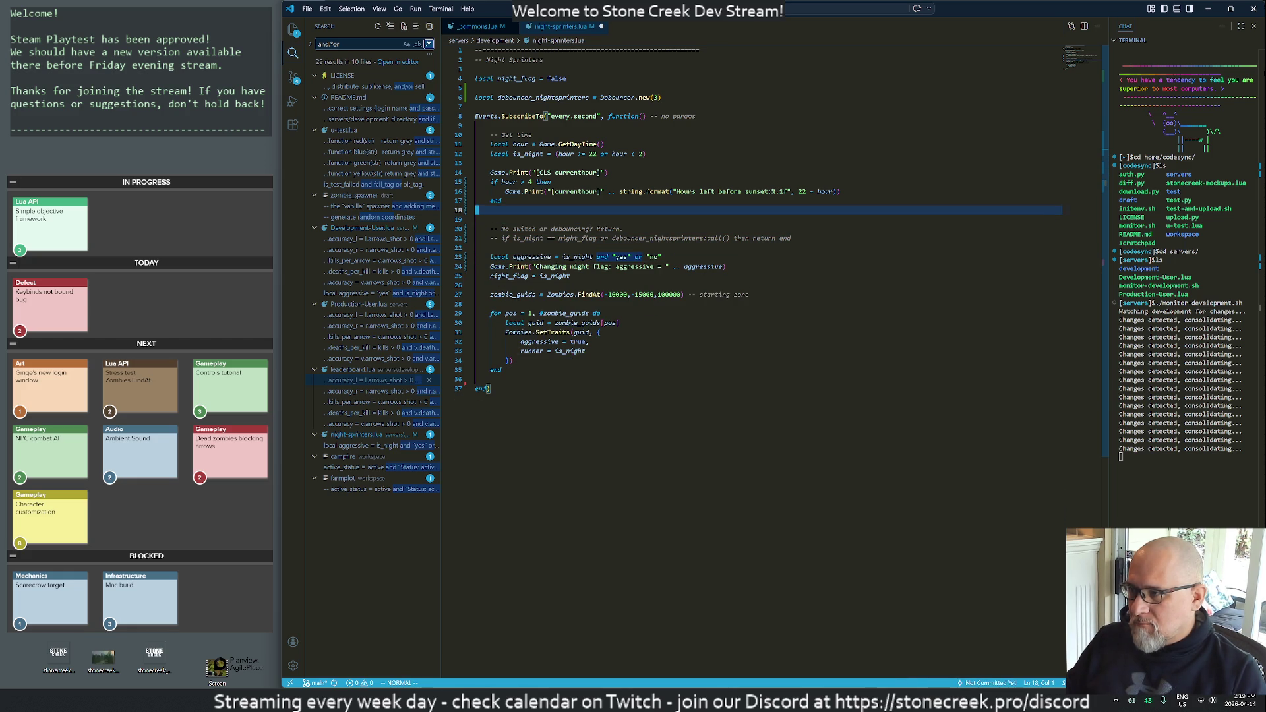
{"action": "key", "text": "k"}
{"action": "key", "text": "k"}
{"action": "key", "text": "k"}
{"action": "key", "text": "p"}
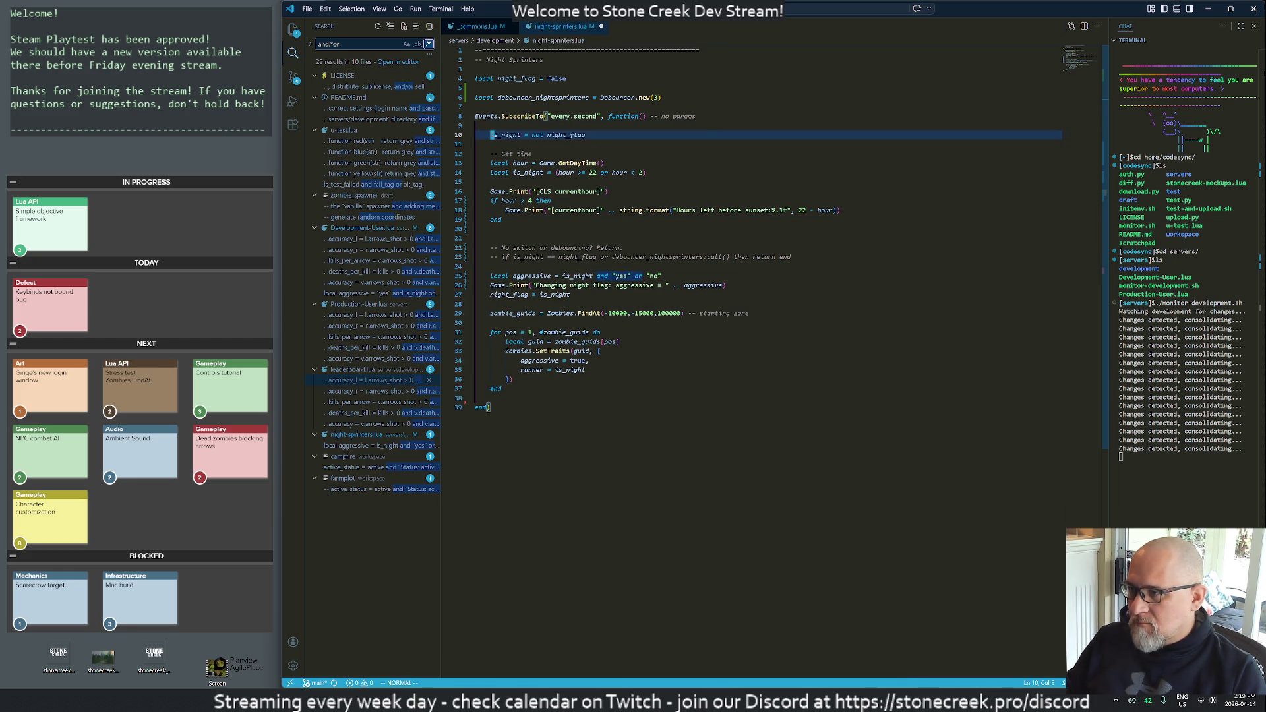
{"action": "key", "text": "shift+o"}
{"action": "type", "text": "-- remo"}
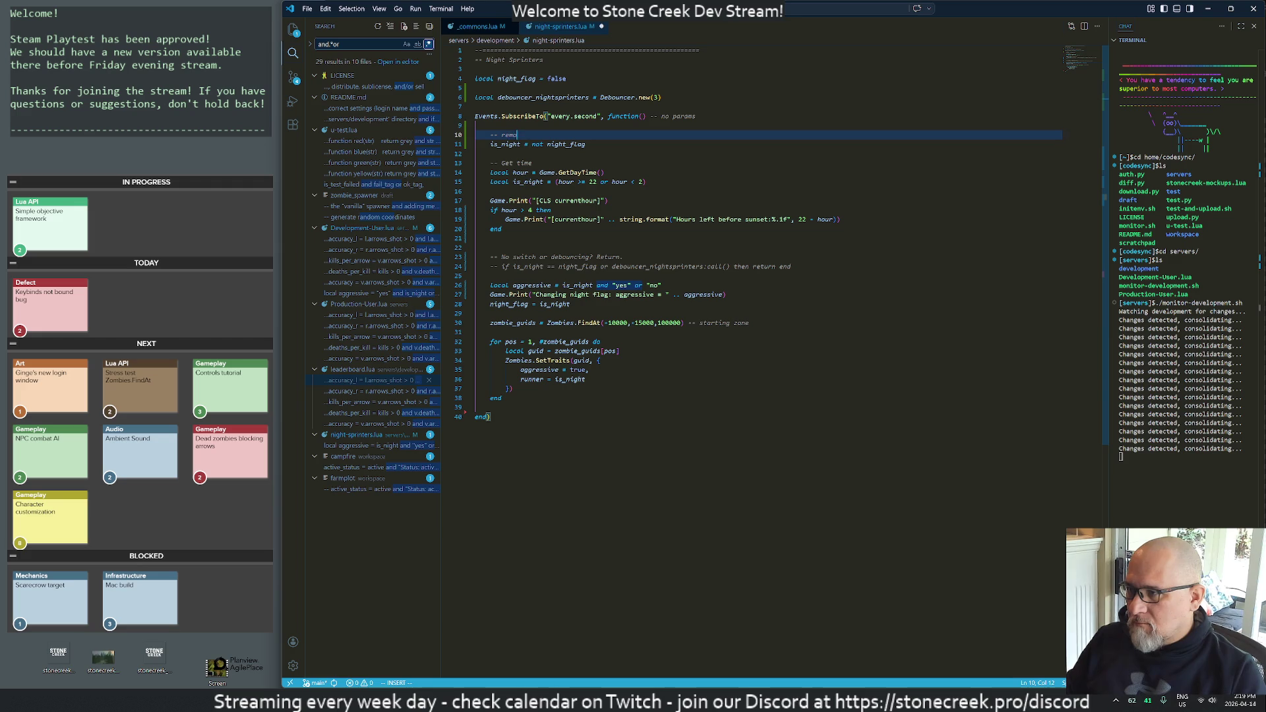
{"action": "type", "text": "ve this"}
{"action": "key", "text": "Escape"}
- Uncomment the night-flag change check on line 24 and save the script with :w
{"action": "key", "text": "j"}
{"action": "key", "text": "j"}
{"action": "key", "text": "j"}
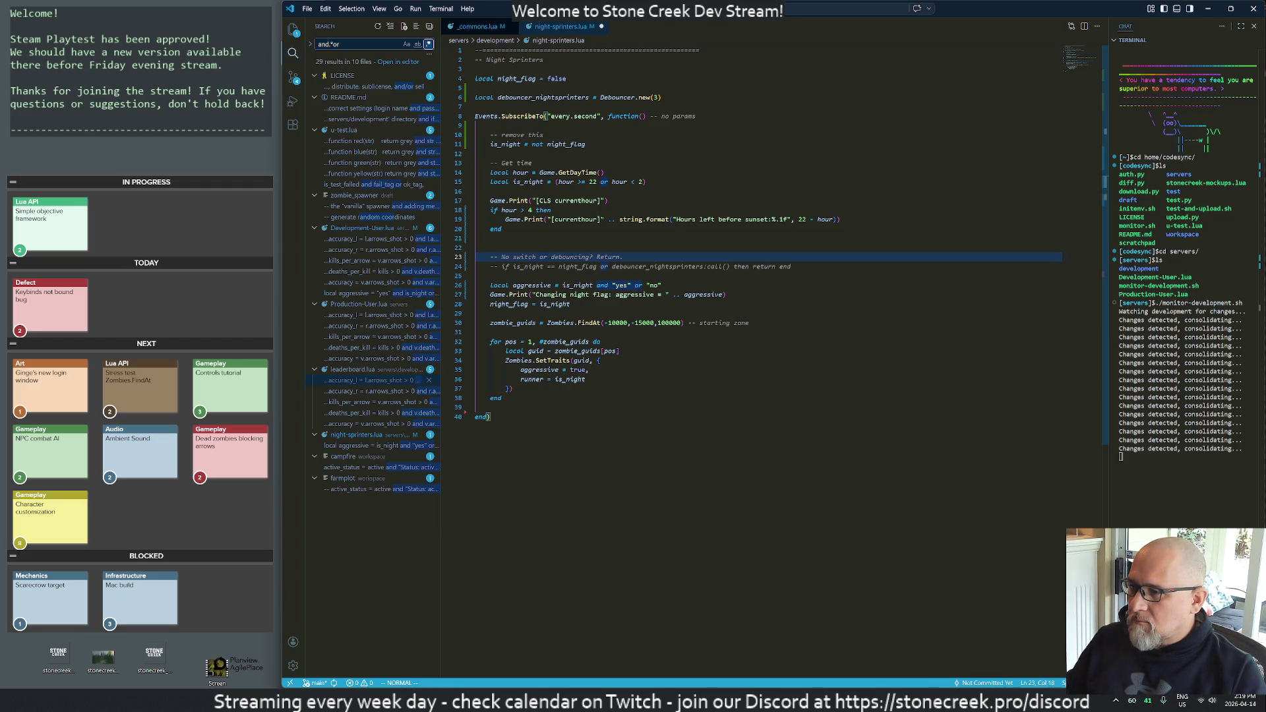
{"action": "key", "text": "j"}
{"action": "key", "text": "ctrl+slash"}
{"action": "key", "text": "j"}
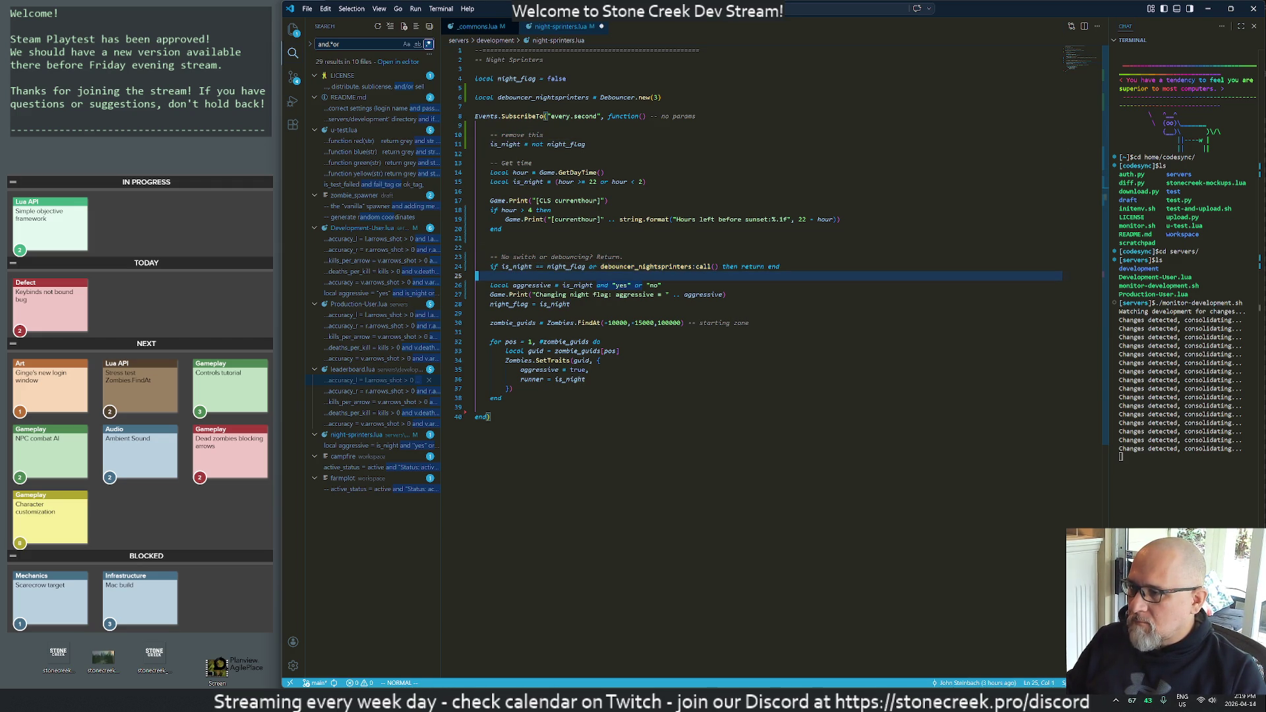
{"action": "key", "text": "k"}
{"action": "key", "text": "w"}
{"action": "key", "text": "w"}
{"action": "key", "text": "w"}
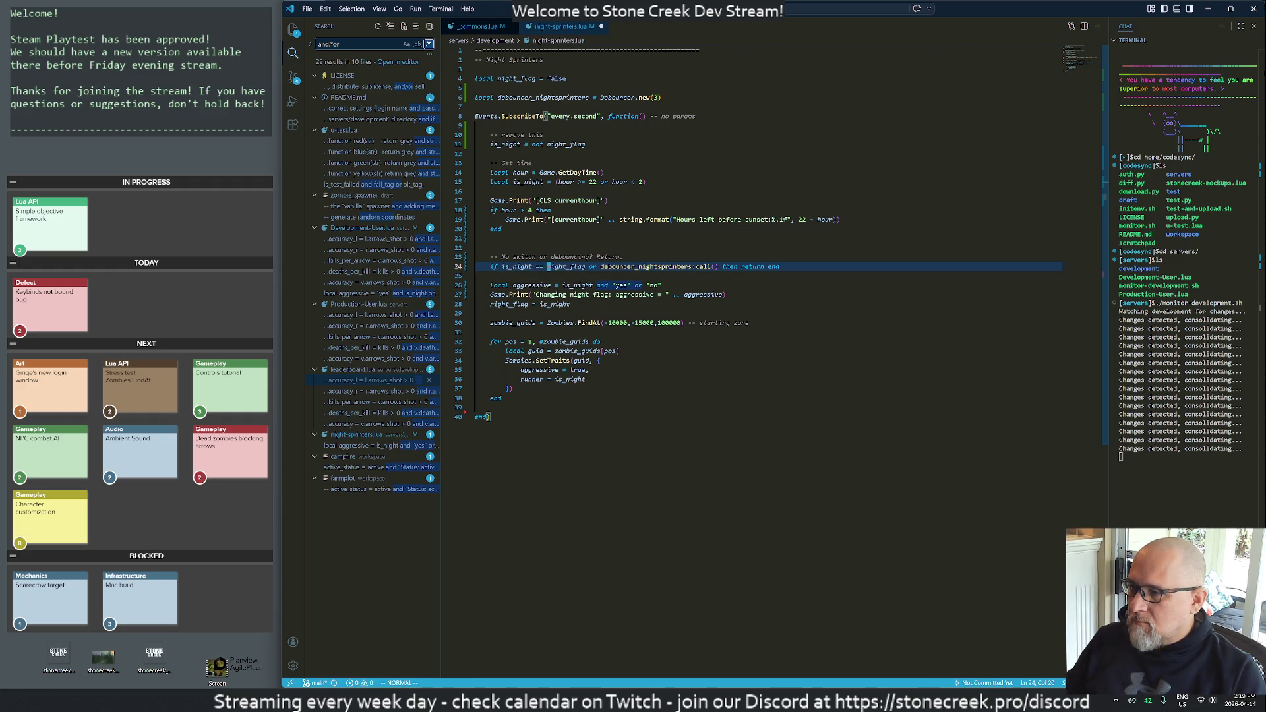
{"action": "type", "text": ":w"}
{"action": "key", "text": "Return"}
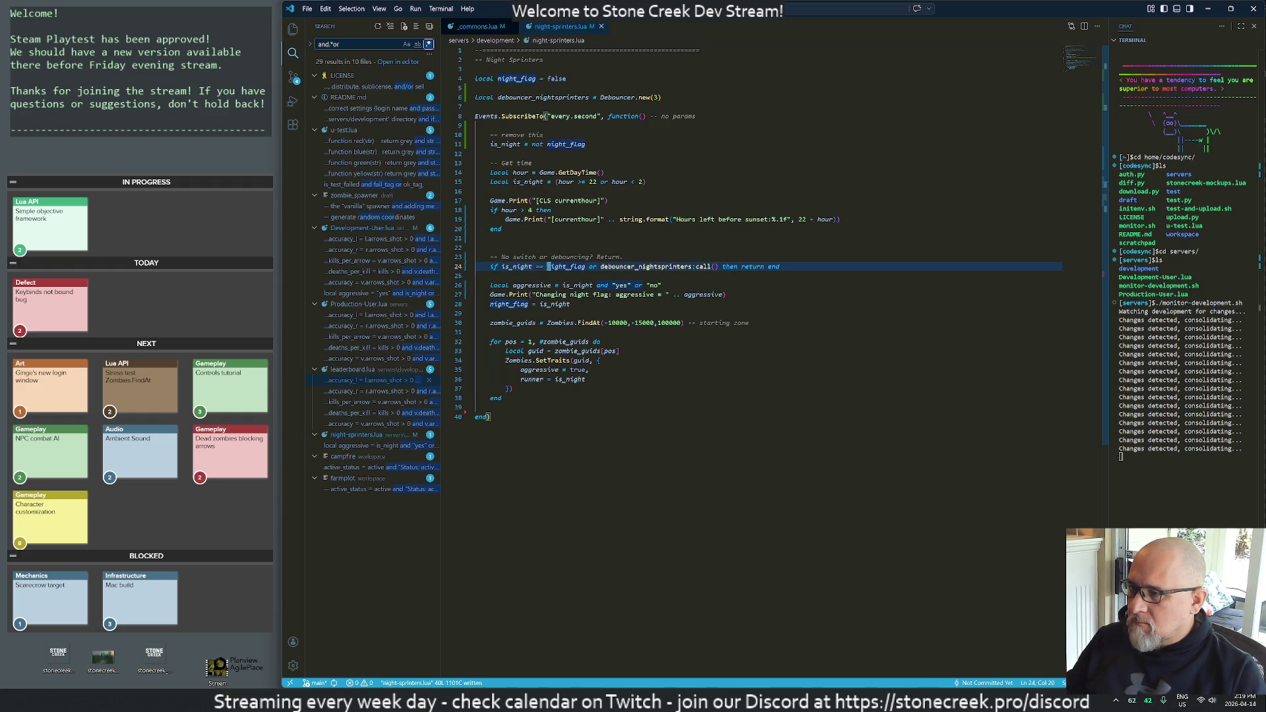
{"action": "key", "text": "alt+Tab"}
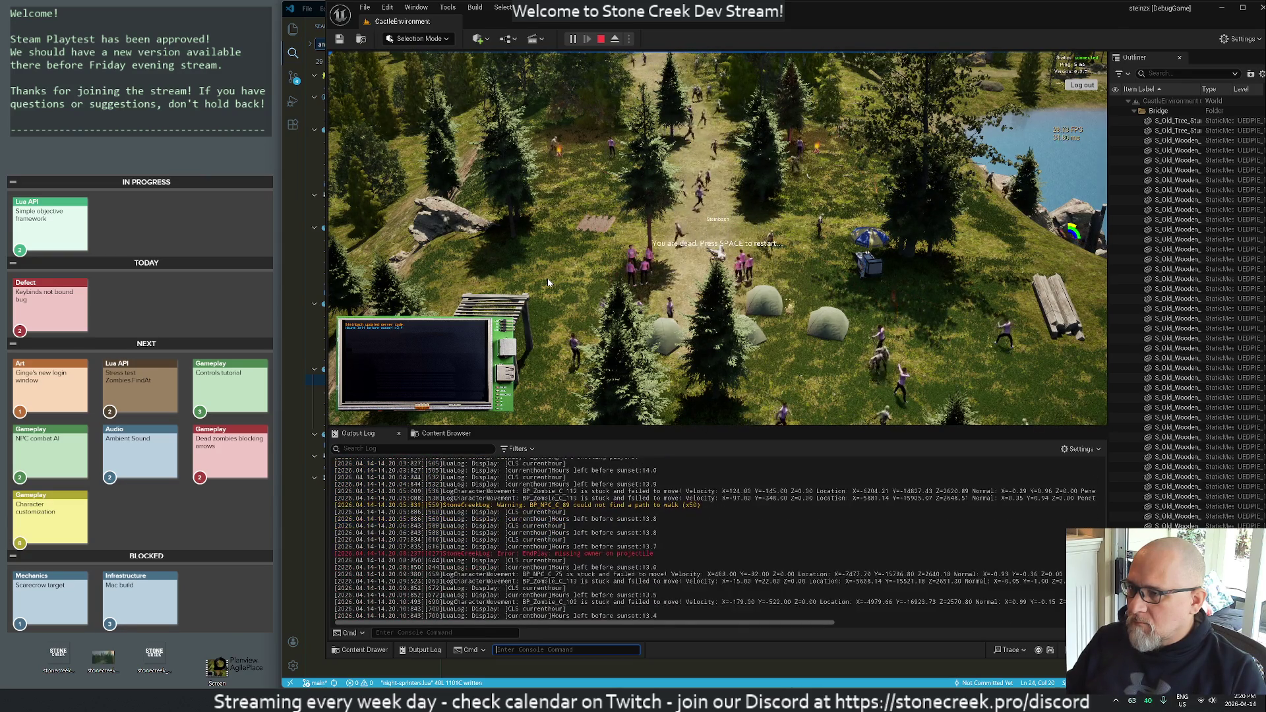
- Delete the empty line 21 in night-sprinters.lua
{"action": "key", "text": "alt+Tab"}
{"action": "key", "text": "Down"}
{"action": "key", "text": "Down"}
{"action": "key", "text": "Down"}
{"action": "key", "text": "Up"}
{"action": "key", "text": "Up"}
{"action": "key", "text": "Up"}
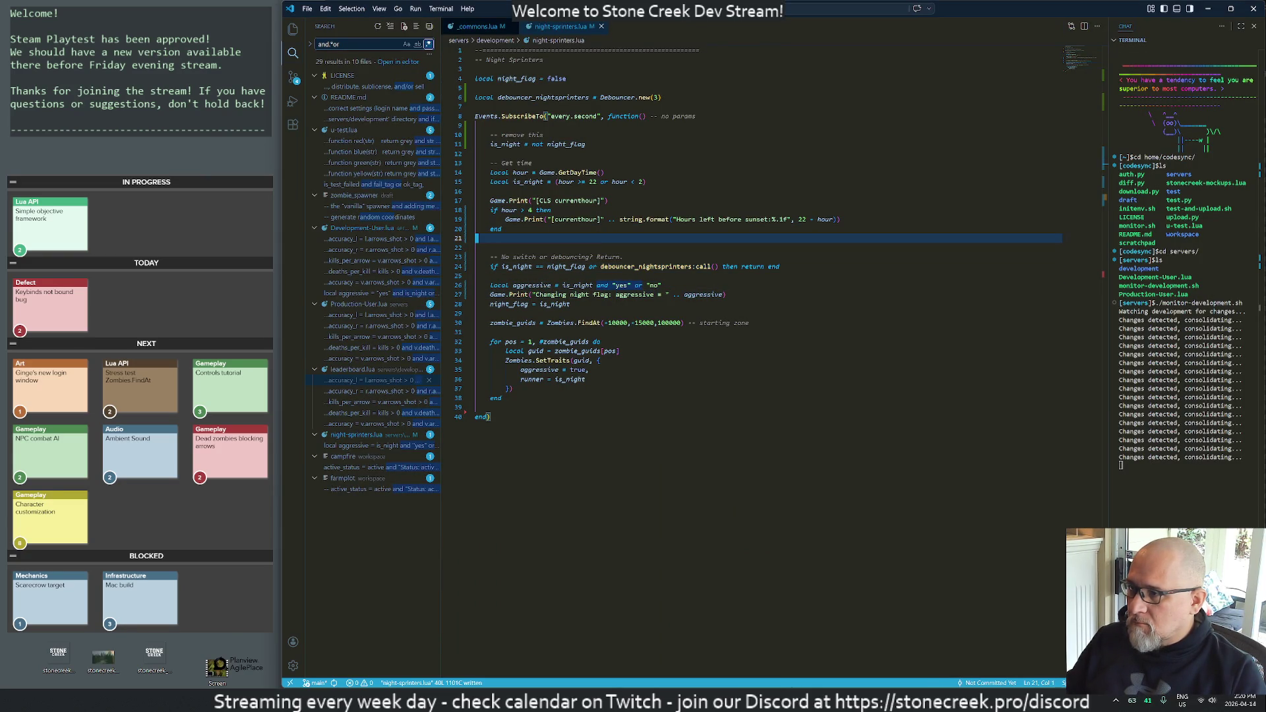
{"action": "key", "text": "d"}
{"action": "key", "text": "d"}
{"action": "key", "text": "Up"}
{"action": "key", "text": "Up"}
{"action": "key", "text": "Up"}
{"action": "key", "text": "Up"}
{"action": "key", "text": "Up"}
- Move the 'remove this' night-flag override block below the time check and save
{"action": "key", "text": "shift+v"}
{"action": "key", "text": "Down"}
{"action": "key", "text": "Down"}
{"action": "key", "text": "d"}
{"action": "key", "text": "Down"}
{"action": "key", "text": "Down"}
{"action": "key", "text": "Down"}
{"action": "key", "text": "p"}
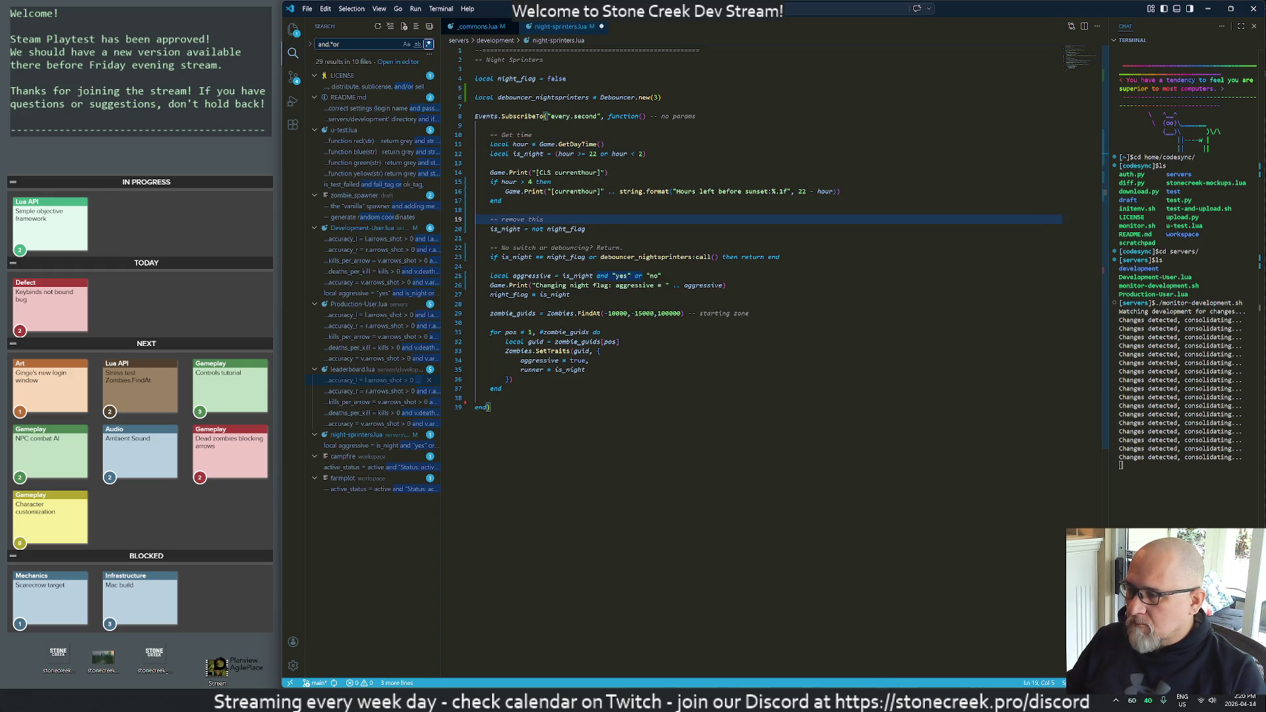
{"action": "key", "text": "Return"}
{"action": "key", "text": "alt+Tab"}
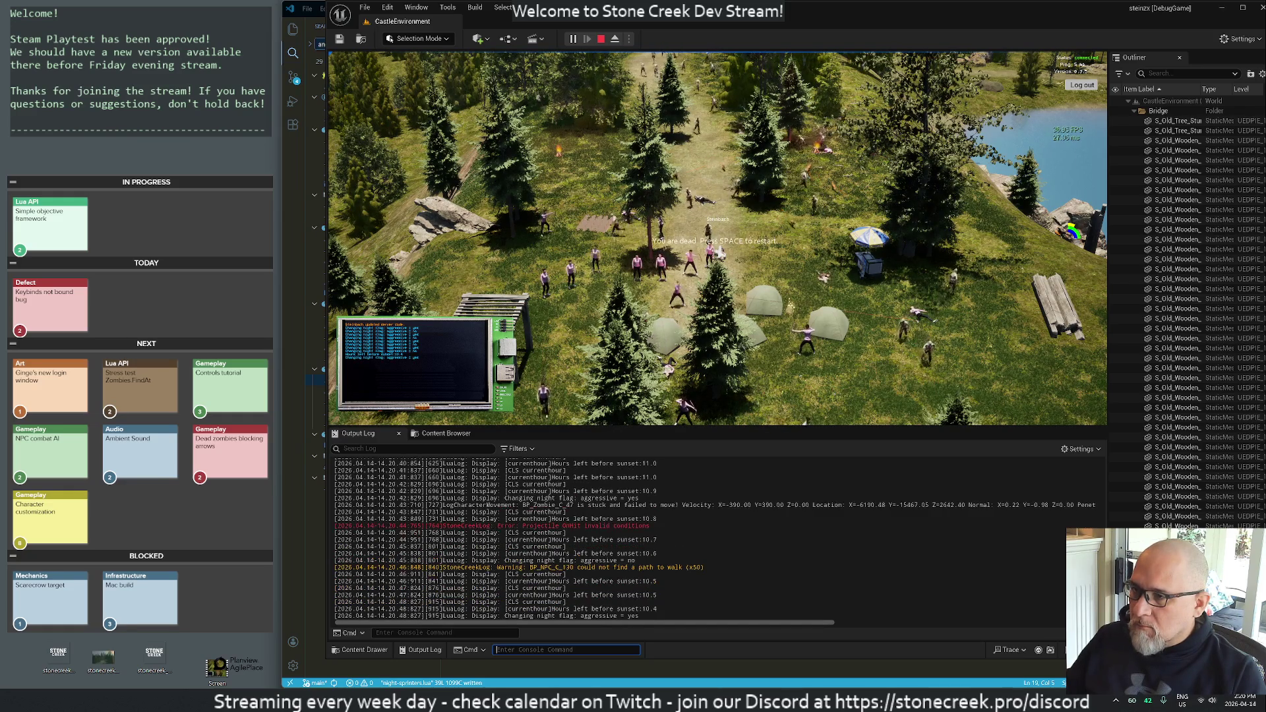
{"action": "left_click", "coordinate": [308, 232]}
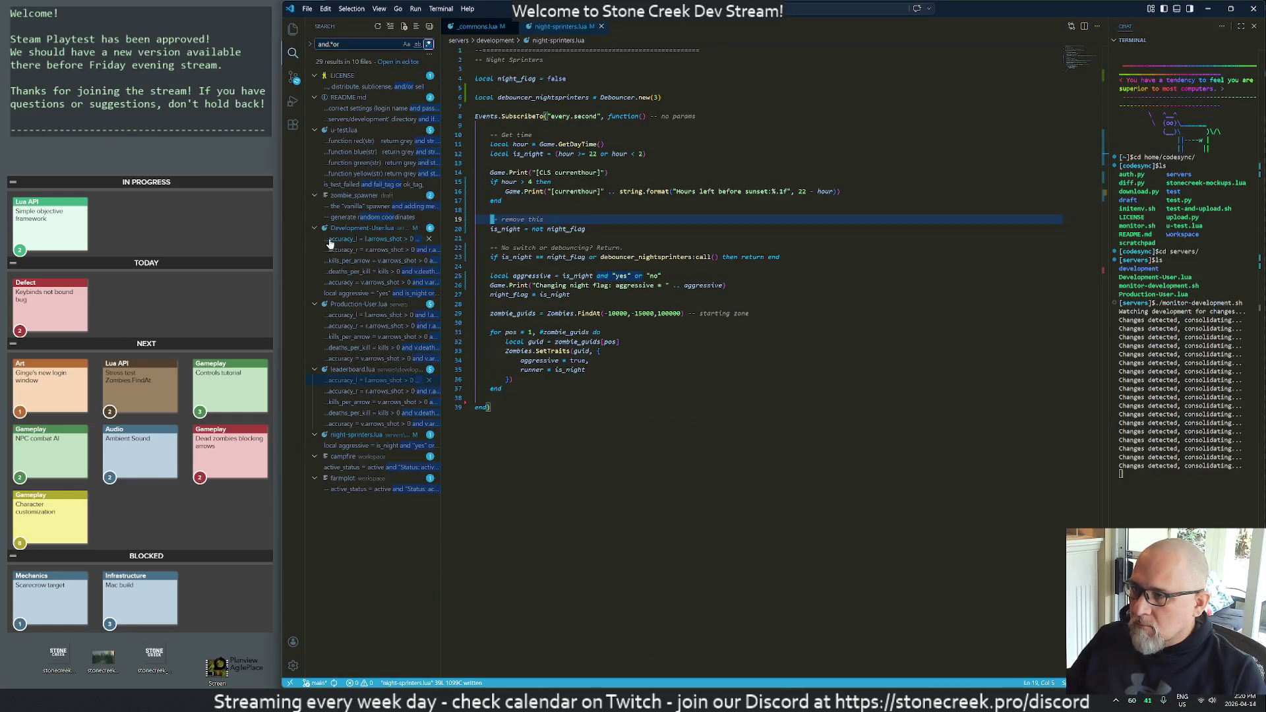
- Check the debouncer_nightsprinters declaration using Debouncer.new(3), then go back to Unreal Editor
{"action": "key", "text": "Up"}
{"action": "key", "text": "Up"}
{"action": "key", "text": "Up"}
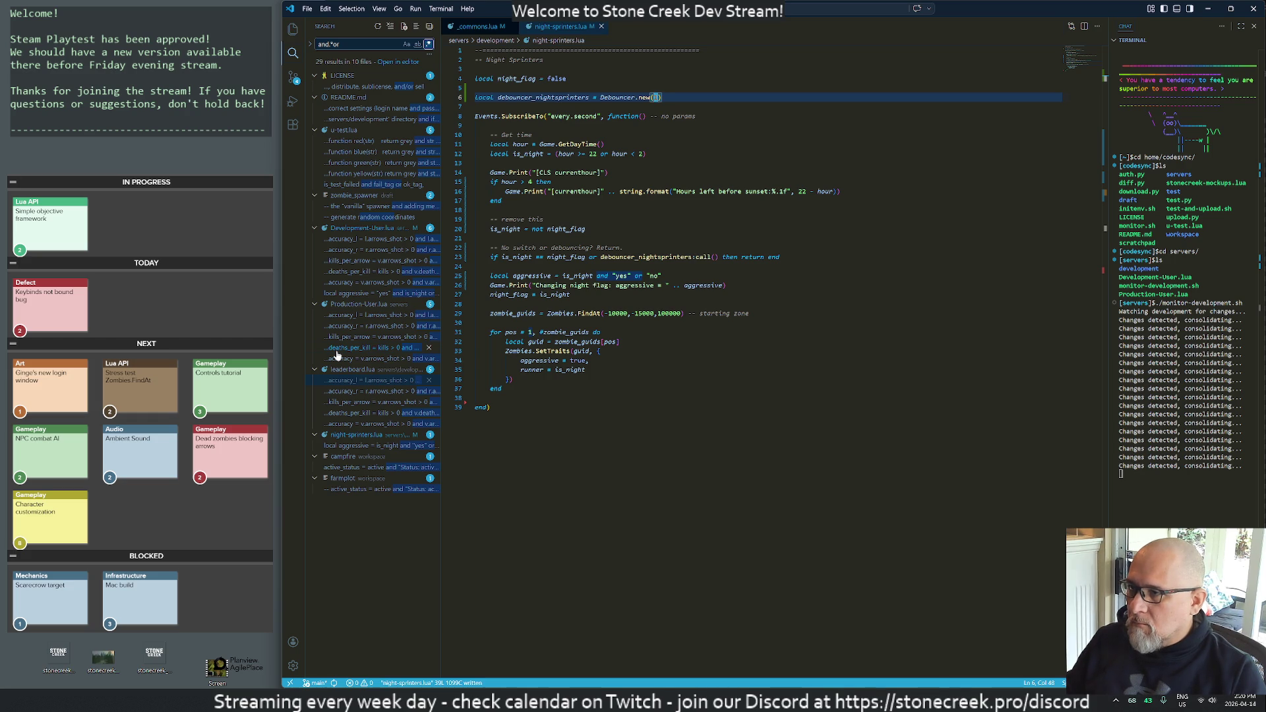
{"action": "key", "text": "alt+Tab"}
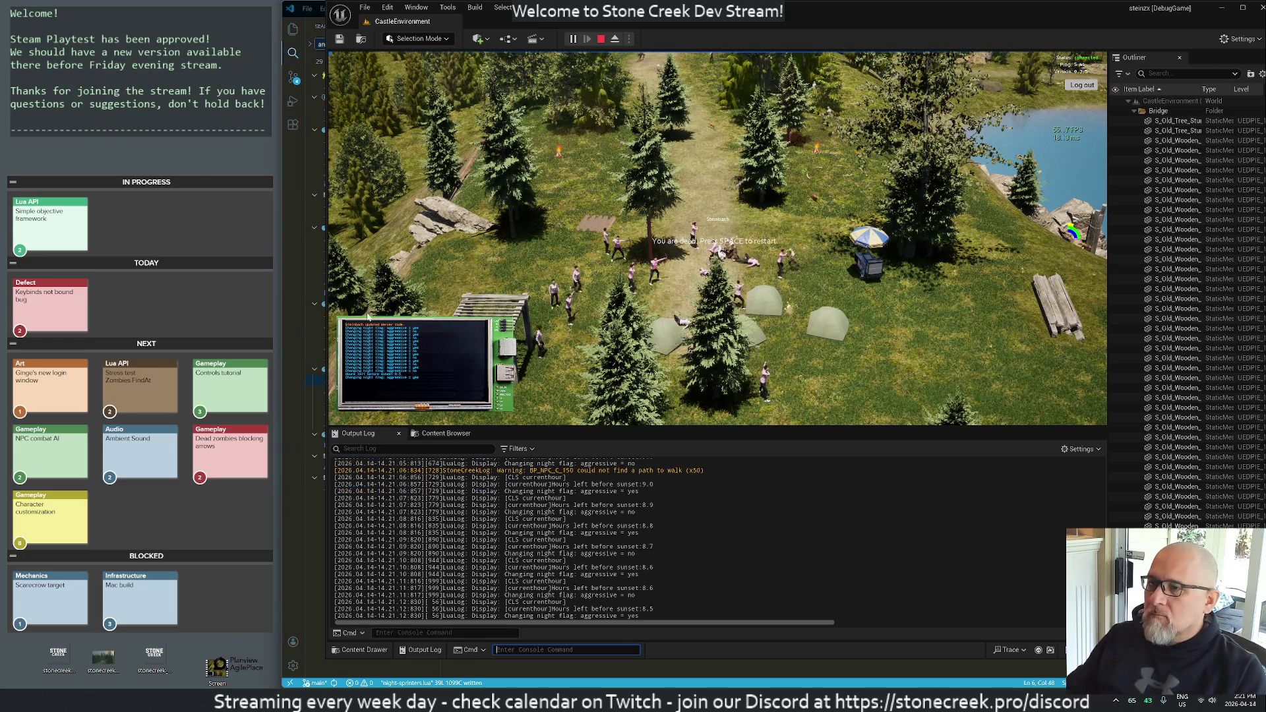
- Expand the play view to fill the editor with F11 and respawn the dead character
{"action": "key", "text": "grave"}
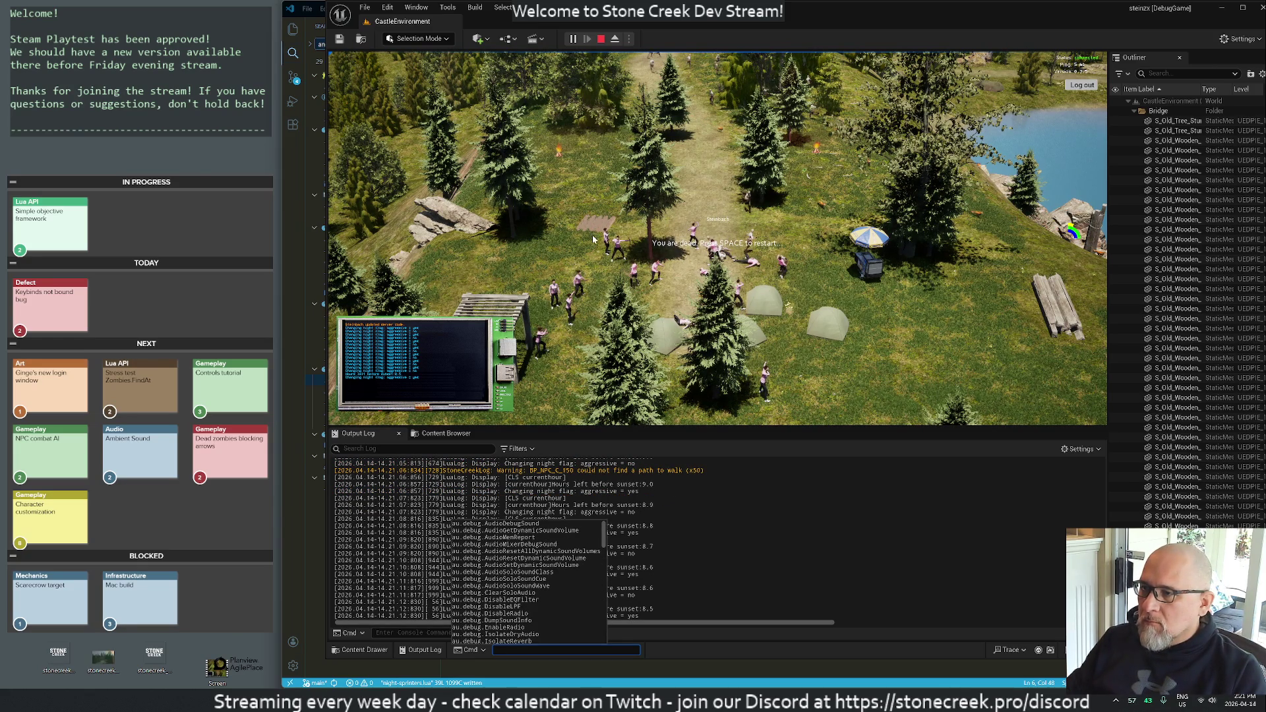
{"action": "key", "text": "F11"}
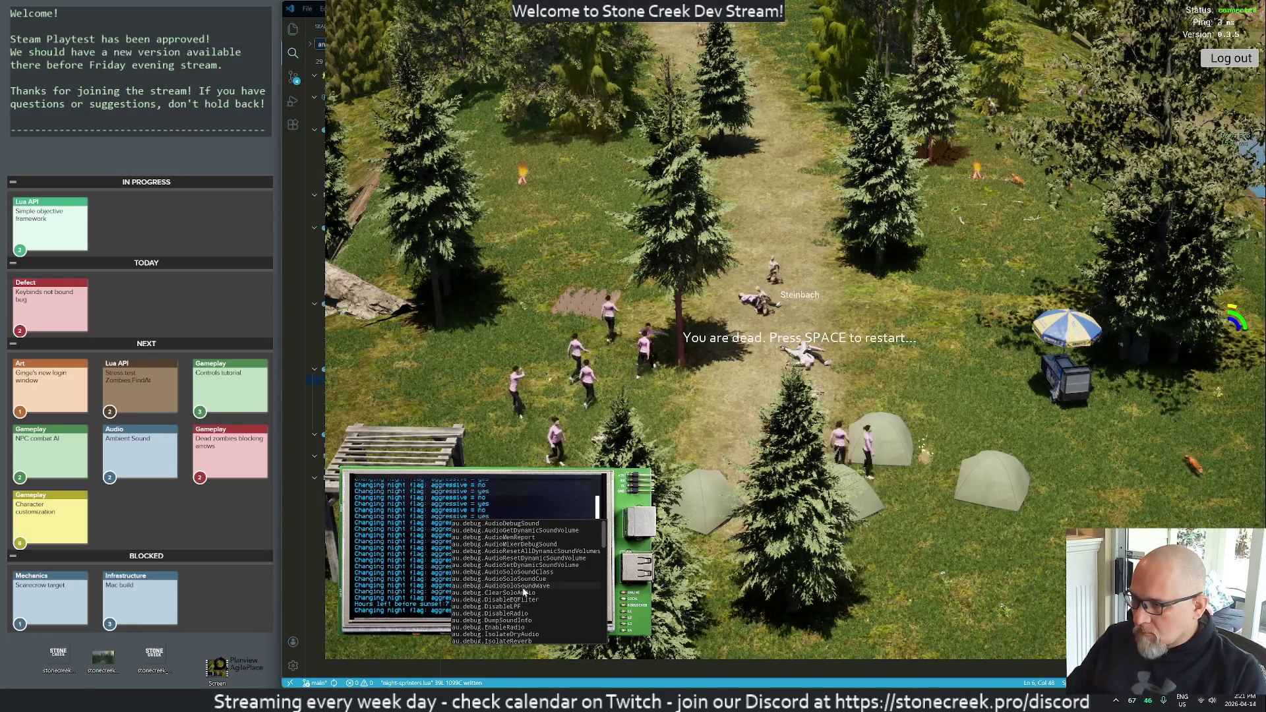
{"action": "key", "text": "Escape"}
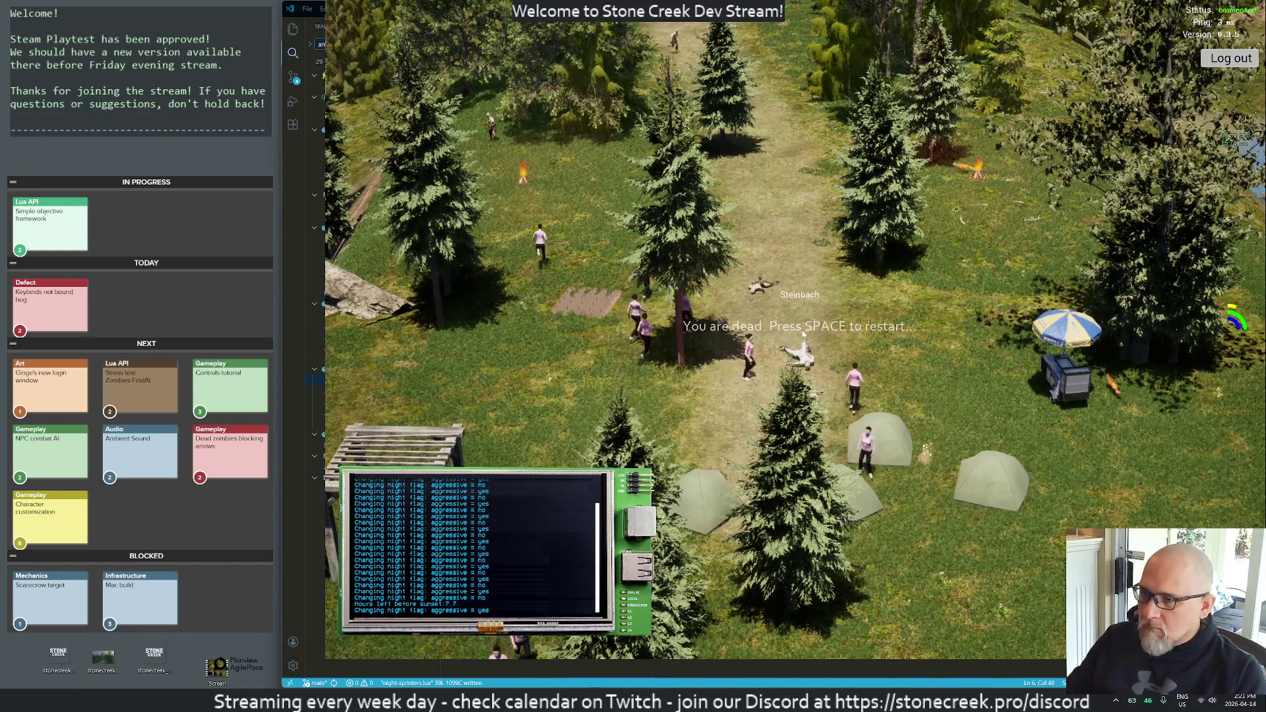
{"action": "key", "text": "space"}
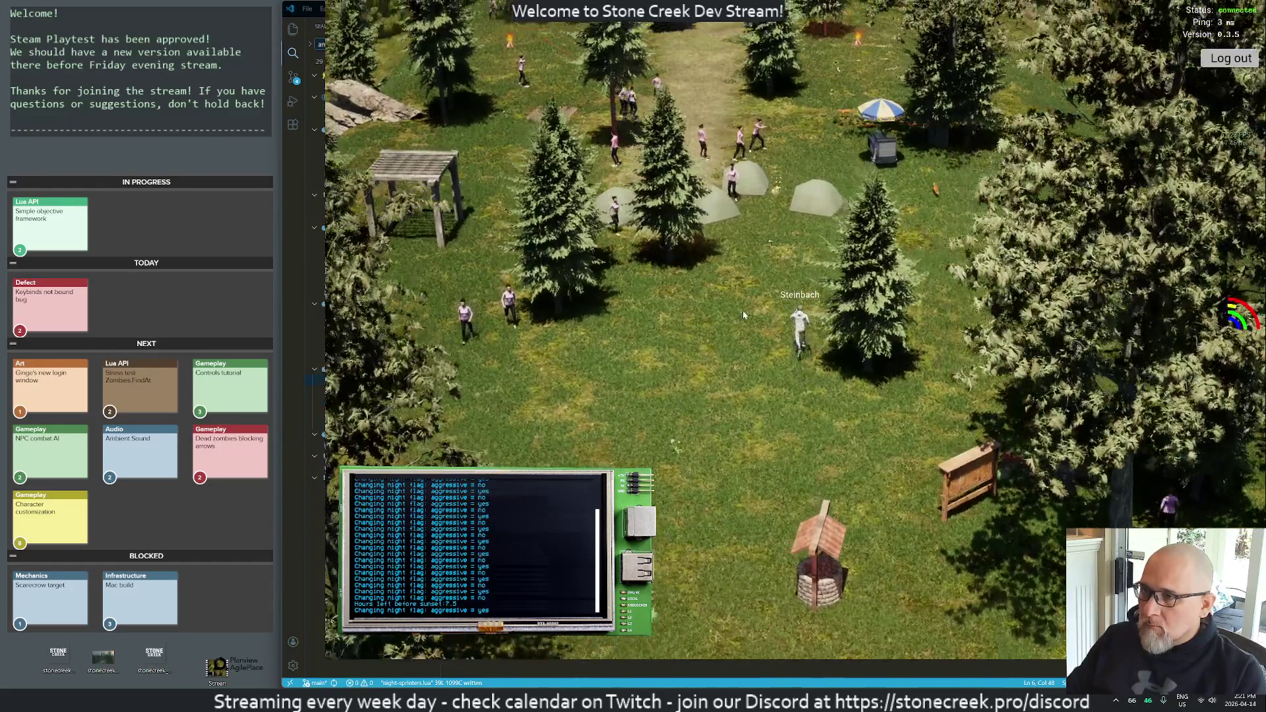
{"action": "scroll", "coordinate": [738, 316], "scroll_direction": "up", "scroll_amount": 5}
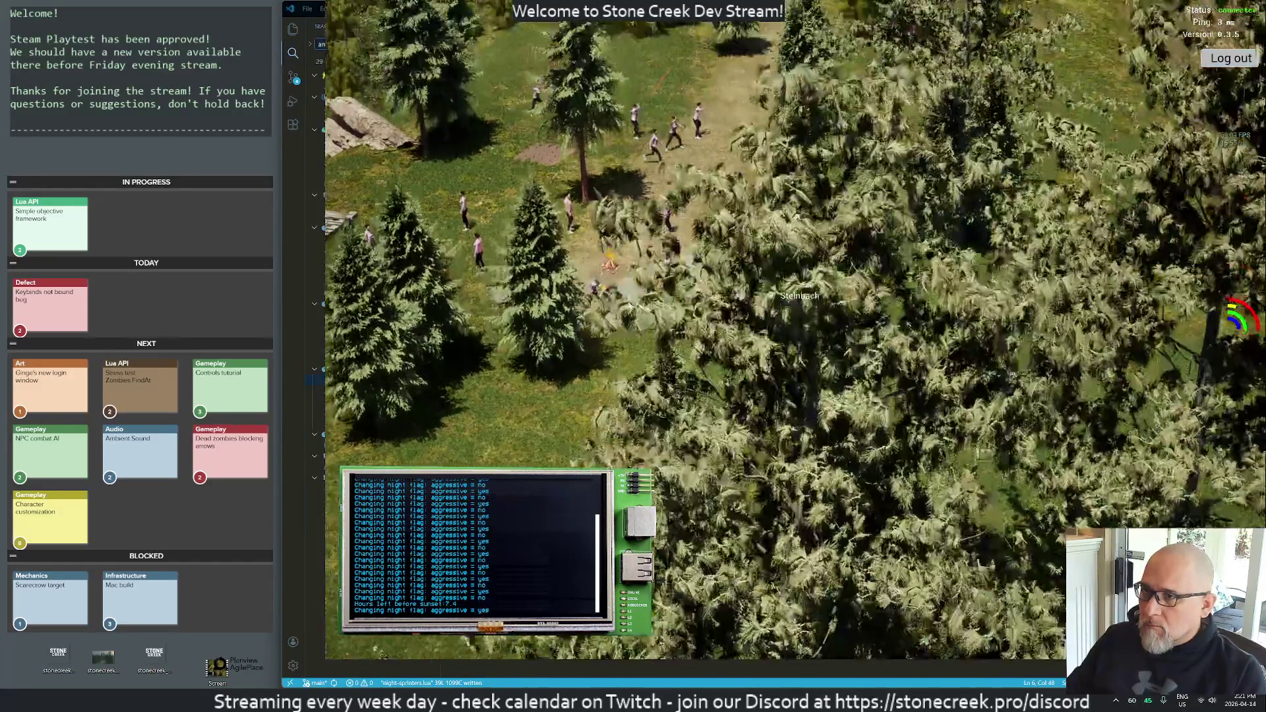
{"action": "scroll", "coordinate": [703, 272], "scroll_direction": "down", "scroll_amount": 5}
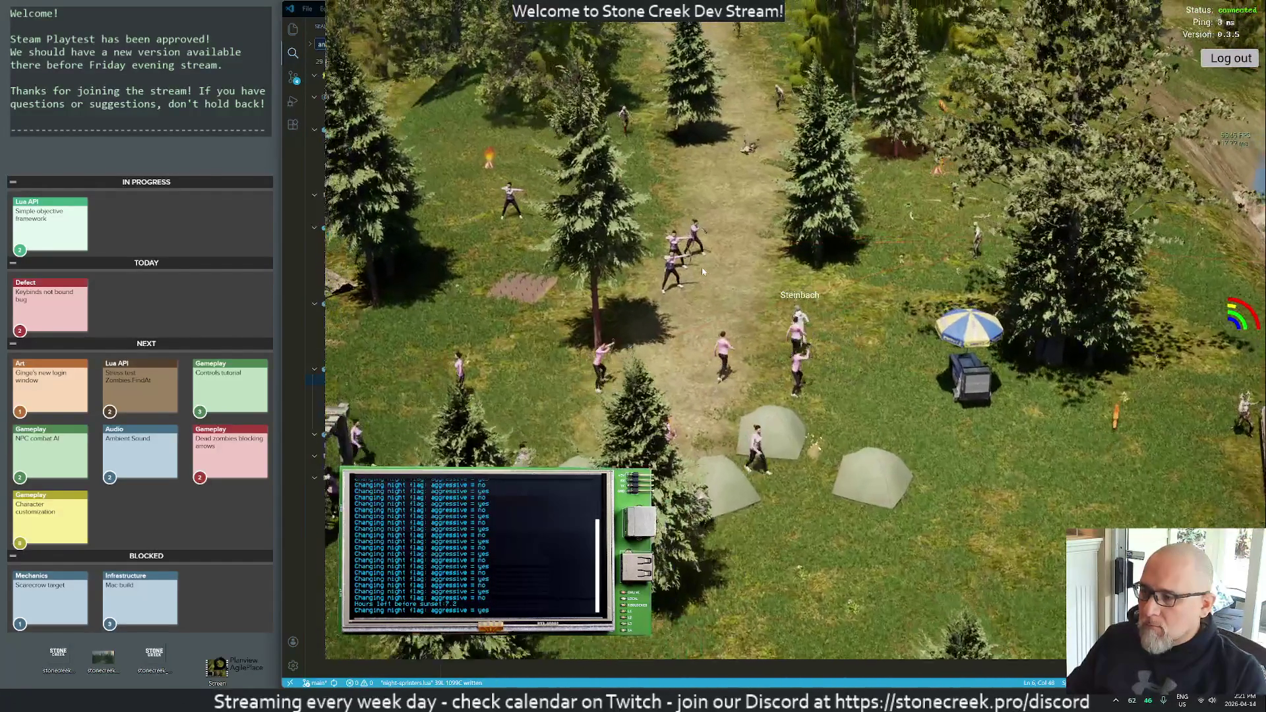
- Run north along the forest path and stop among the group of zombies
{"action": "key", "text": "w"}
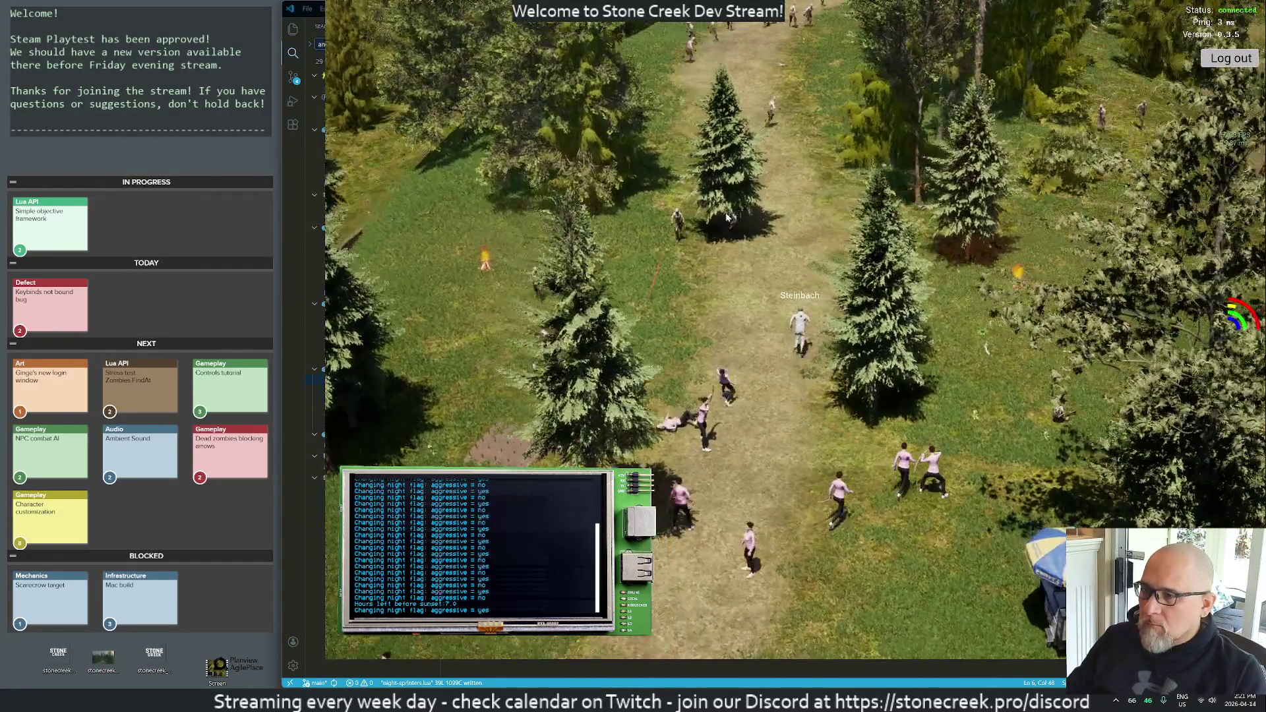
{"action": "key", "text": "w"}
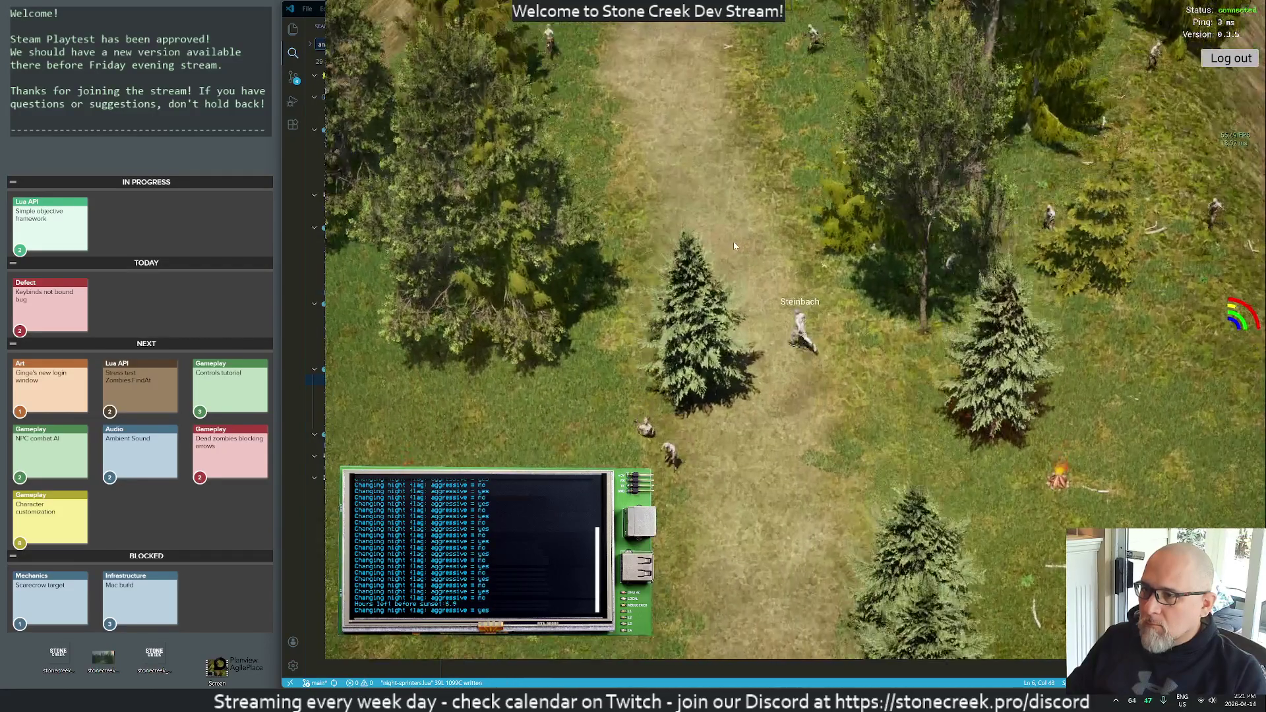
{"action": "key", "text": "w"}
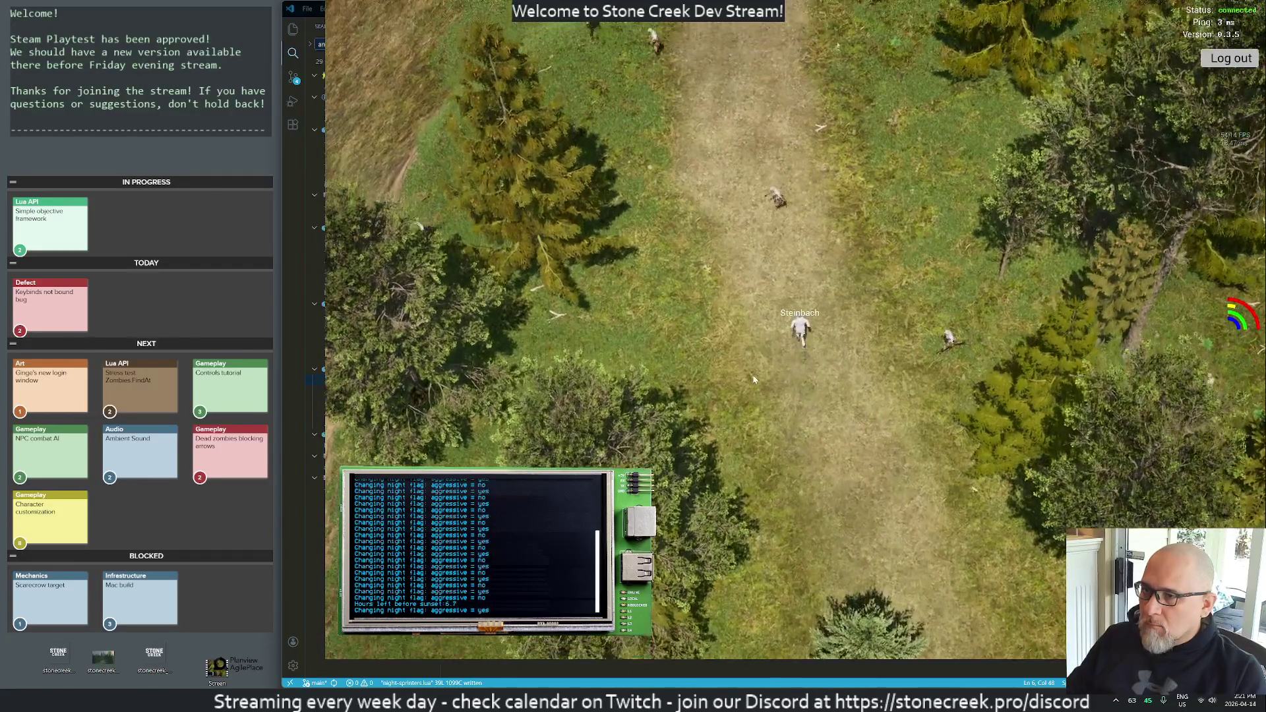
{"action": "key", "text": "w"}
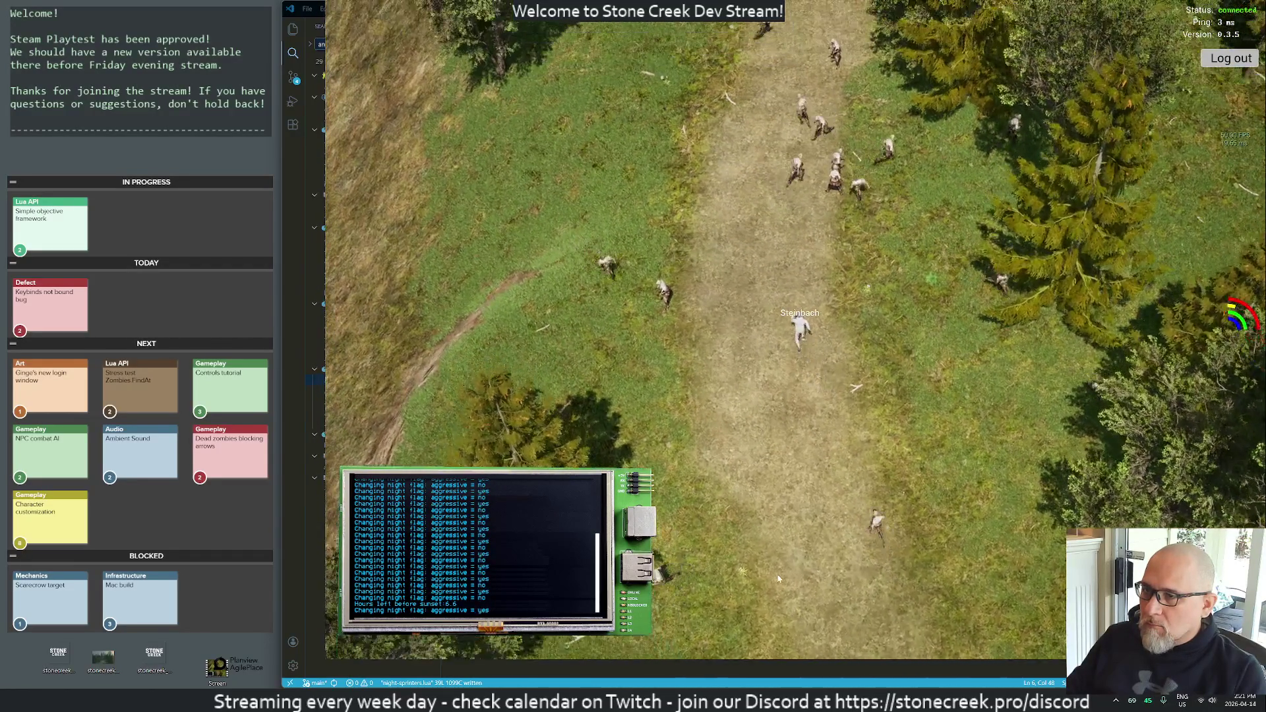
{"action": "key", "text": "w"}
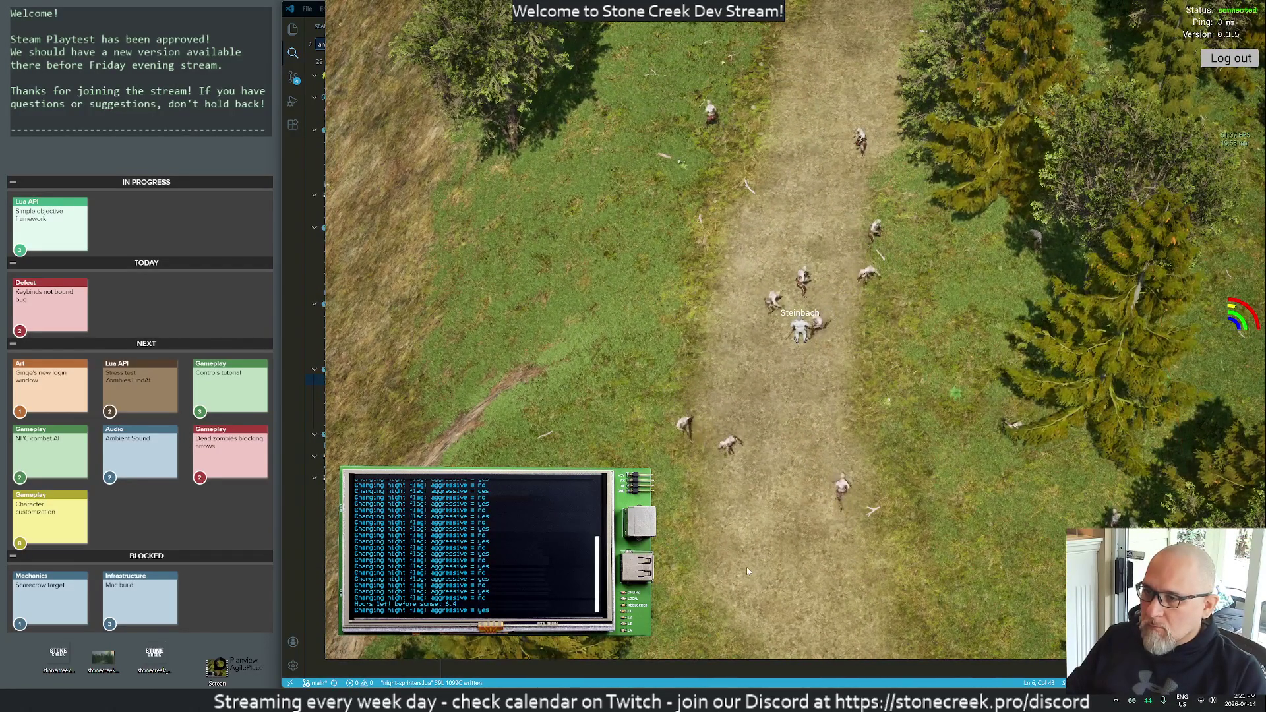
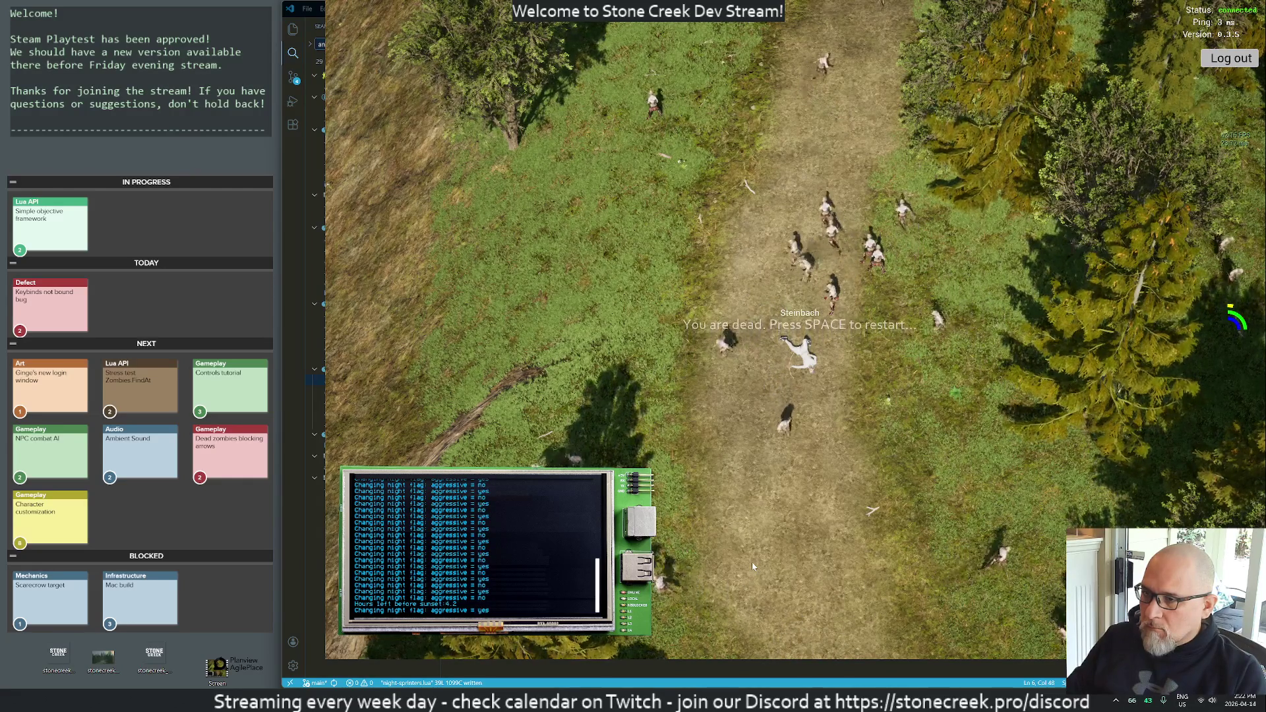
- Respawn the dead character at the Stone Creek forest camp, then return to Visual Studio Code
{"action": "key", "text": "space"}
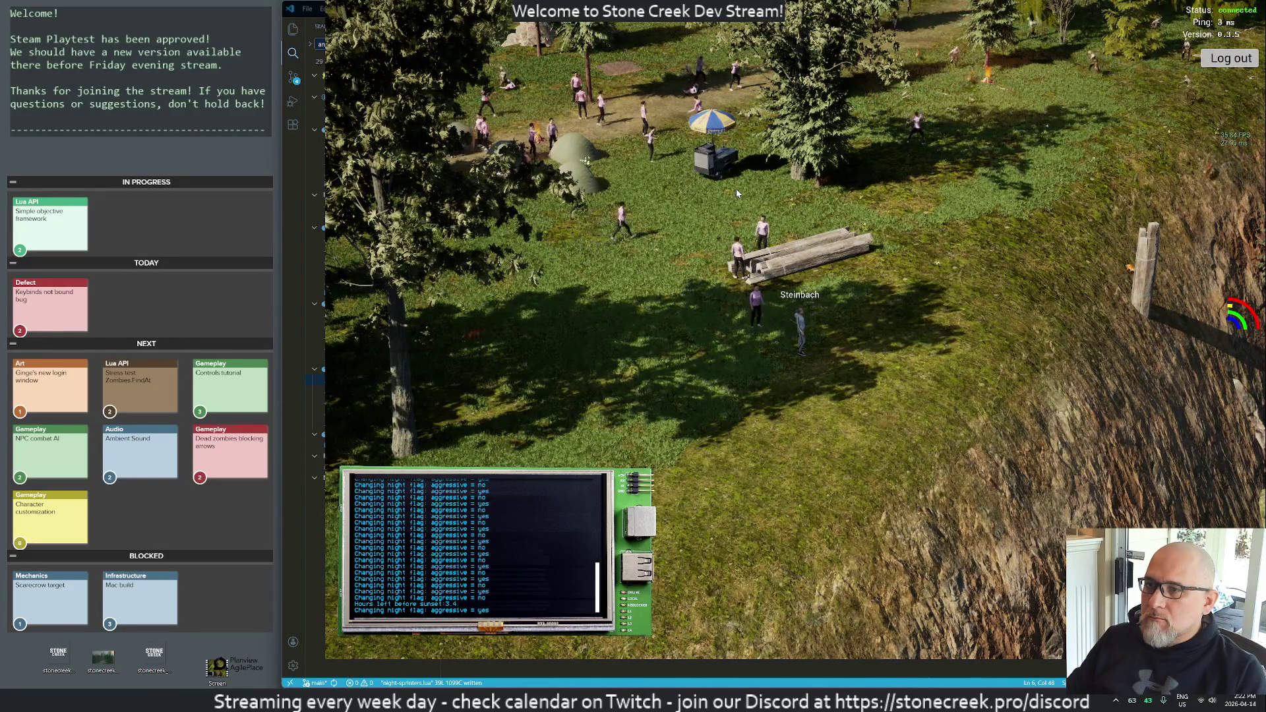
{"action": "key", "text": "alt+Tab"}
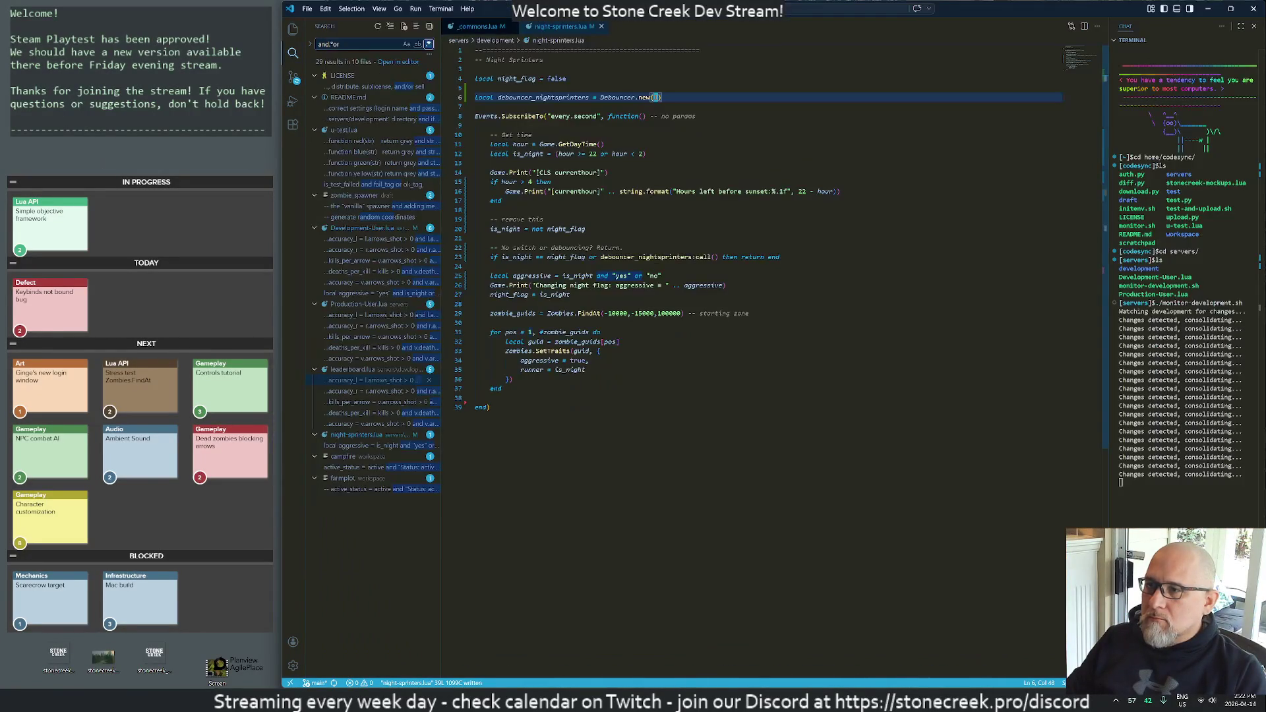
- Open _commons.lua at the MAX_NPCs value of 50, then return to the running game
{"action": "left_click", "coordinate": [473, 28]}
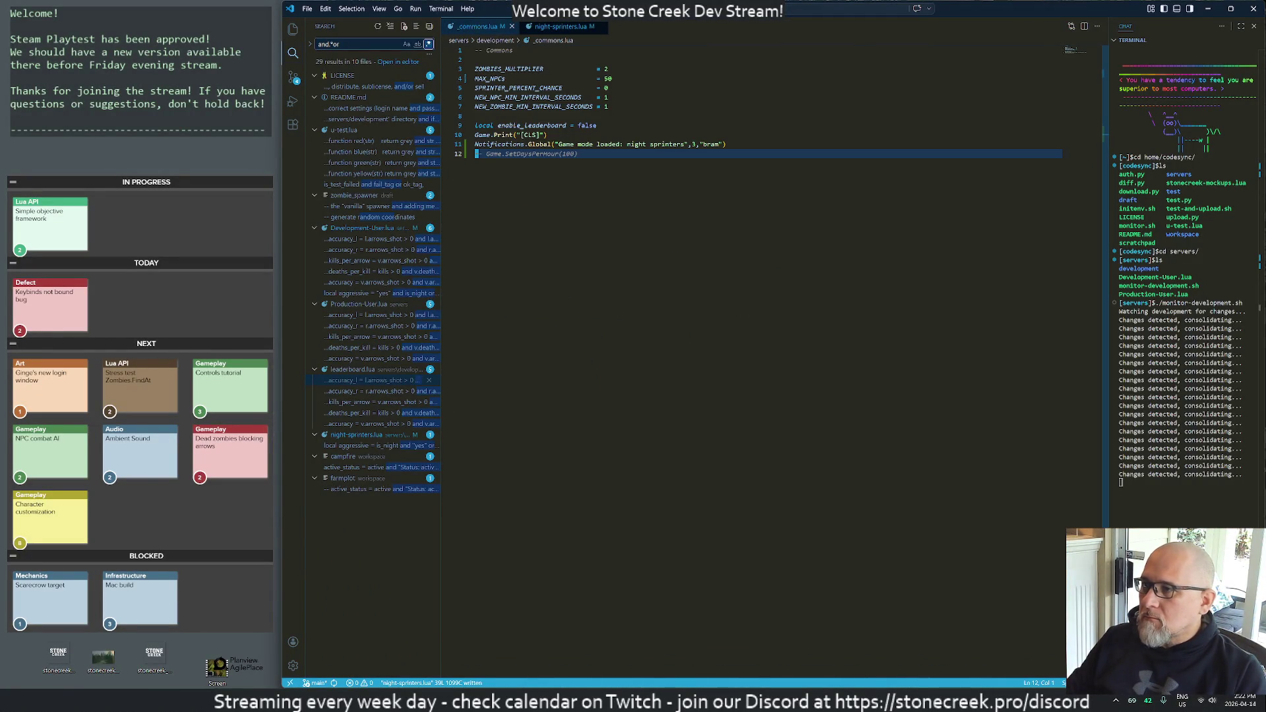
{"action": "left_click", "coordinate": [608, 79]}
{"action": "type", "text": "100"}
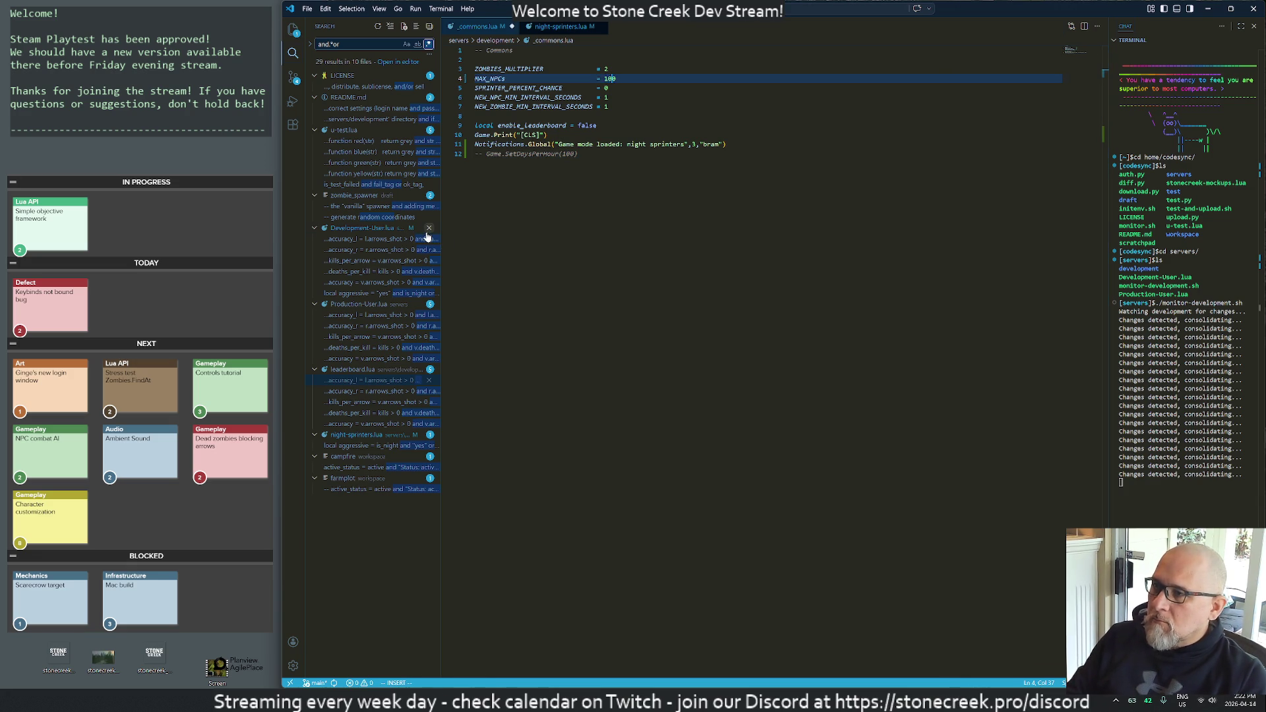
{"action": "key", "text": "alt+Tab"}
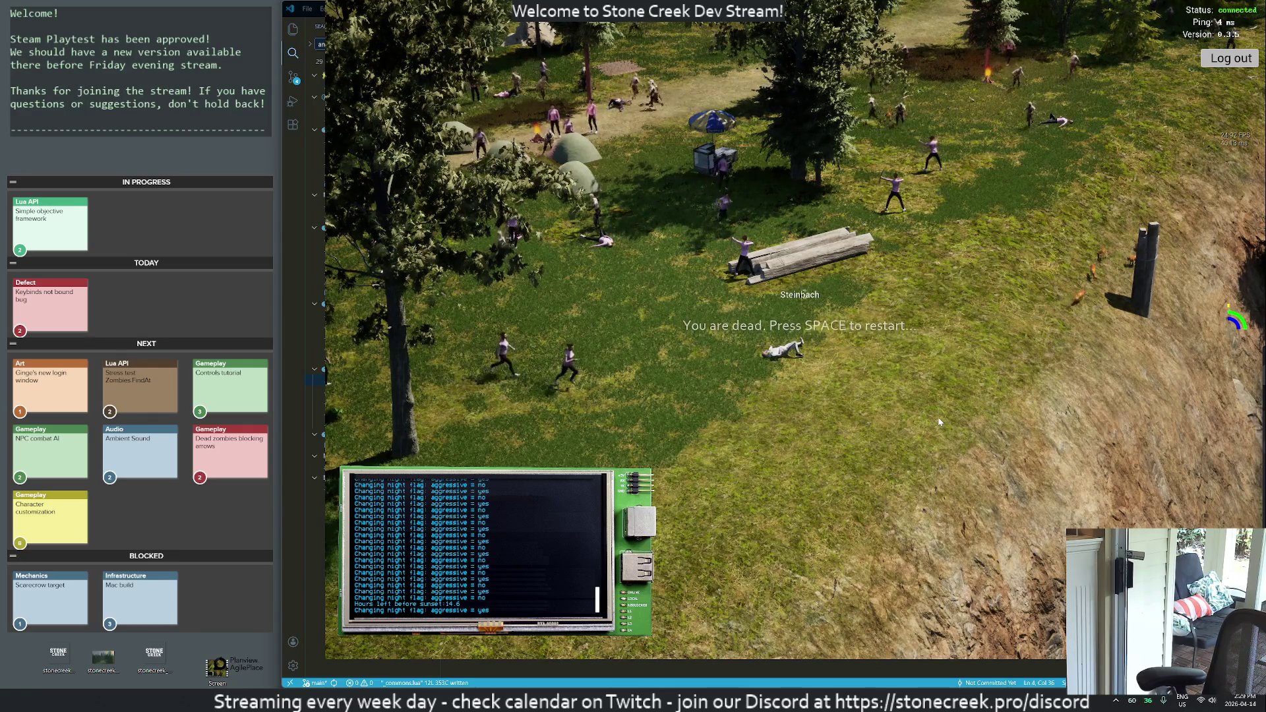
{"action": "key", "text": "space"}
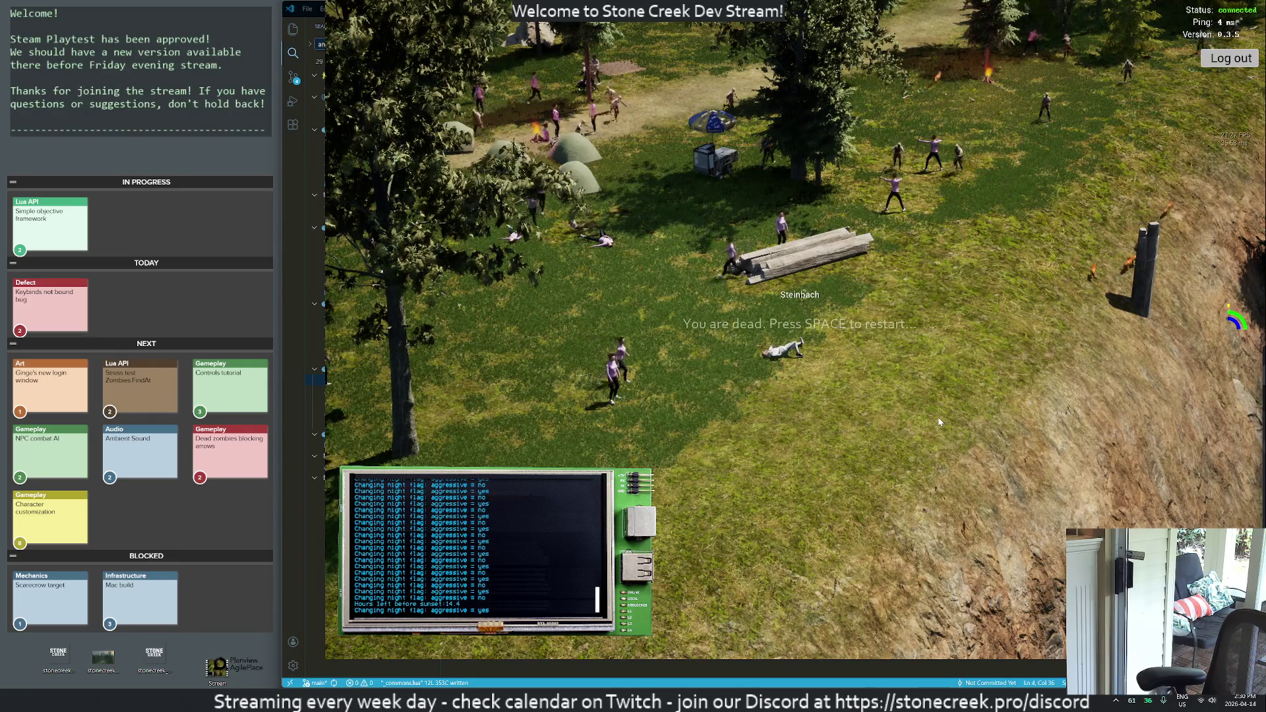